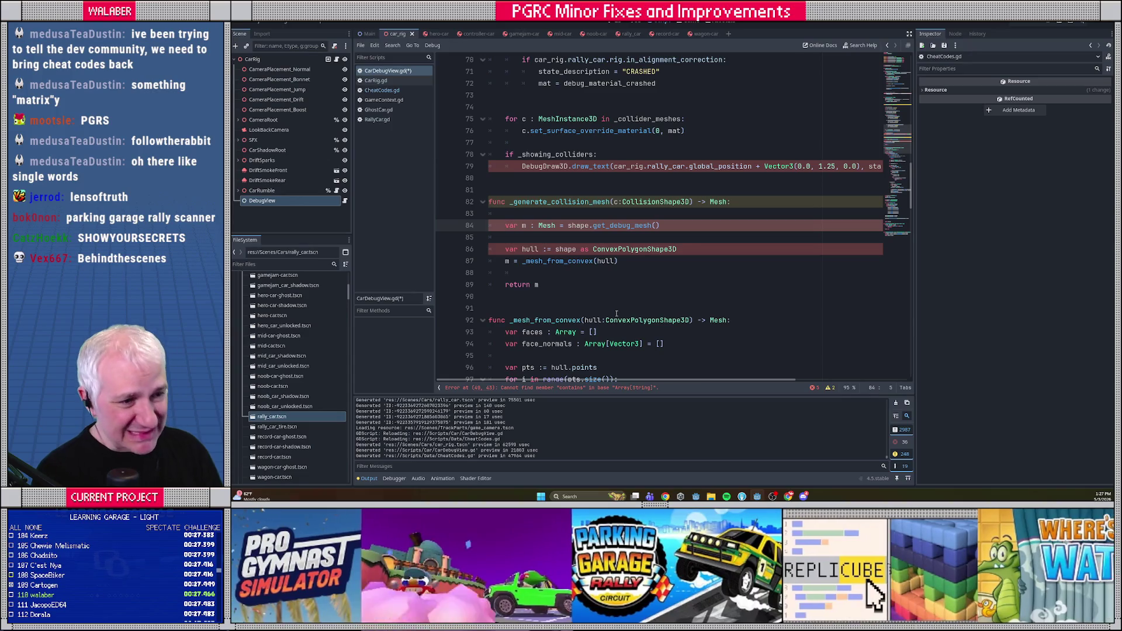
# Insert 'var shape : Shape3D = c.shape' as the first line of _generate_collision_mesh, followed by a blank line.
pyautogui.press('Return')
pyautogui.press('Up')
pyautogui.write('var s')
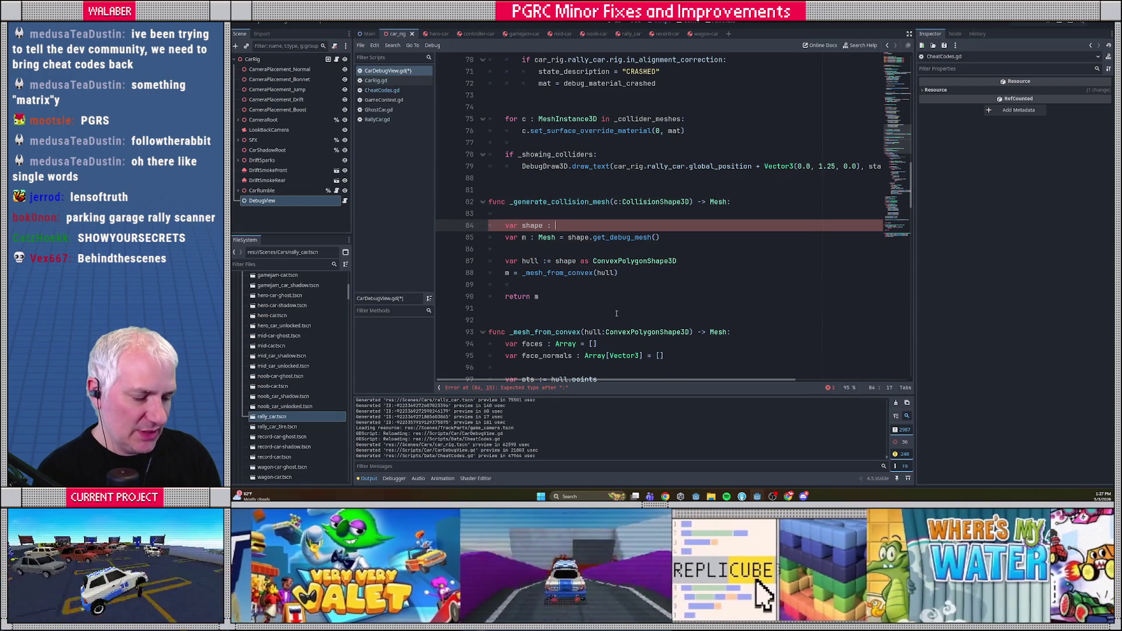
pyautogui.write('S')
pyautogui.press('Escape')
pyautogui.write('e3D')
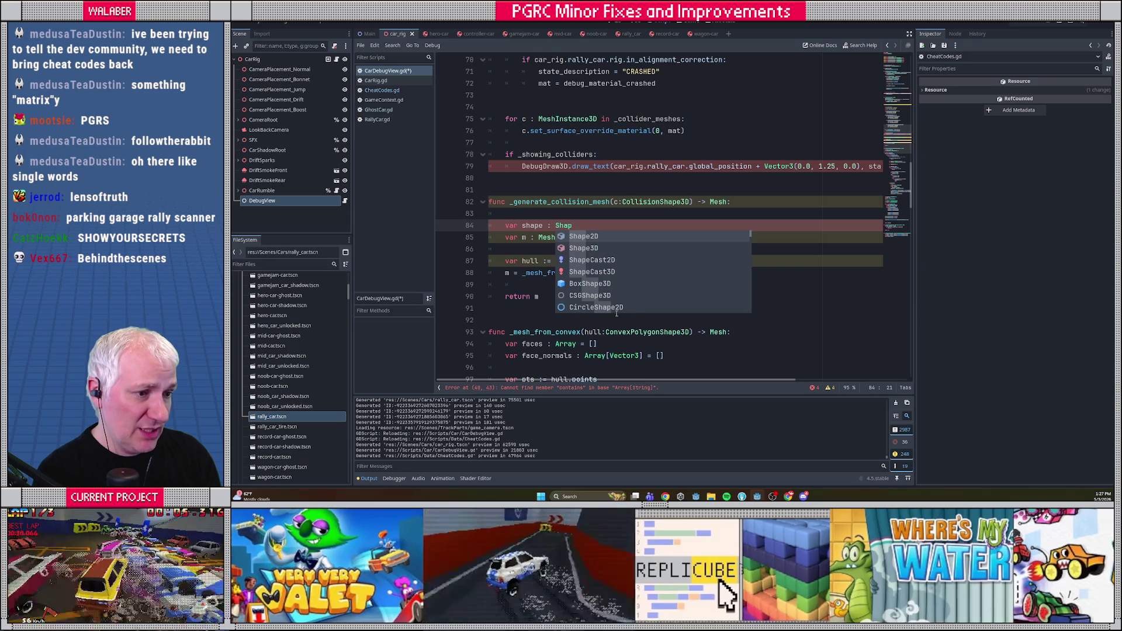
pyautogui.press('Escape')
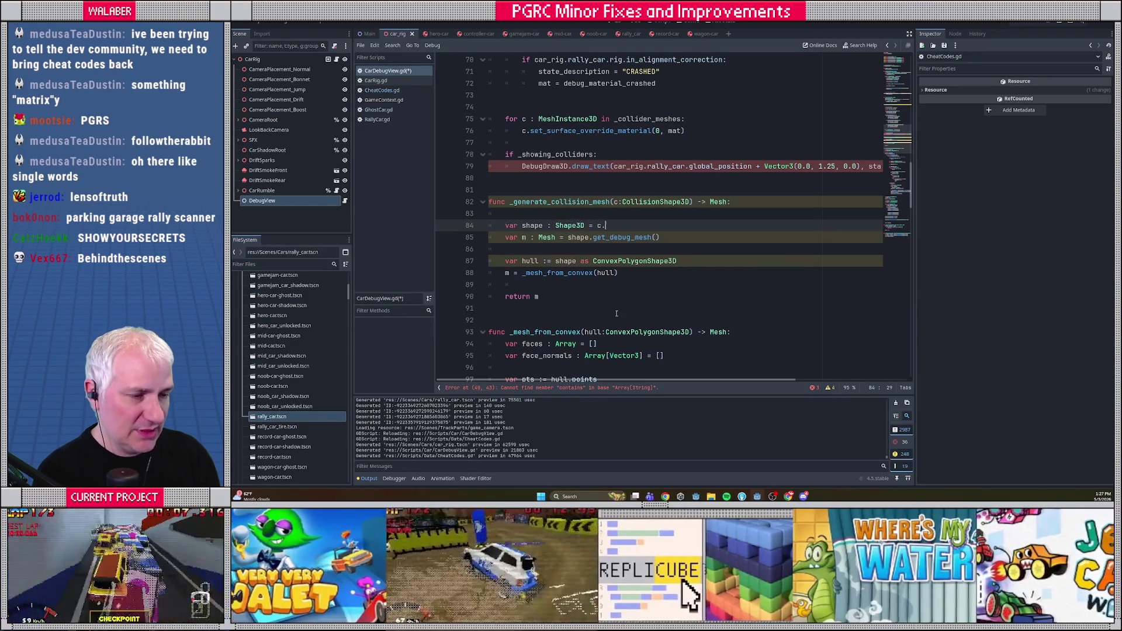
pyautogui.write('shape')
pyautogui.press('Return')
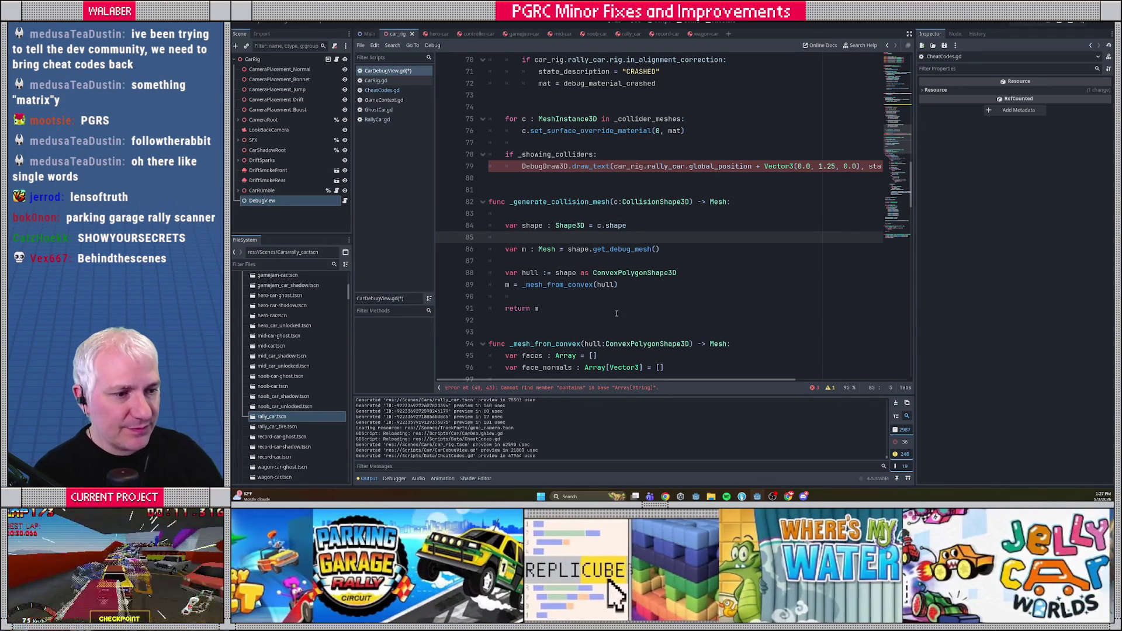
pyautogui.click(607, 331)
pyautogui.scroll(-10, 561, 281)
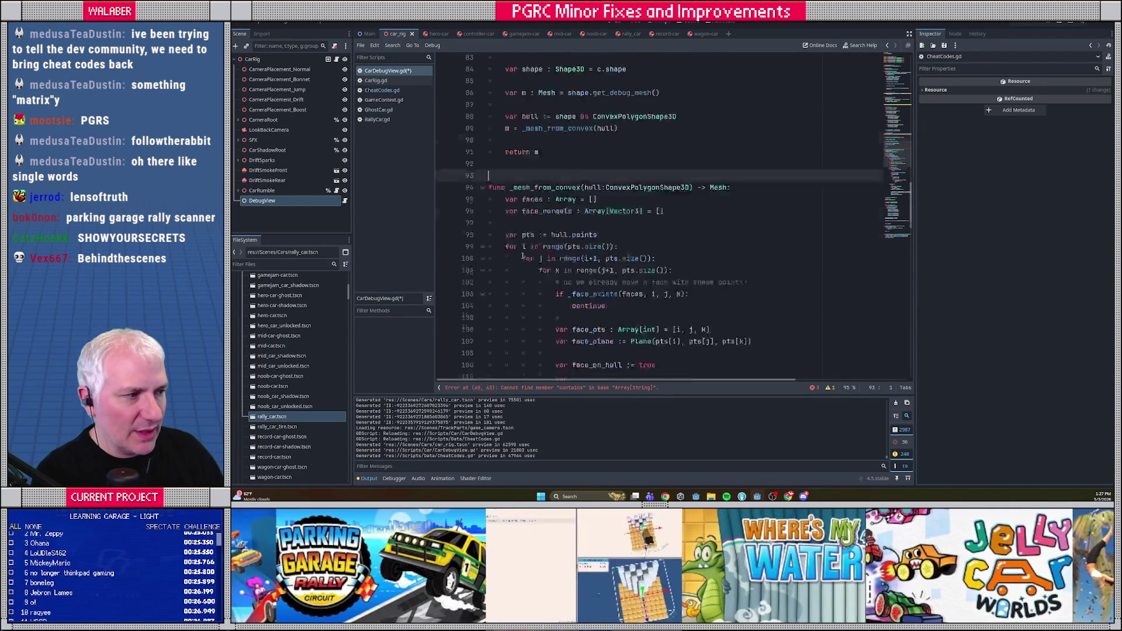
# Change 'contains' to 'has' in the active-cheats check on line 40 and save the script.
pyautogui.scroll(20, 614, 204)
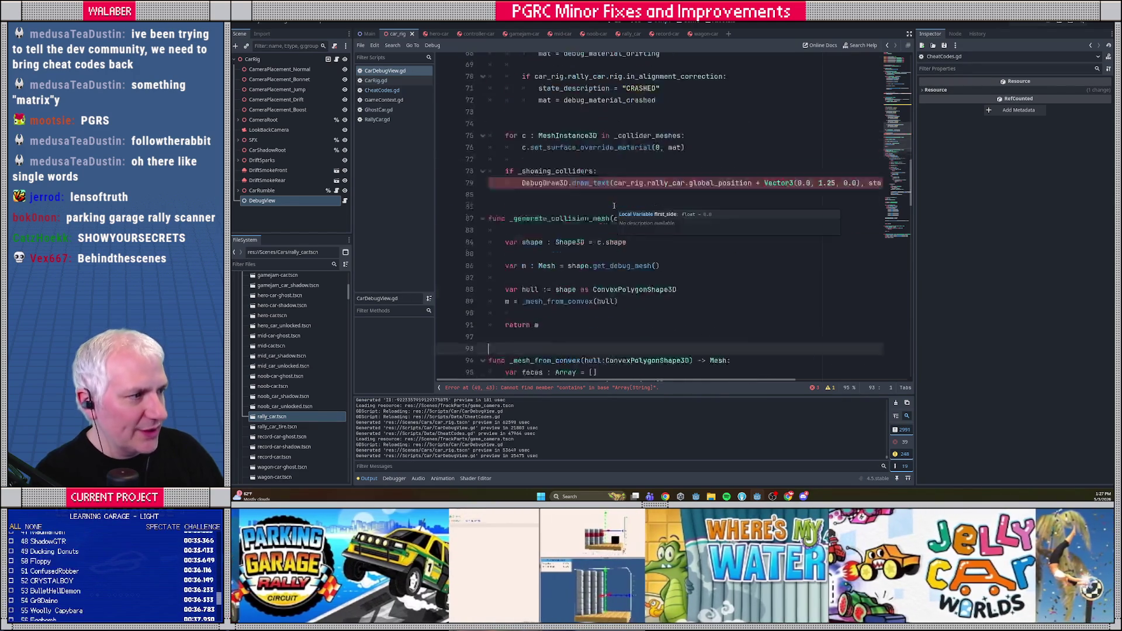
pyautogui.scroll(-6, 586, 170)
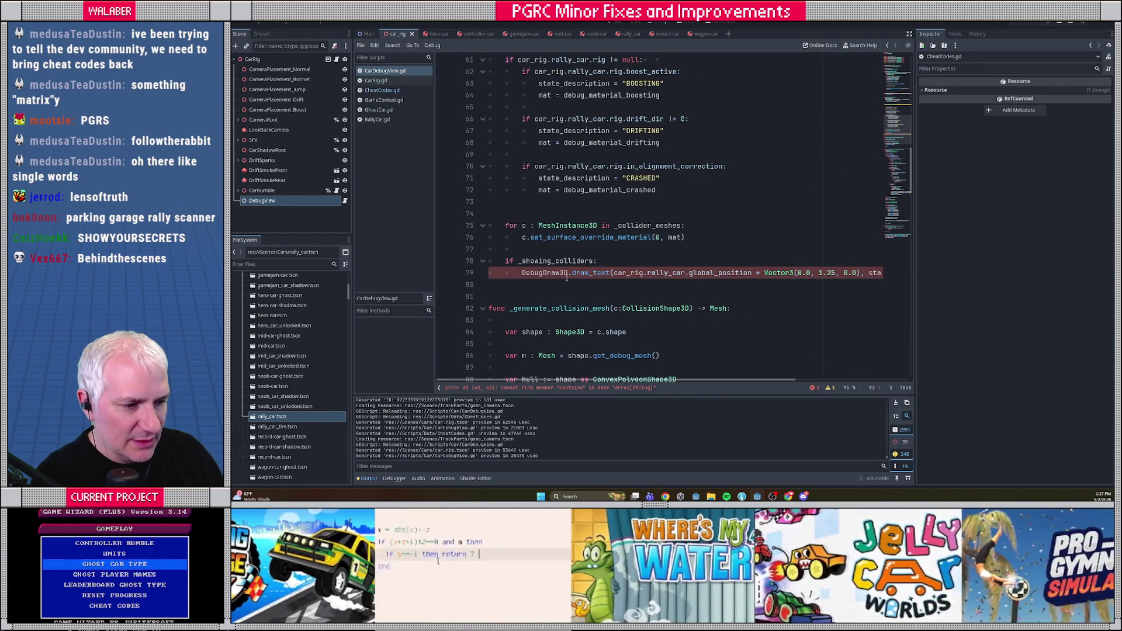
pyautogui.moveTo(650, 382)
pyautogui.mouseDown()
pyautogui.moveTo(784, 383)
pyautogui.moveTo(672, 381)
pyautogui.mouseUp()
pyautogui.scroll(9, 671, 226)
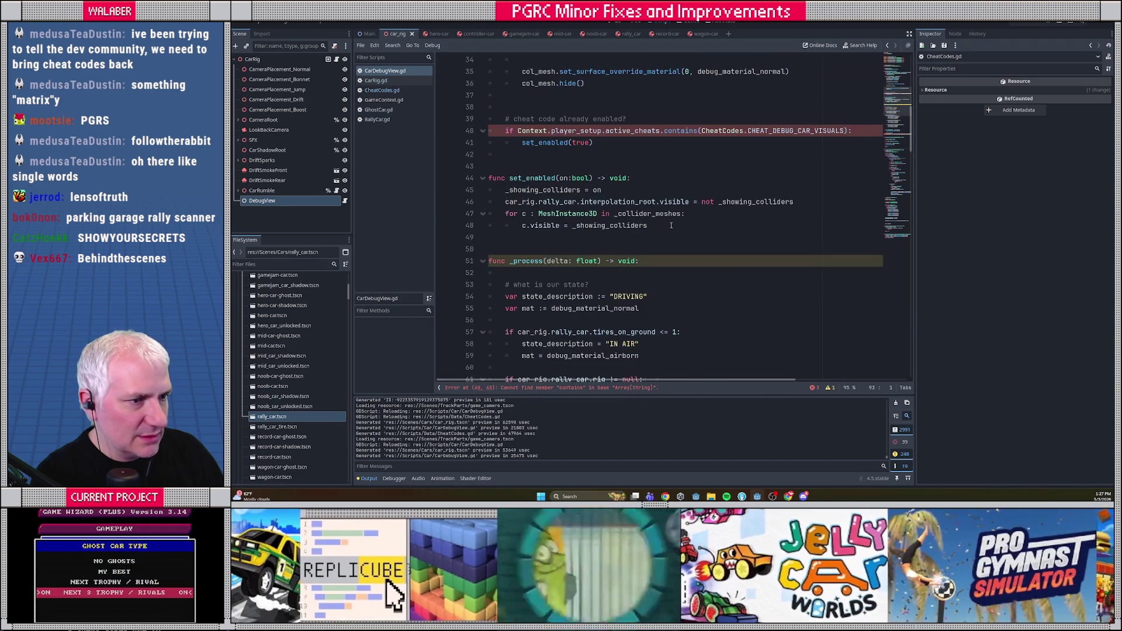
pyautogui.scroll(2, 659, 192)
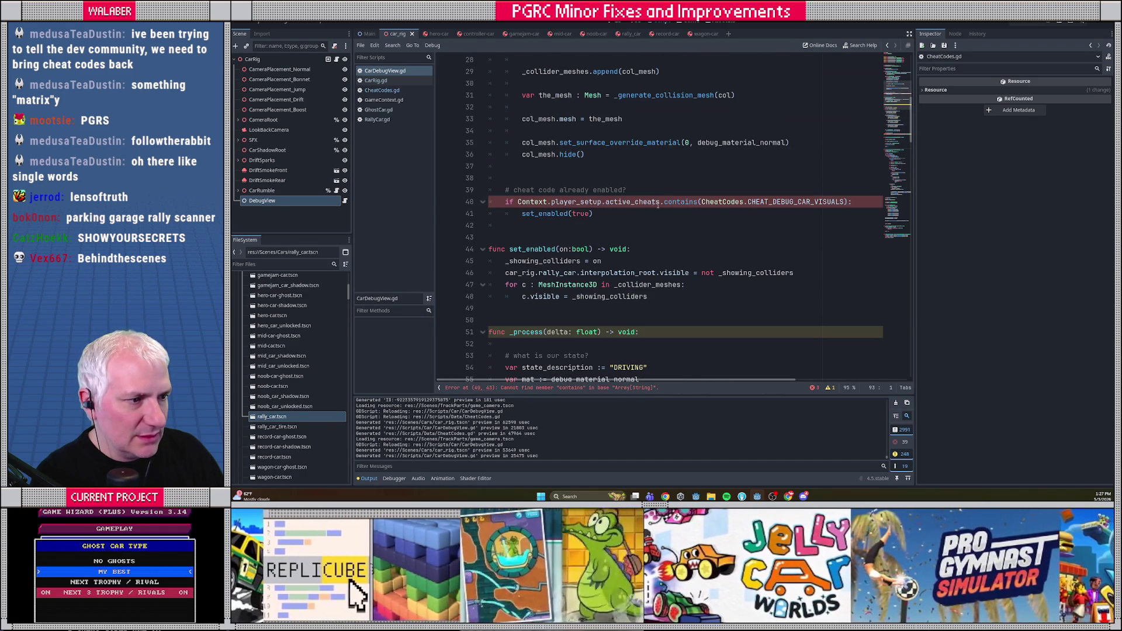
pyautogui.doubleClick(680, 201)
pyautogui.write('has')
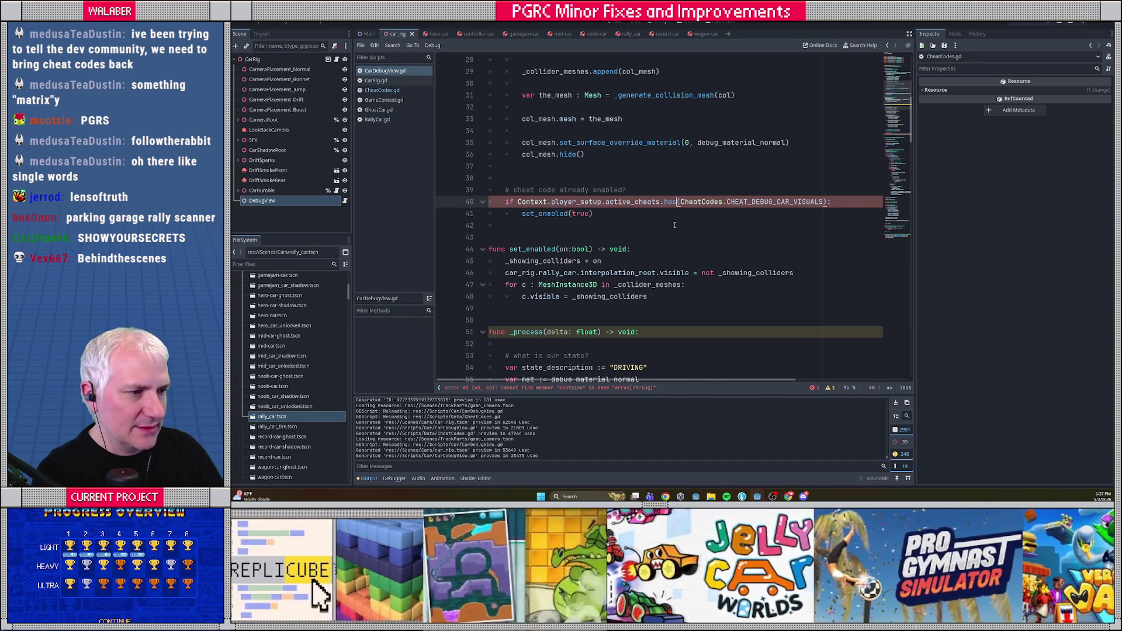
pyautogui.hotkey('ctrl', 's')
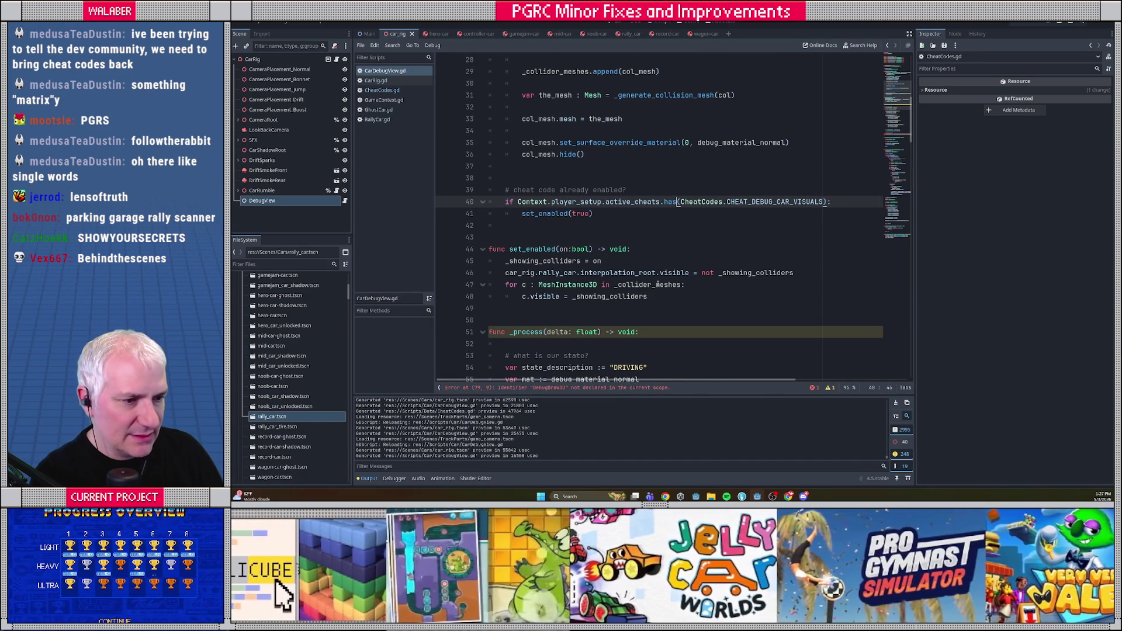
# Rename the _process parameter from delta to _delta.
pyautogui.click(546, 332)
pyautogui.write('_')
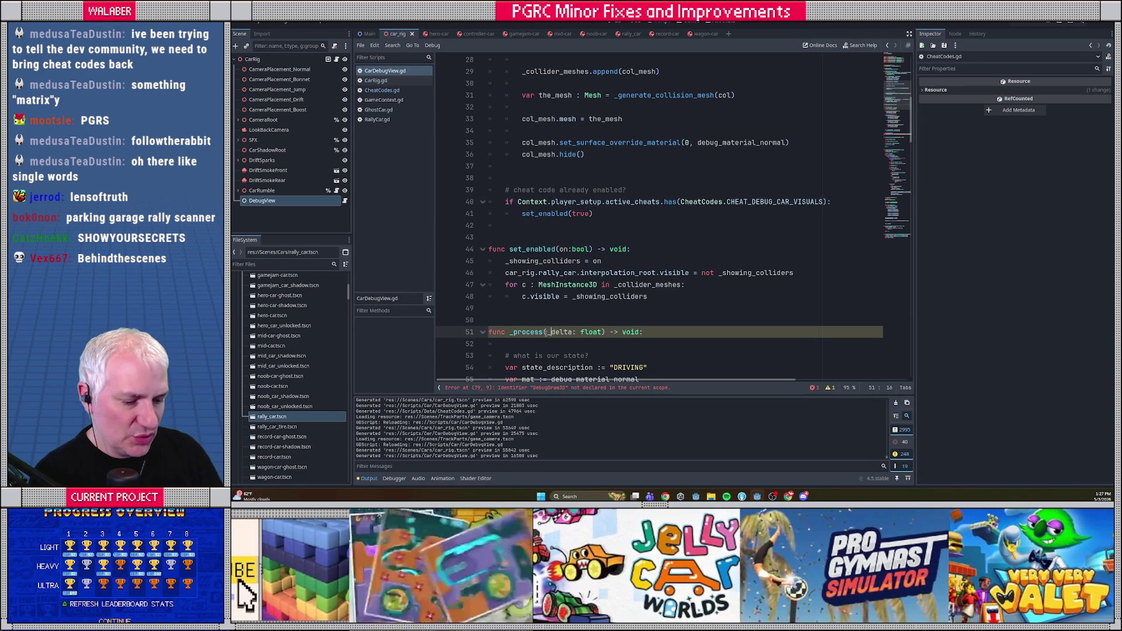
pyautogui.click(650, 305)
pyautogui.scroll(-12, 650, 301)
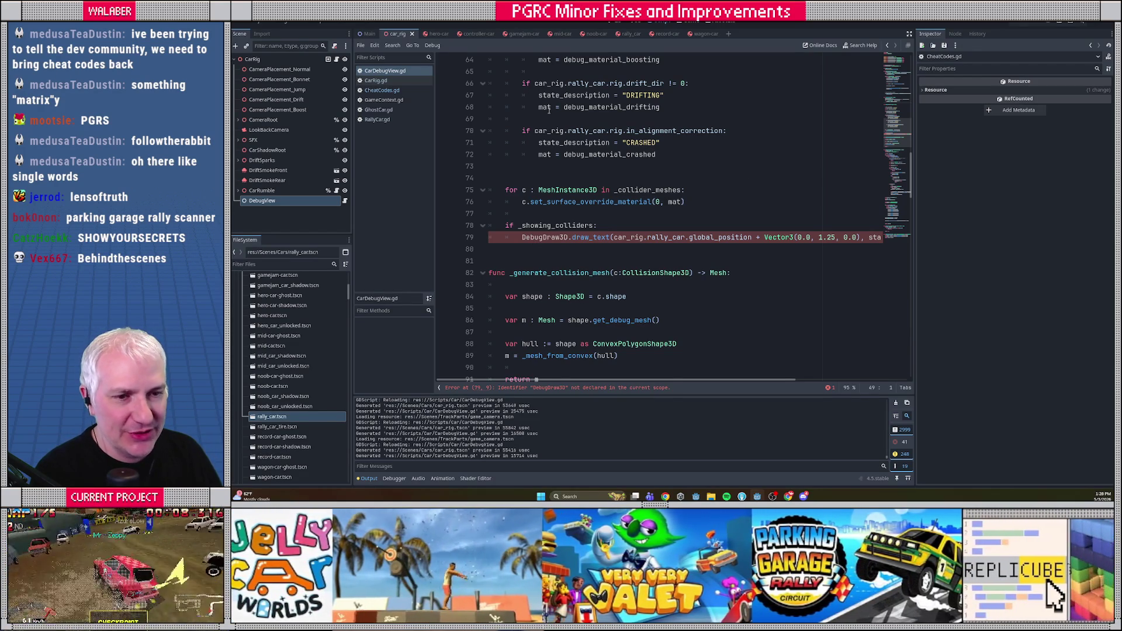
# Select DebugDraw3D on line 79 and collapse the addons folder in the FileSystem dock.
pyautogui.moveTo(549, 110)
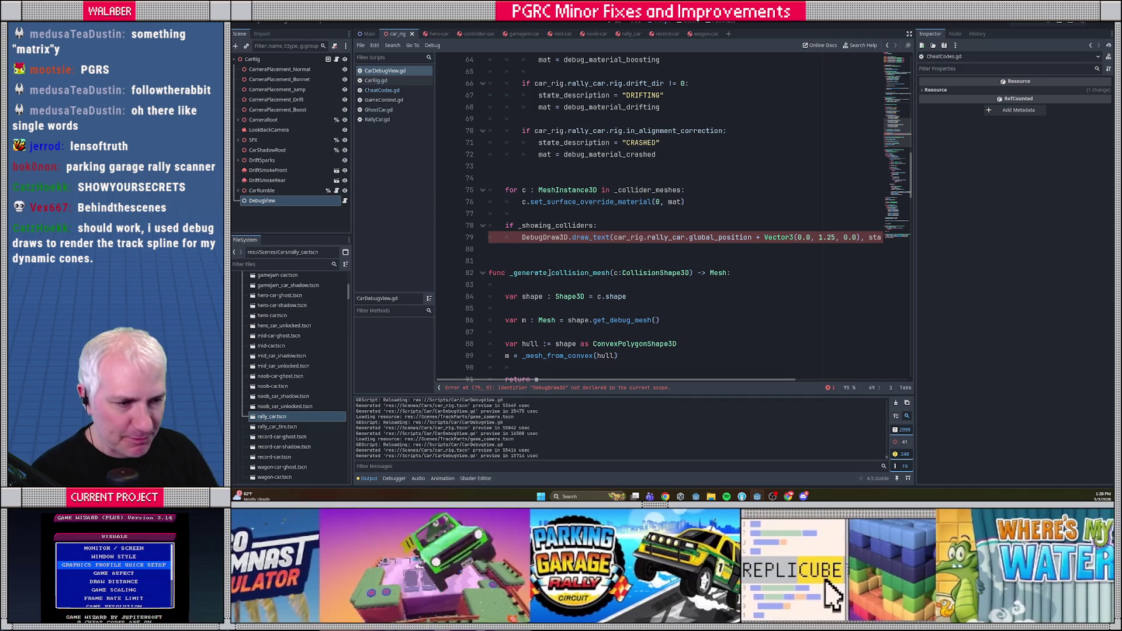
pyautogui.click(556, 261)
pyautogui.doubleClick(544, 237)
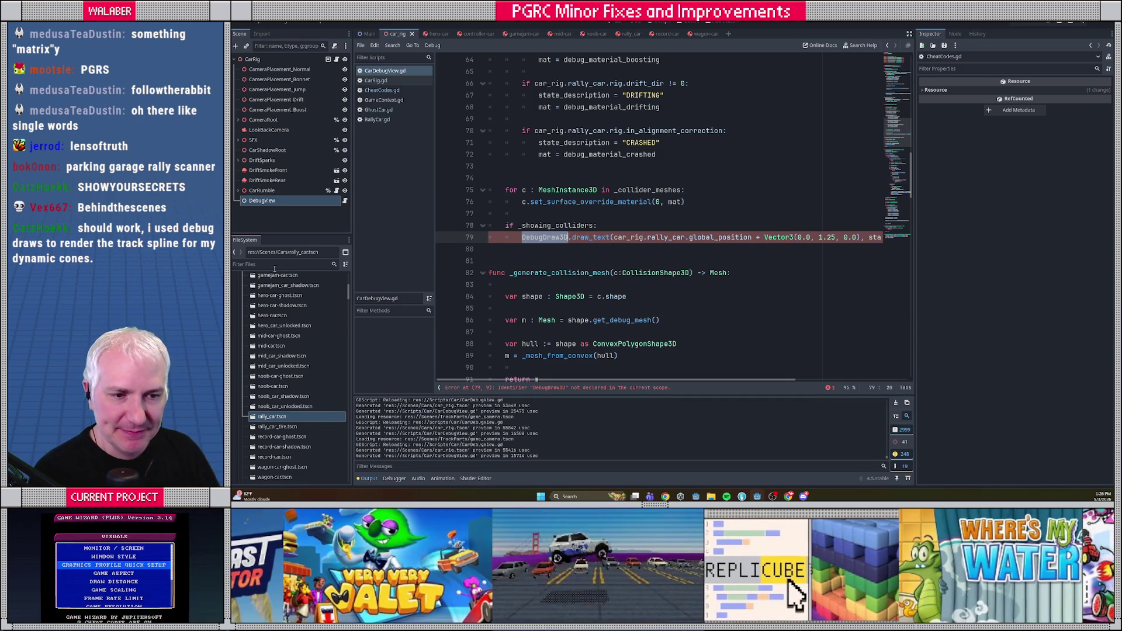
pyautogui.scroll(10, 279, 318)
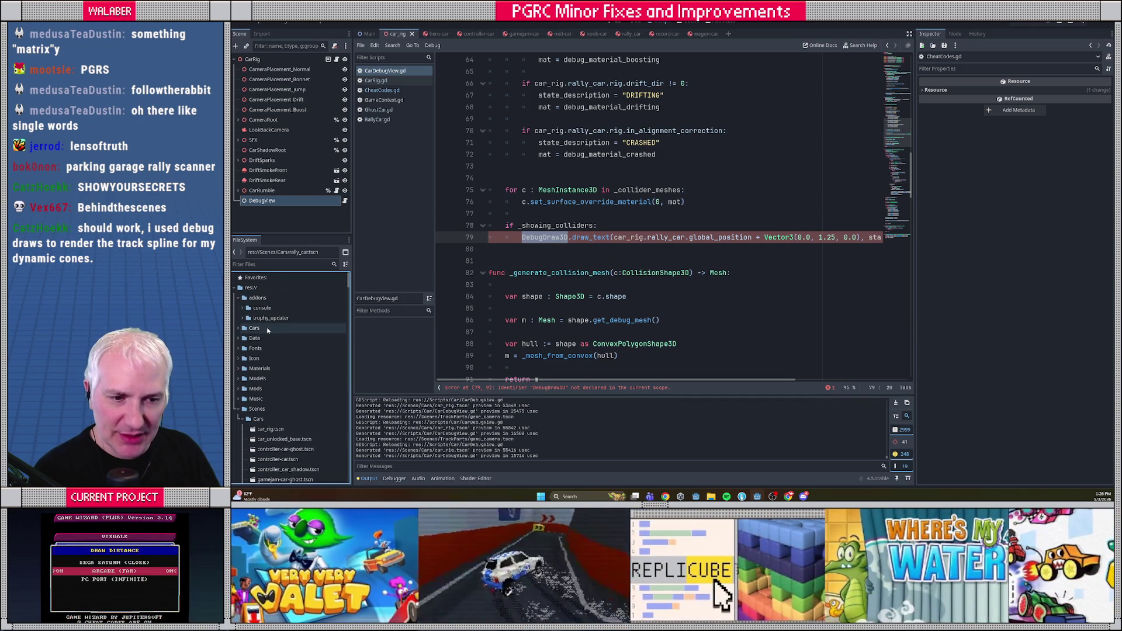
pyautogui.click(238, 297)
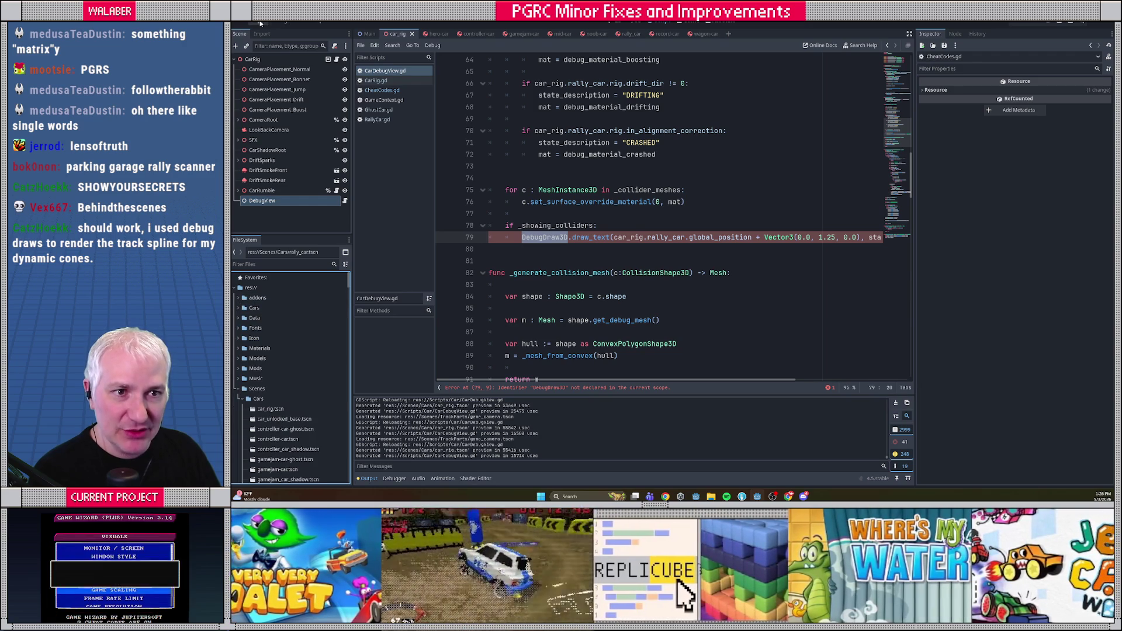
pyautogui.click(261, 22)
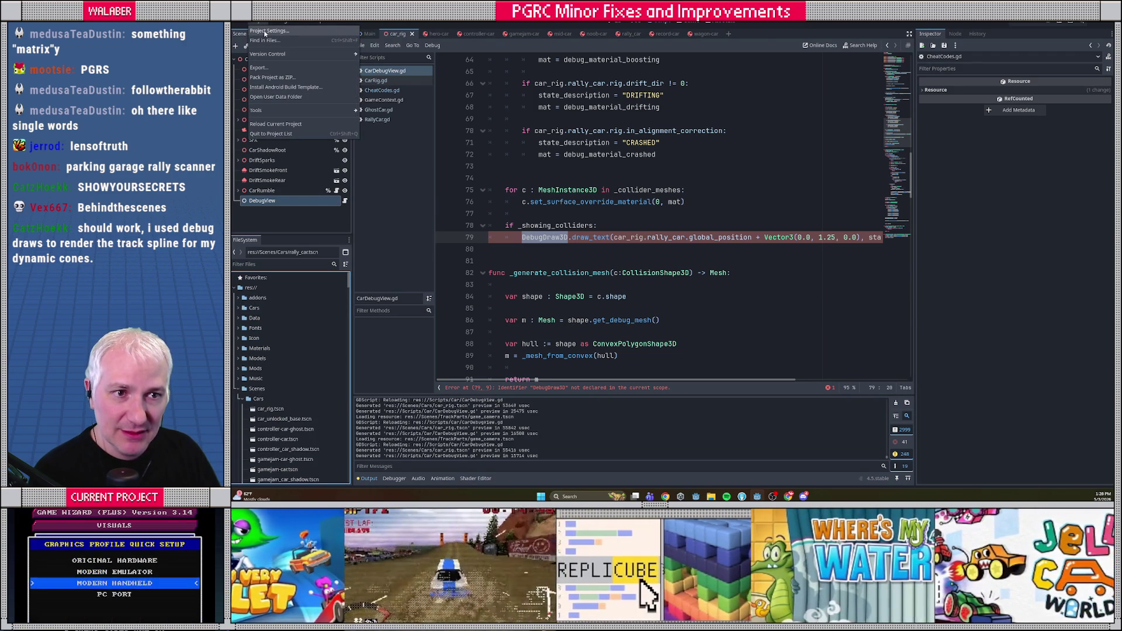
# Check Project Settings' Globals list, confirming the autoload is named DebugDraw, then close it.
pyautogui.click(266, 31)
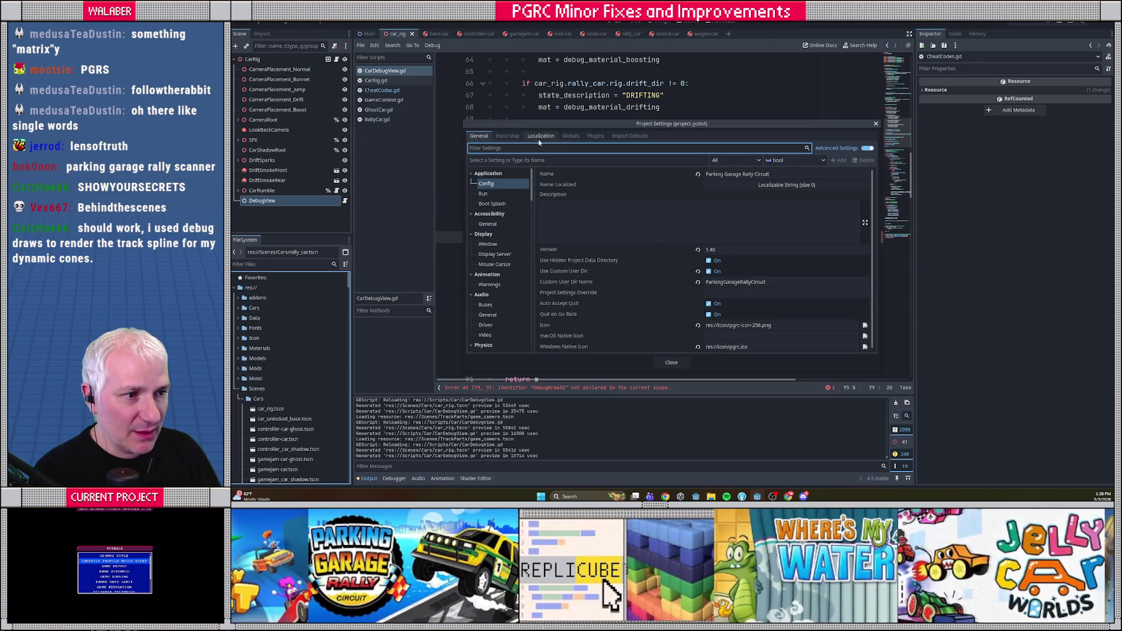
pyautogui.click(570, 136)
pyautogui.click(489, 244)
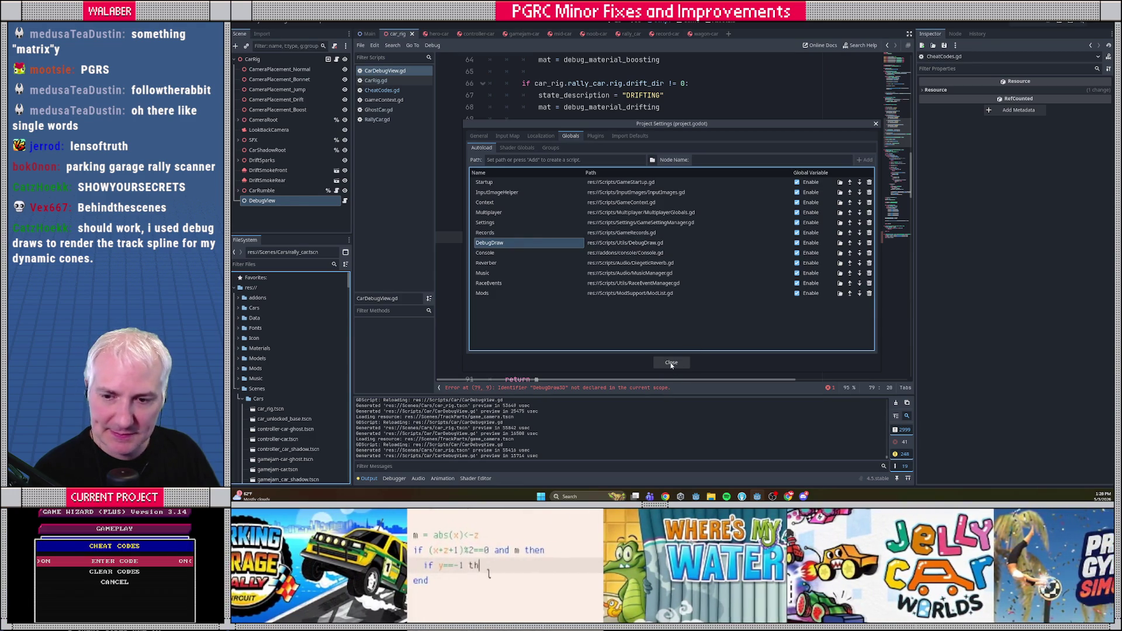
pyautogui.click(671, 362)
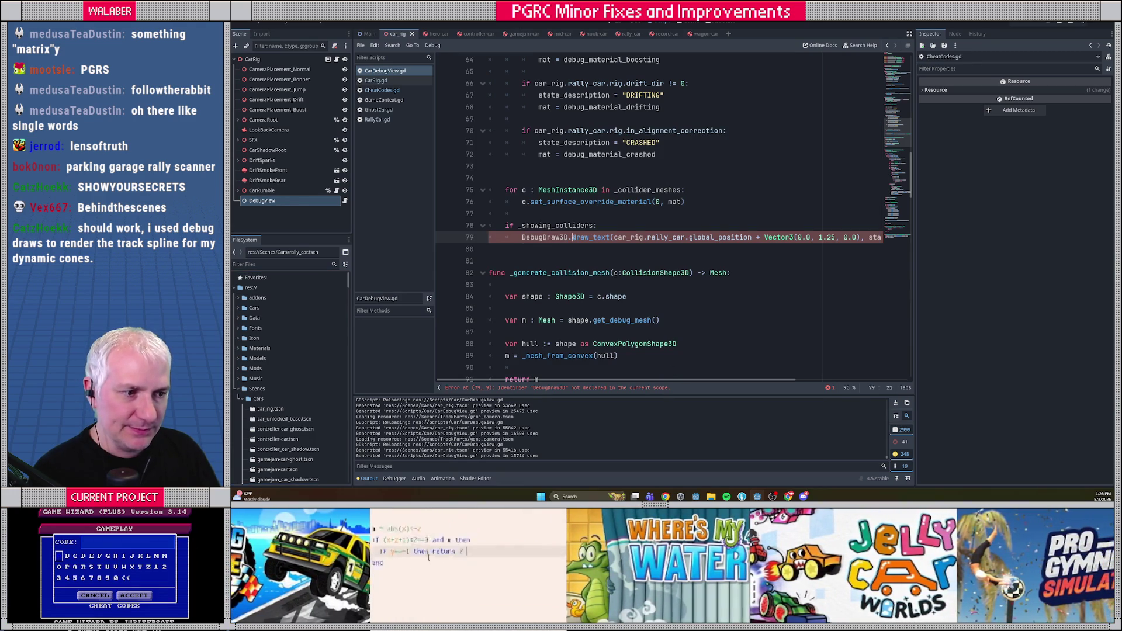
# Start a 'DebugDraw.' call on line 80 and browse its suggestions.
pyautogui.click(555, 250)
pyautogui.write('D')
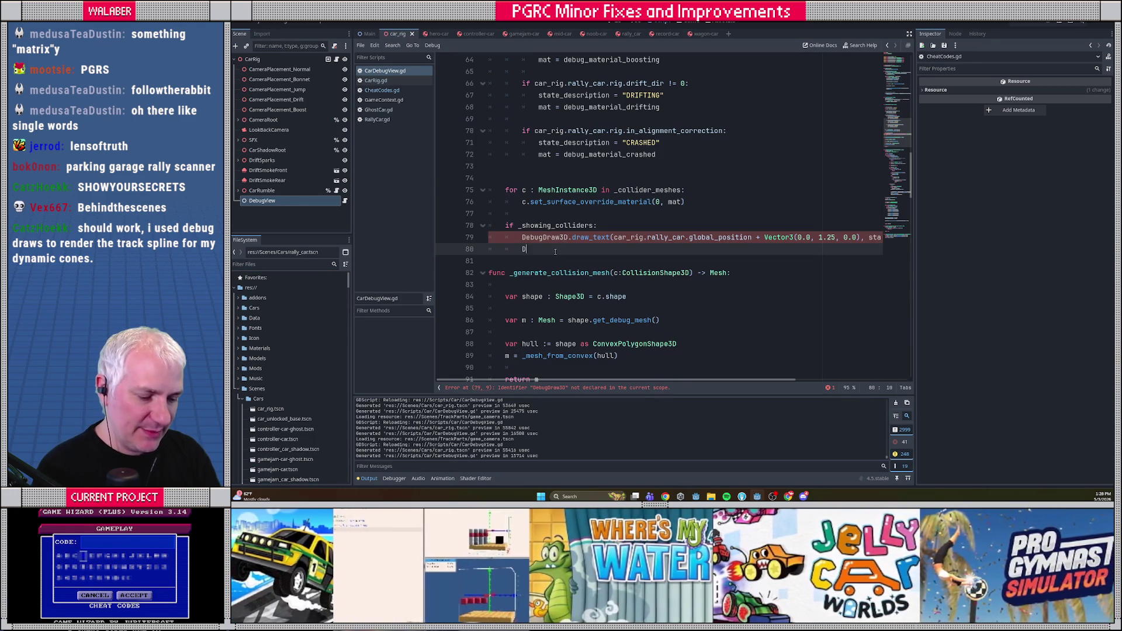
pyautogui.write('ebugDraw.')
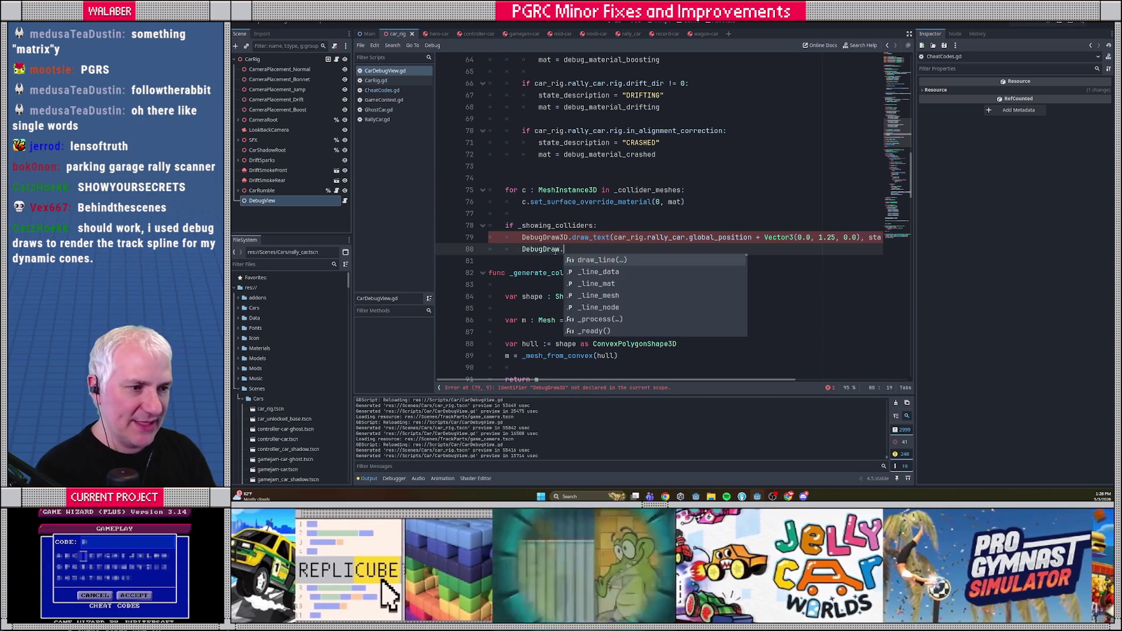
pyautogui.scroll(-5, 664, 282)
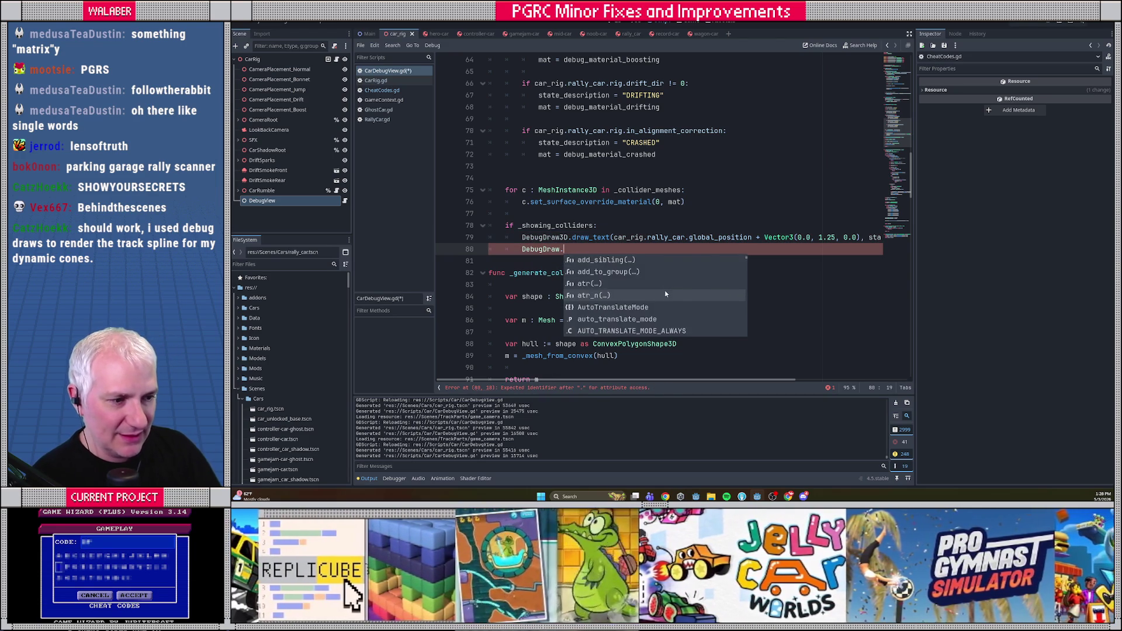
pyautogui.scroll(-4, 678, 305)
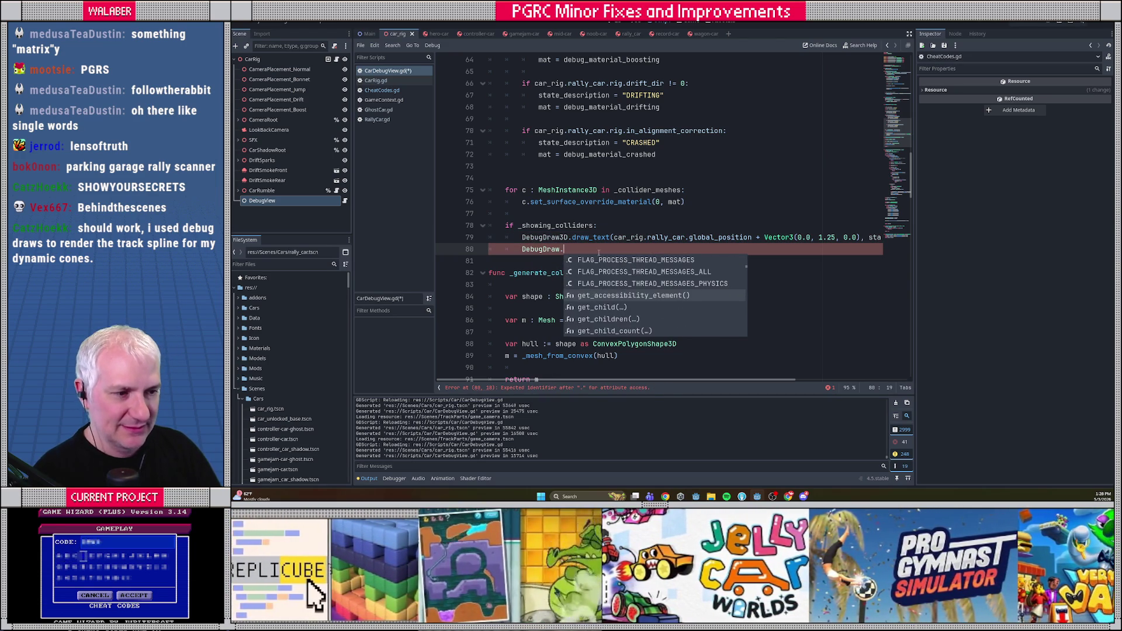
pyautogui.press('Escape')
# Review the draw_line function in DebugDraw.gd, then return to CarDebugView.gd.
pyautogui.keyDown('ctrl'); pyautogui.click(541, 249); pyautogui.keyUp('ctrl')
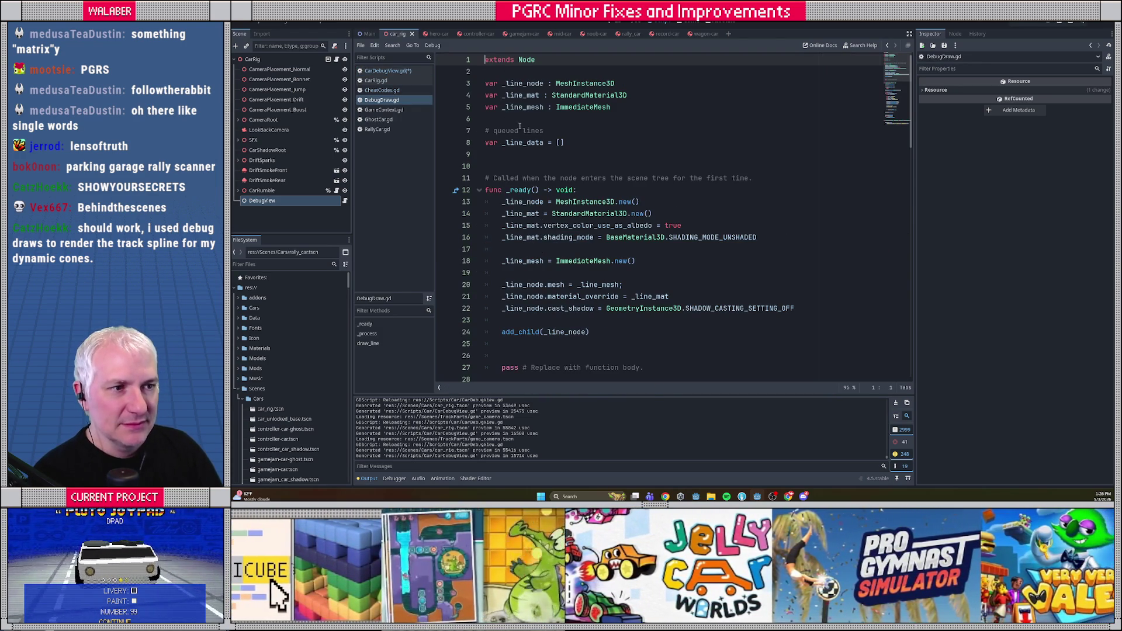
pyautogui.scroll(-20, 518, 117)
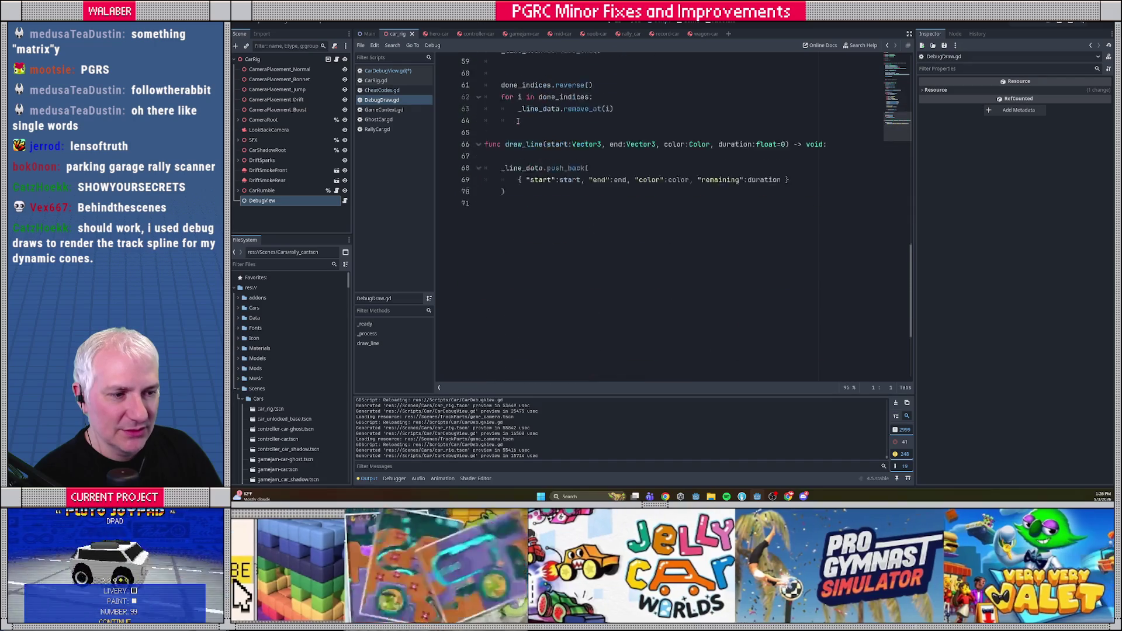
pyautogui.moveTo(499, 104); pyautogui.dragTo(601, 257)
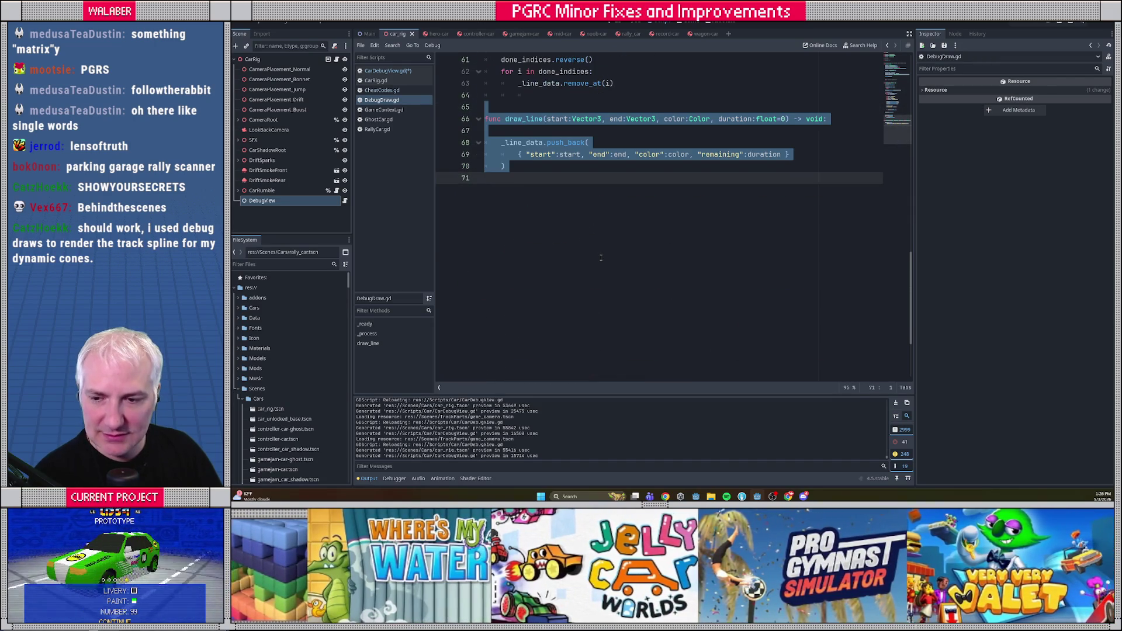
pyautogui.scroll(2, 600, 258)
pyautogui.scroll(1, 600, 257)
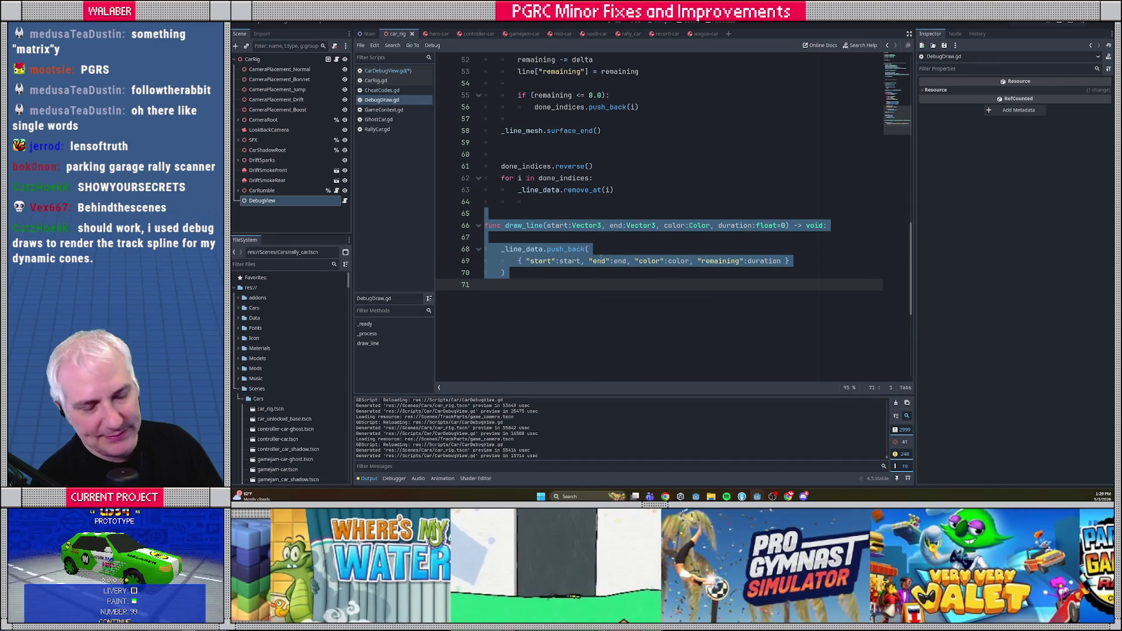
pyautogui.click(395, 71)
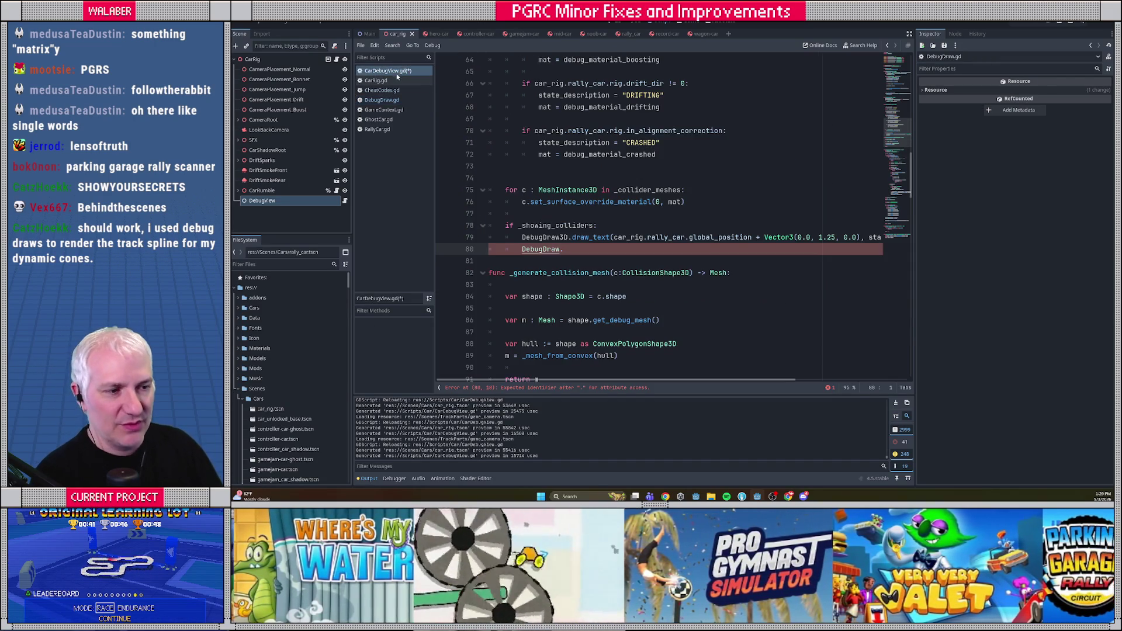
# Comment out the 'if _showing_colliders:' line and its DebugDraw3D draw_text line.
pyautogui.click(518, 241)
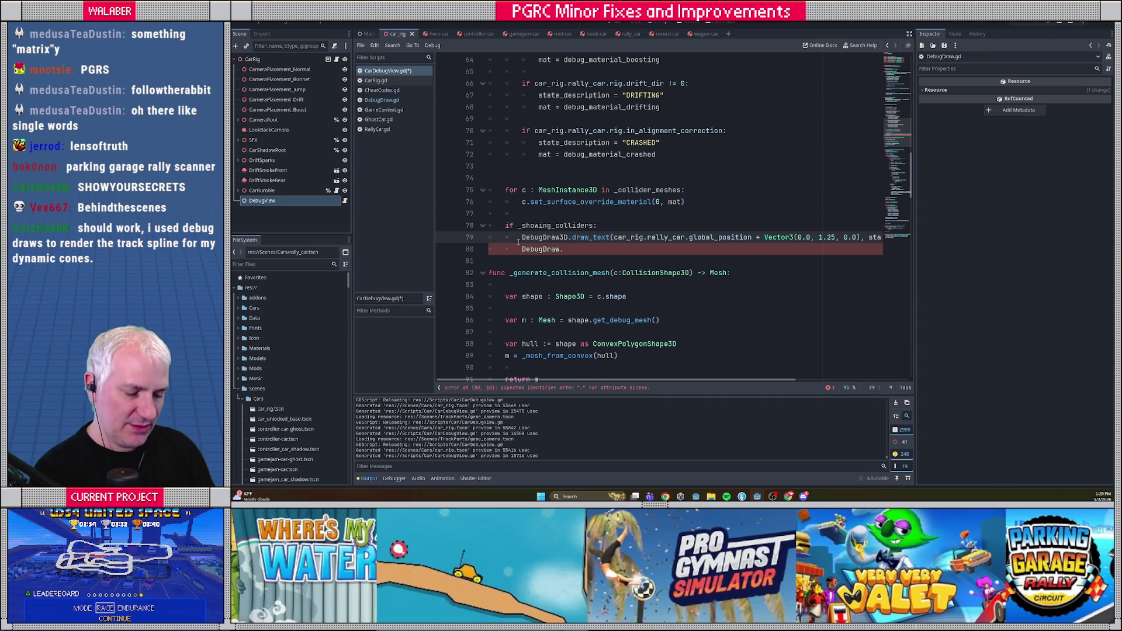
pyautogui.press('Up')
pyautogui.press('Home')
pyautogui.write('#')
pyautogui.press('Down')
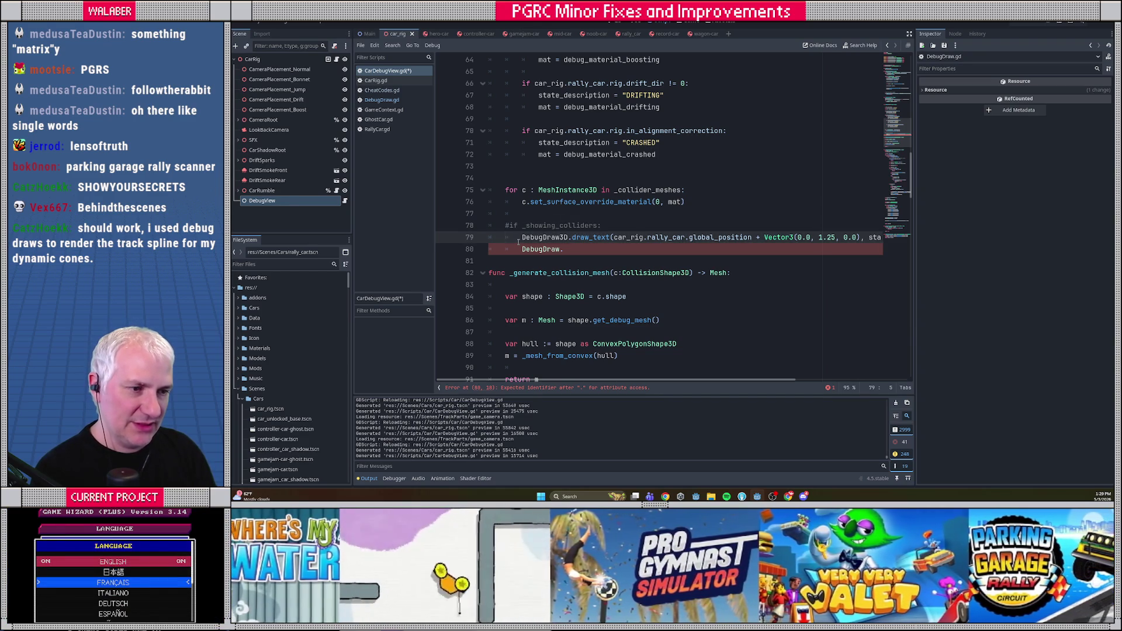
pyautogui.press('Down')
# Delete the unfinished 'DebugDraw.' line and save CarDebugView.gd.
pyautogui.hotkey('ctrl', 'shift', 'k')
pyautogui.press('Up')
pyautogui.press('End')
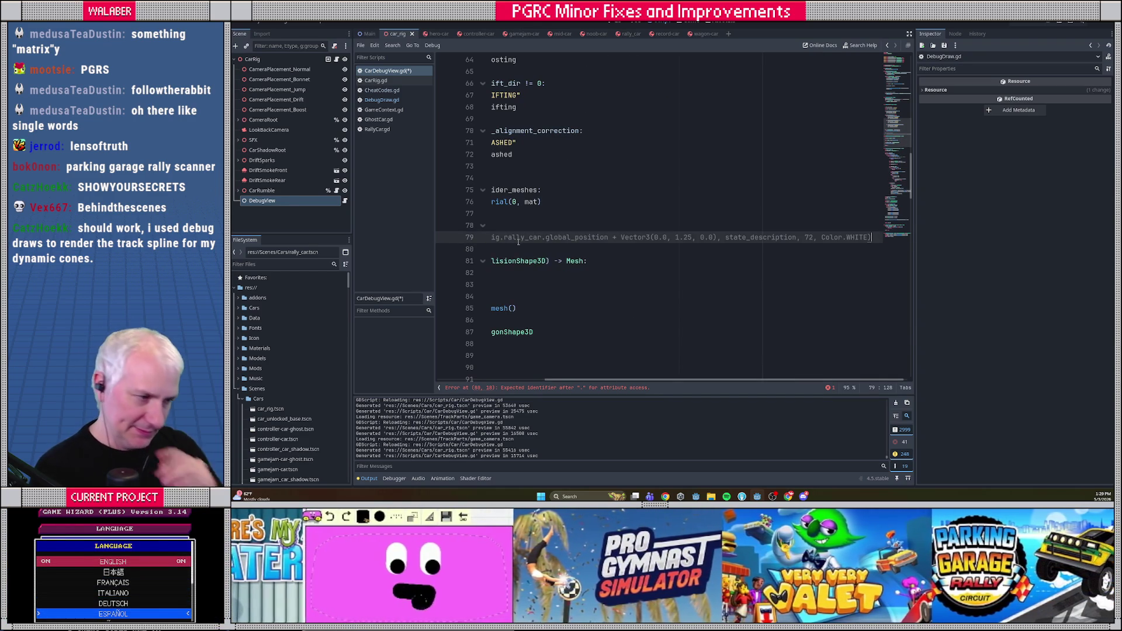
pyautogui.hotkey('ctrl', 's')
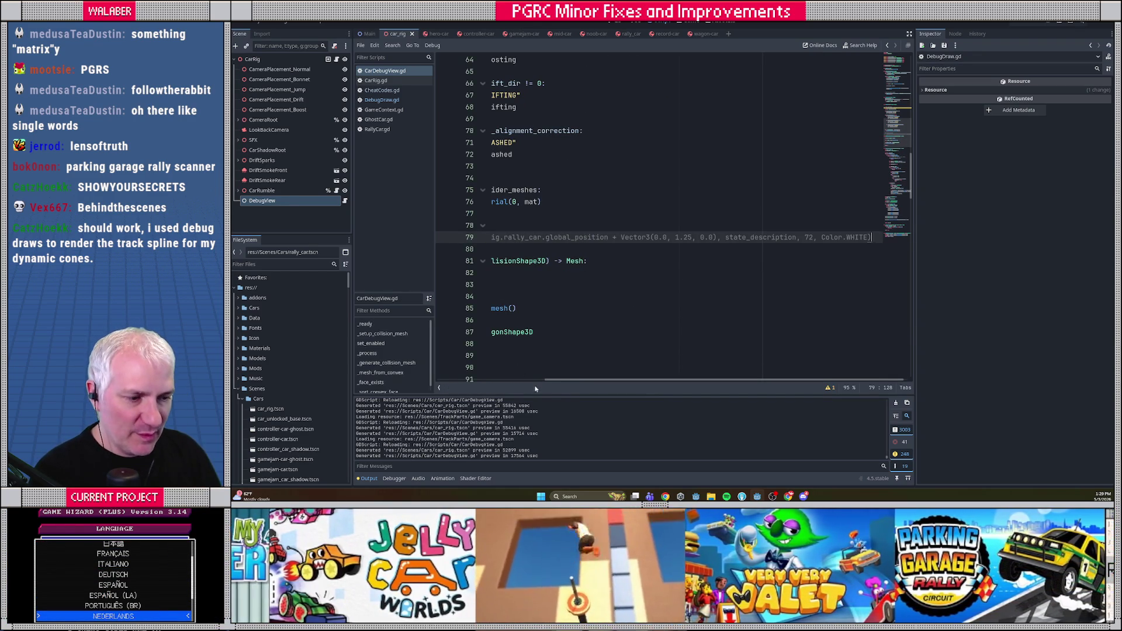
pyautogui.hscroll(-5, 509, 230)
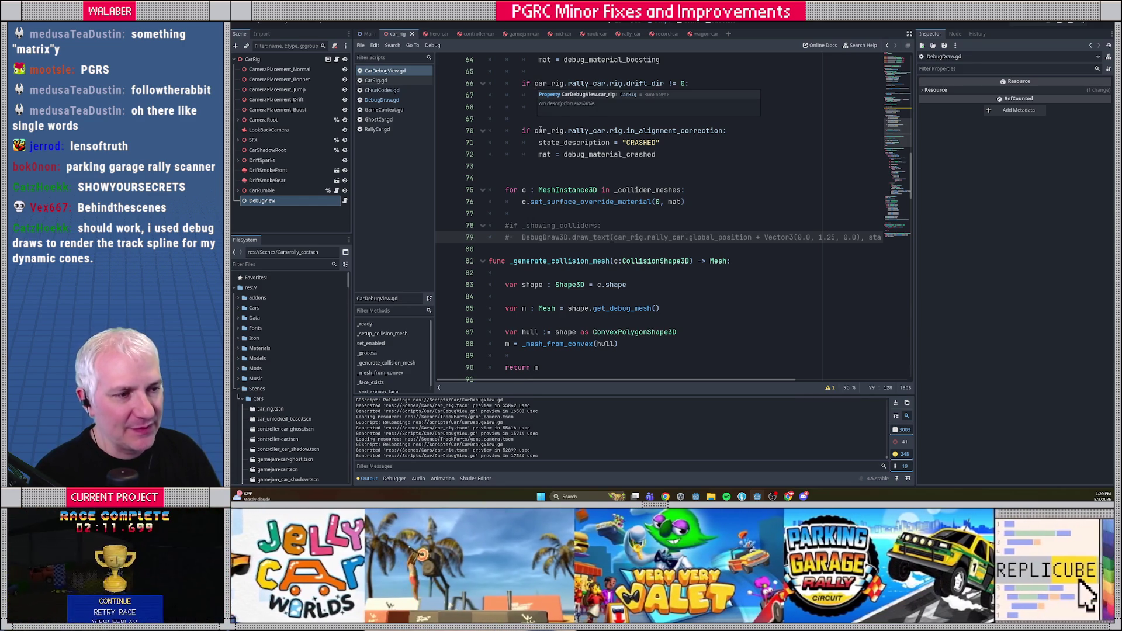
pyautogui.click(525, 176)
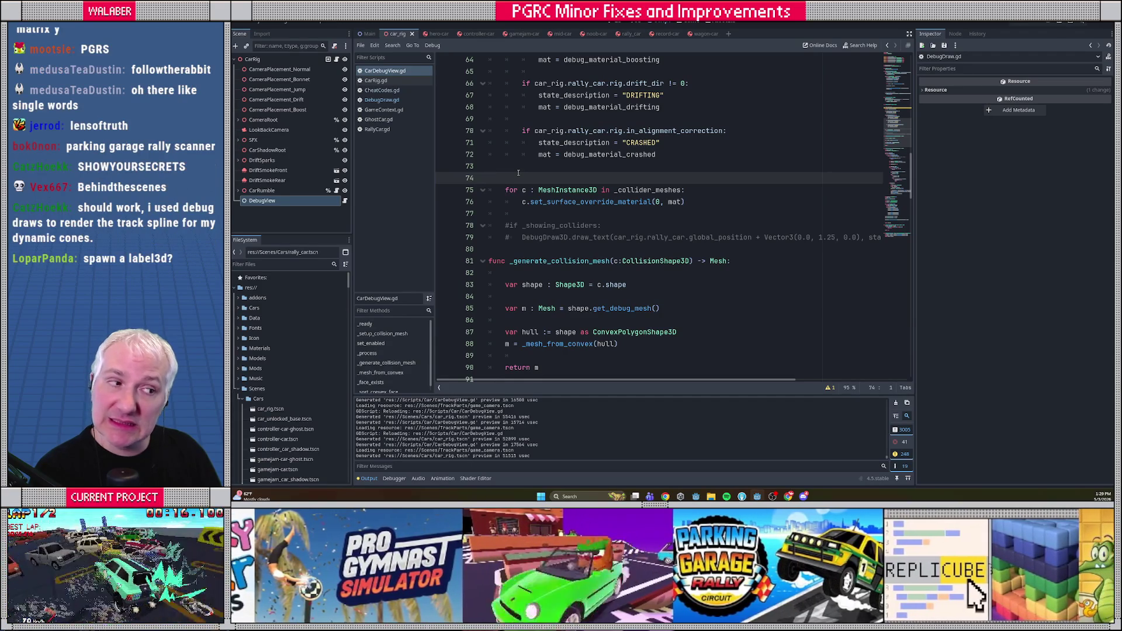
# Add 'Context.cheats_changed.connect(_cheats_changed)' to _ready.
pyautogui.scroll(8, 526, 175)
pyautogui.scroll(13, 537, 182)
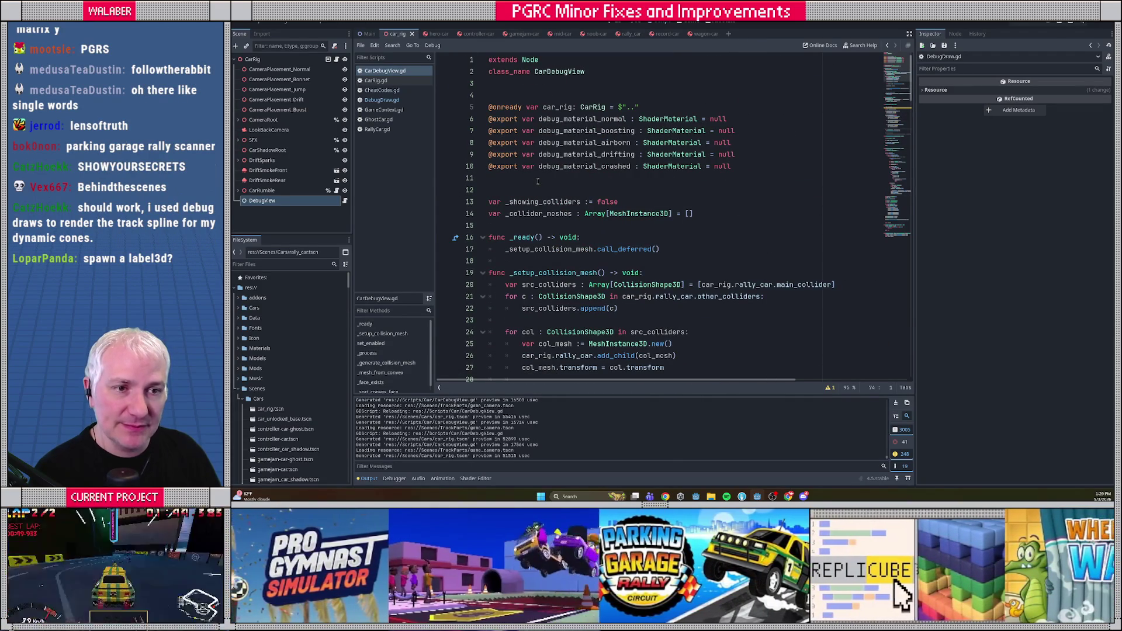
pyautogui.click(680, 249)
pyautogui.press('Return')
pyautogui.write('Con')
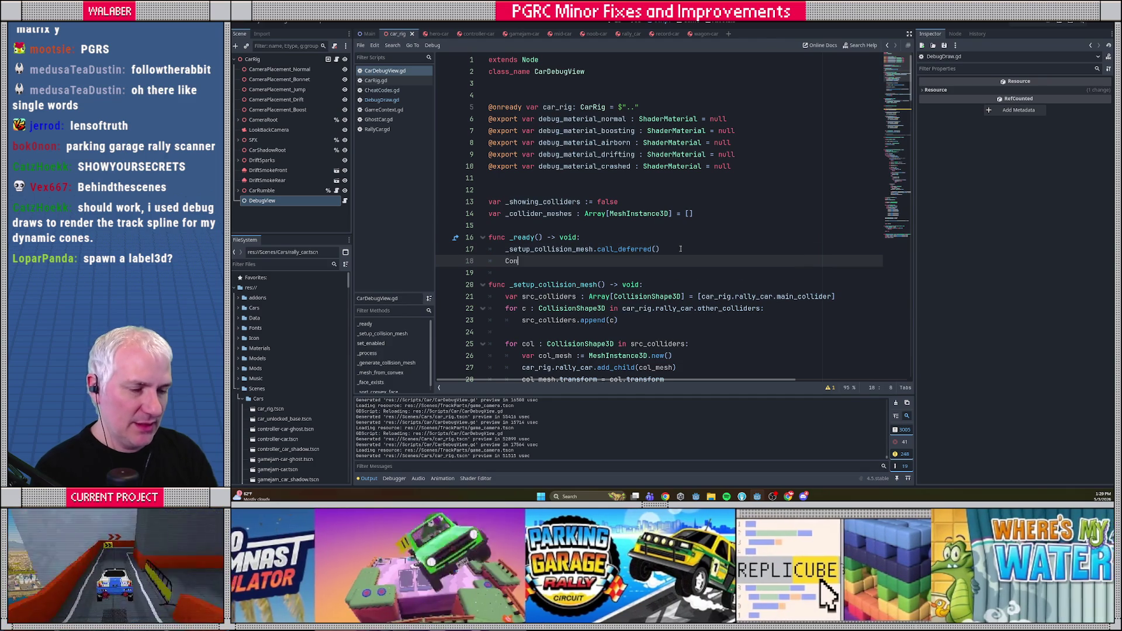
pyautogui.write('text.')
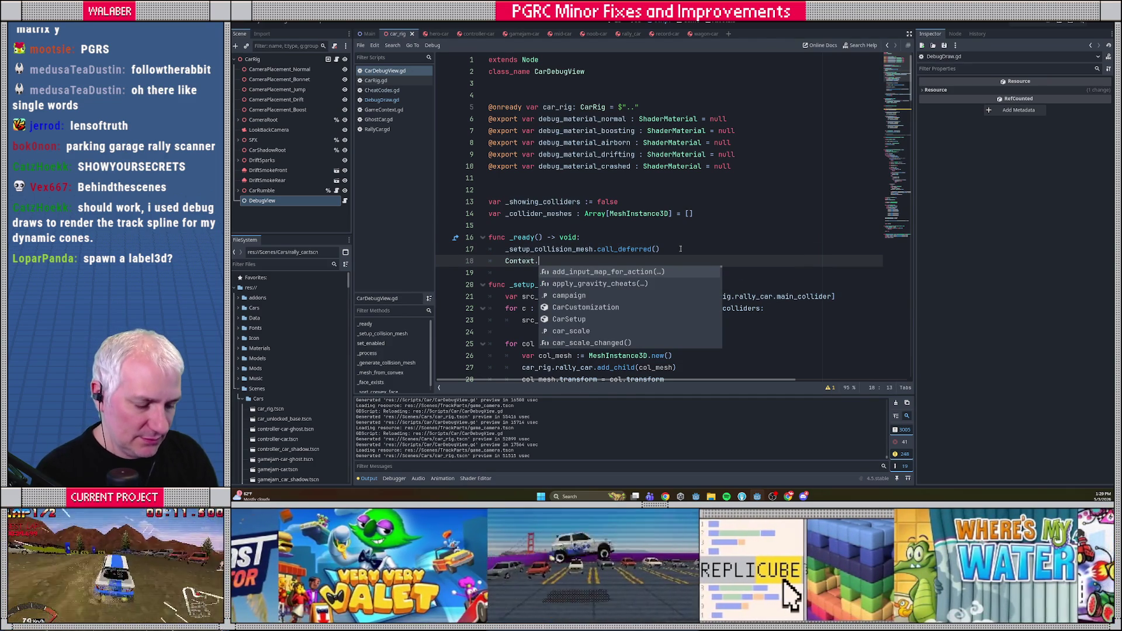
pyautogui.write('chea')
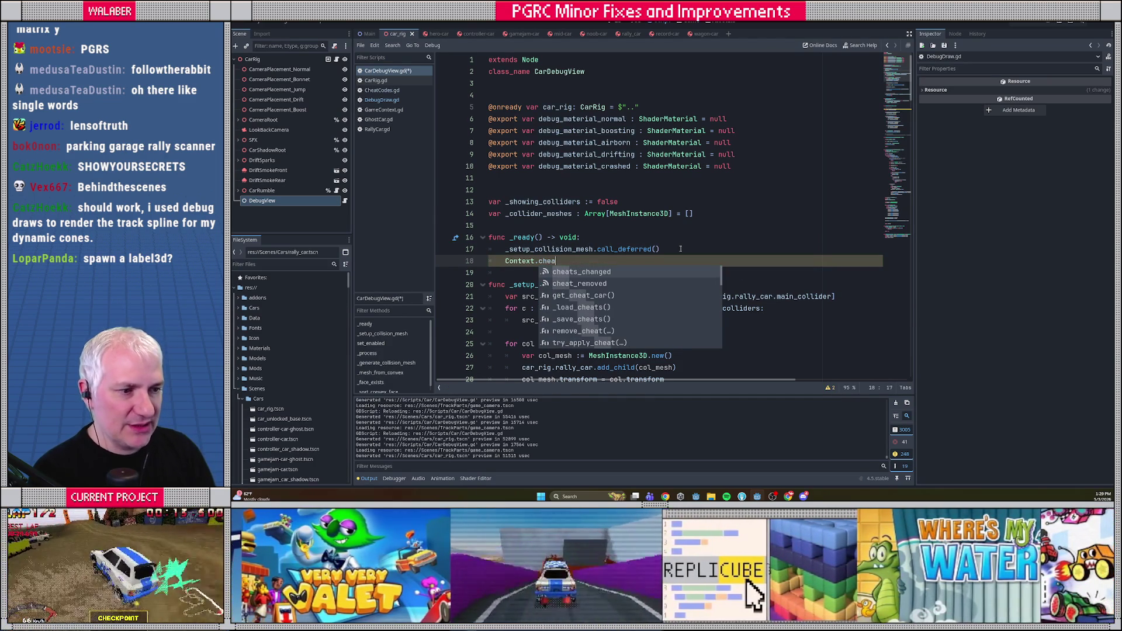
pyautogui.press('Return')
pyautogui.write('.connec')
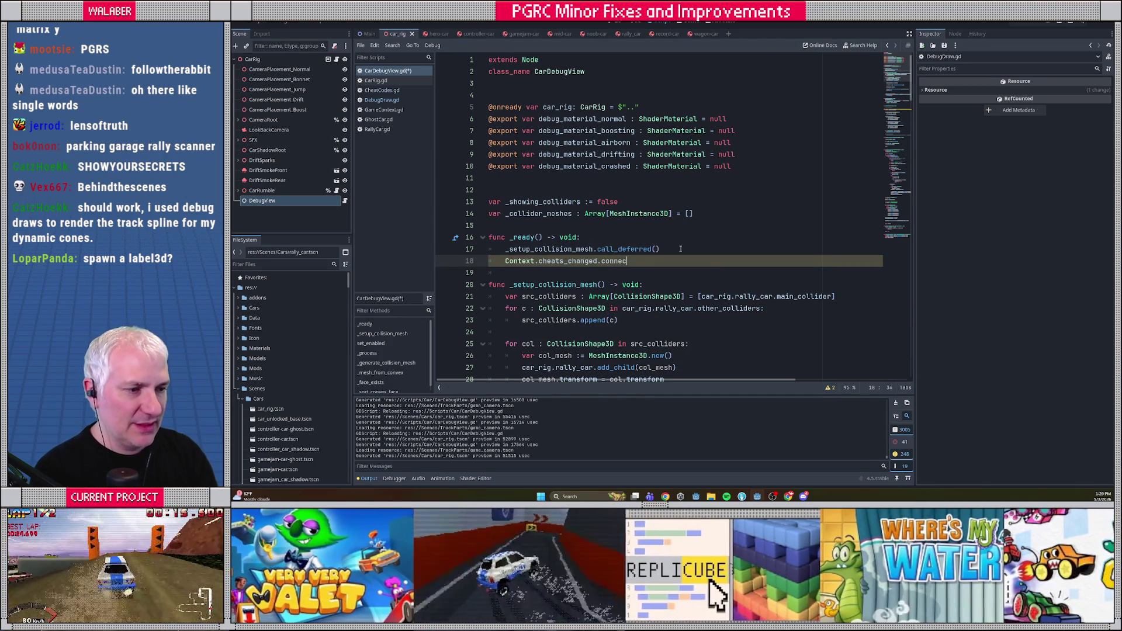
pyautogui.write('t(')
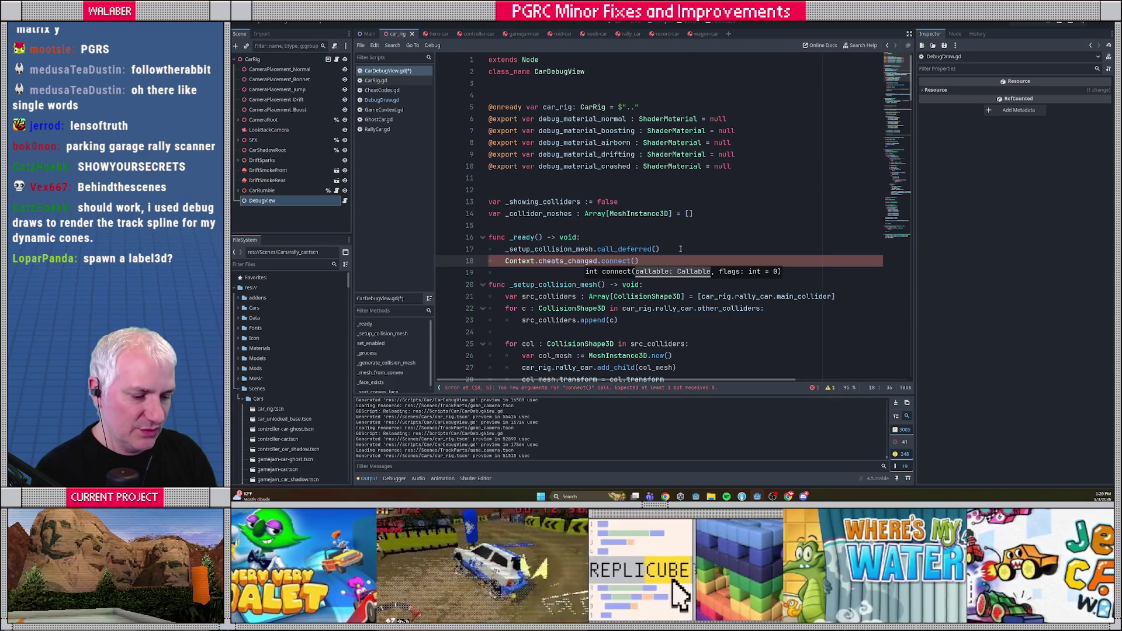
pyautogui.write('_cheats')
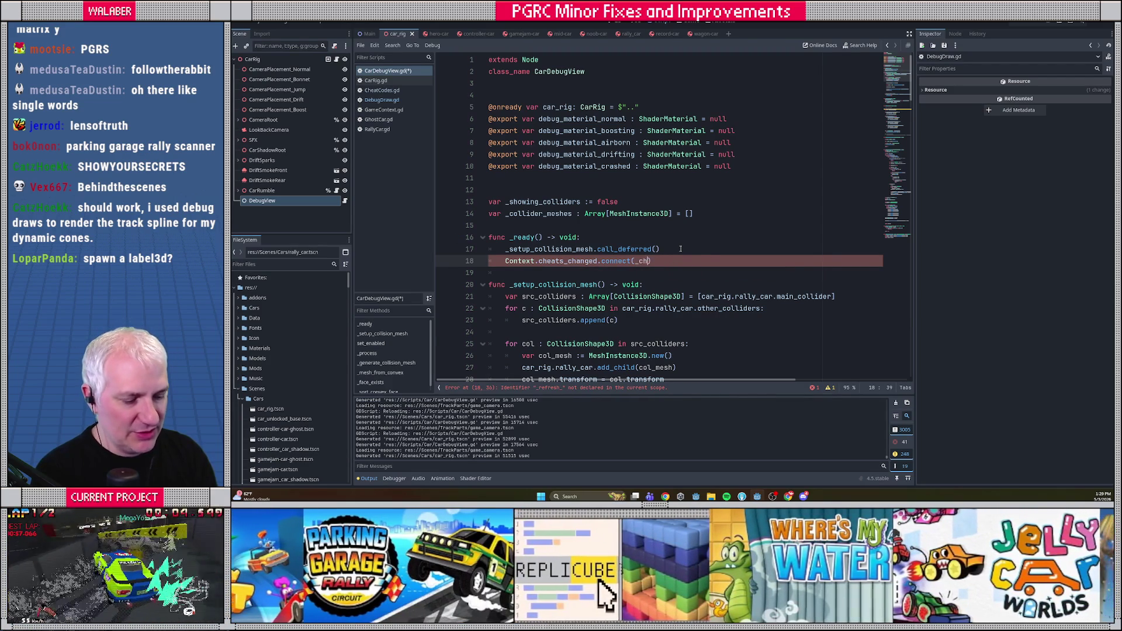
pyautogui.write('_changed)')
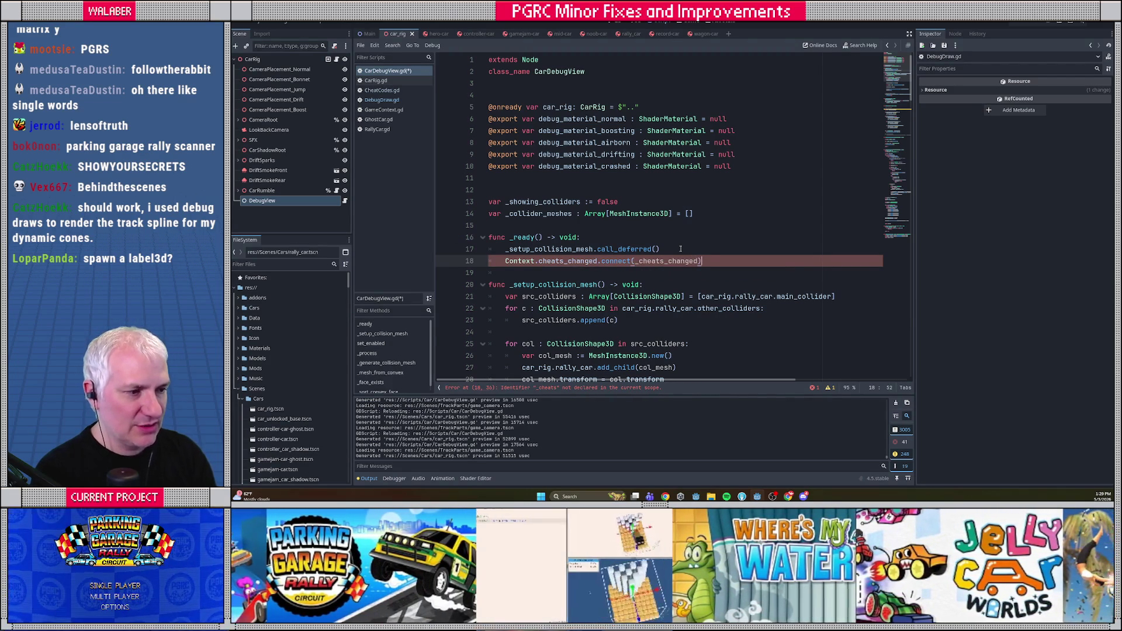
pyautogui.scroll(-2, 680, 249)
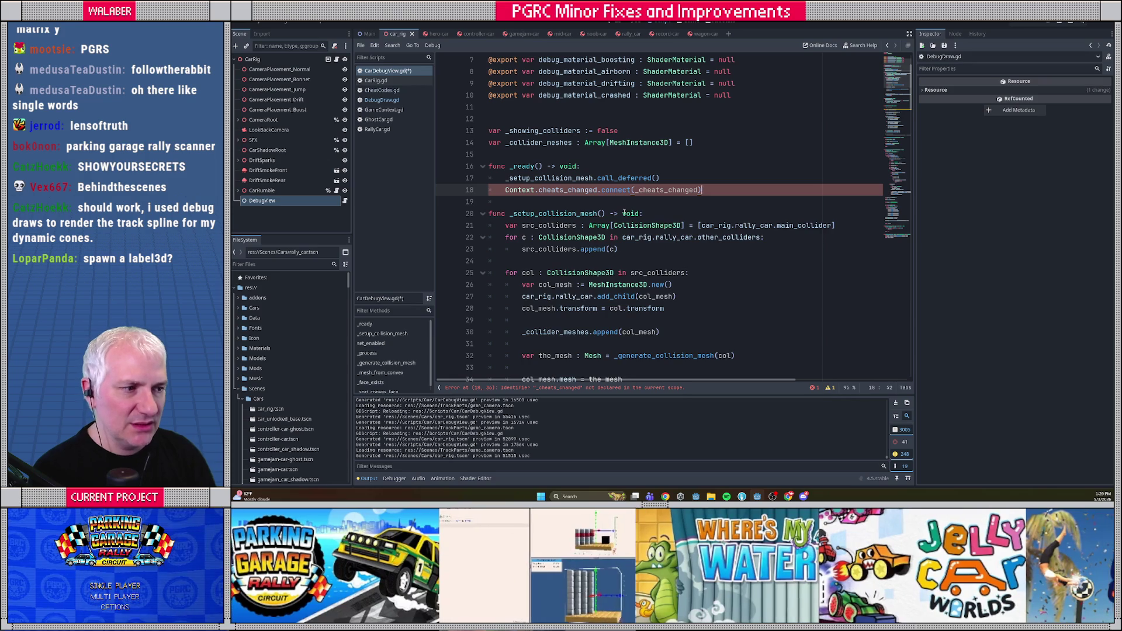
pyautogui.press('Return')
pyautogui.press('Return')
pyautogui.press('BackSpace')
# Declare 'func _cheats_changed() -> void:' after the cheat check.
pyautogui.scroll(-9, 623, 212)
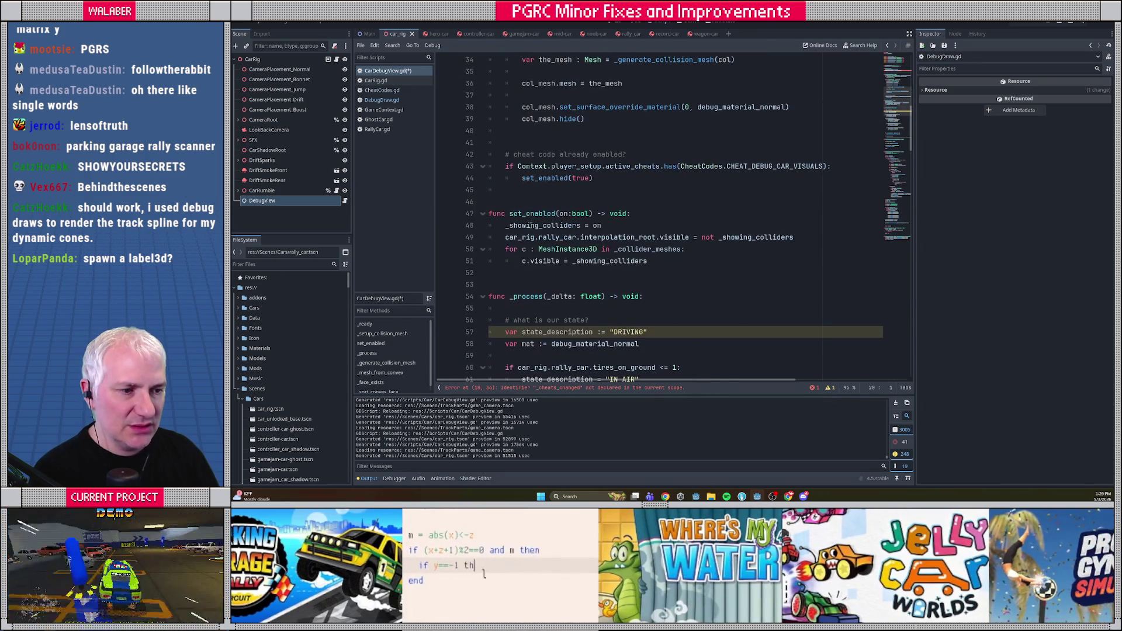
pyautogui.click(496, 193)
pyautogui.press('Return')
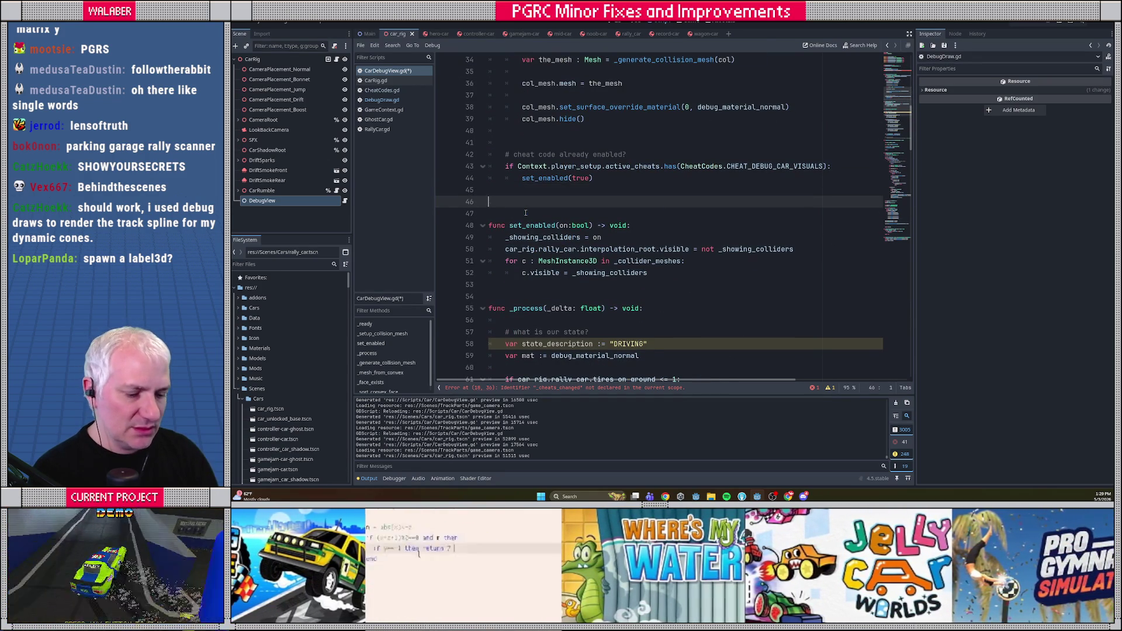
pyautogui.write('func _cheats_cha')
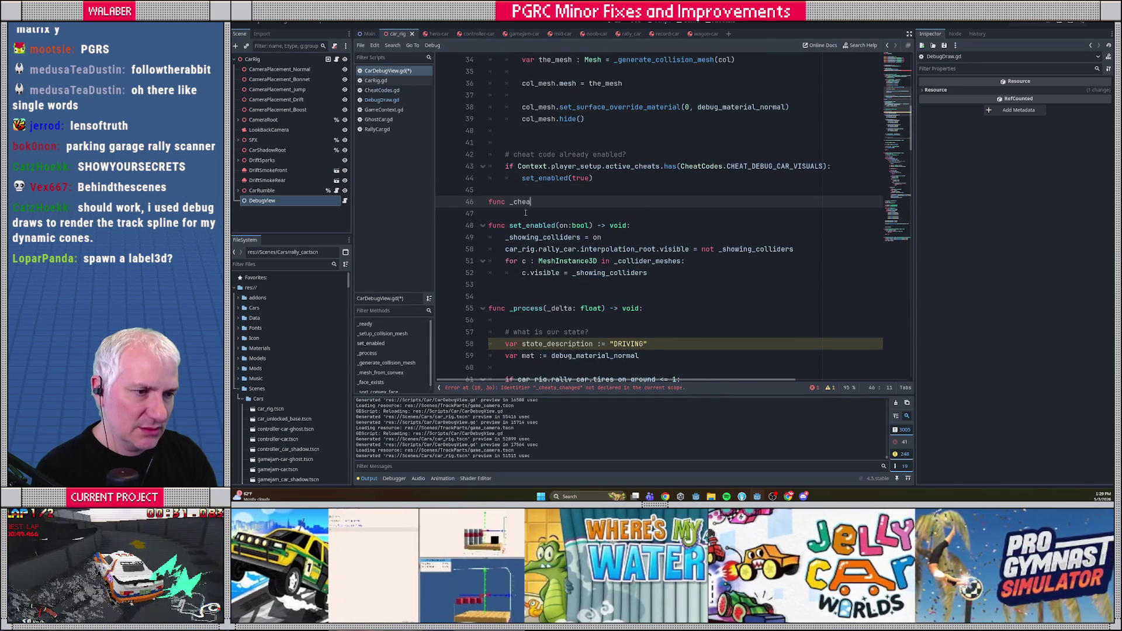
pyautogui.write('nged() -> void:')
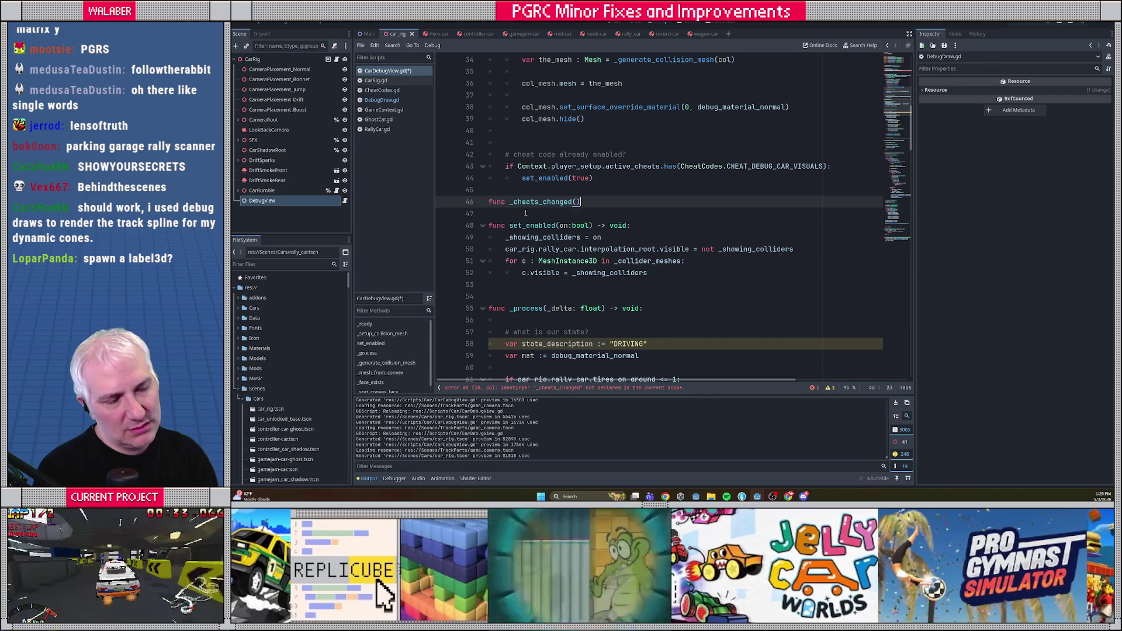
pyautogui.scroll(10, 525, 213)
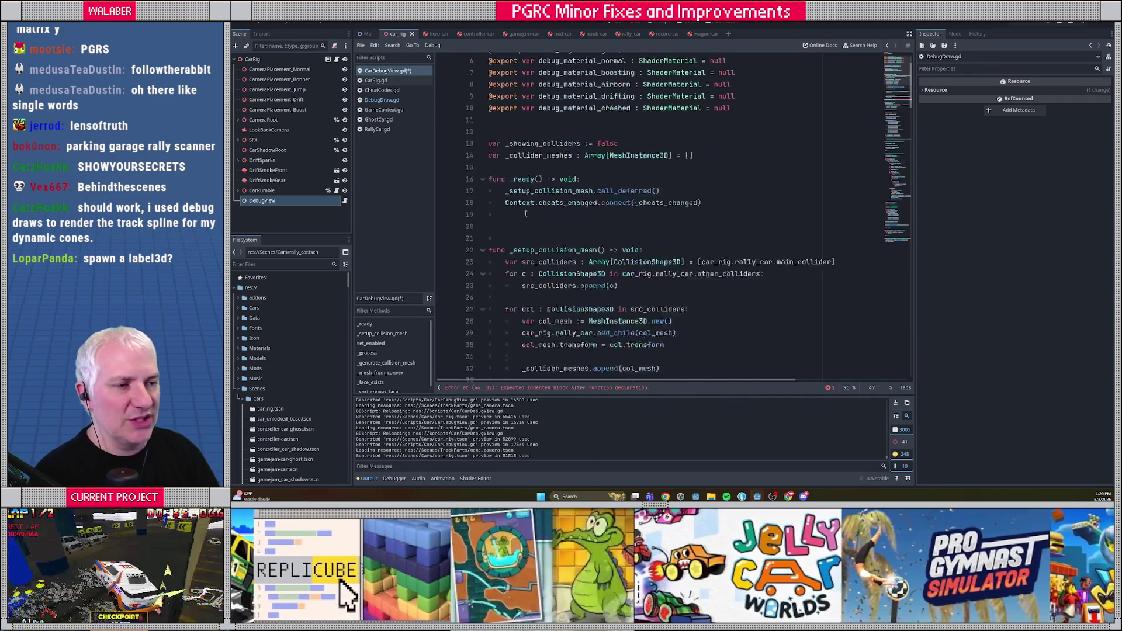
pyautogui.click(572, 228)
pyautogui.keyDown('ctrl'); pyautogui.click(573, 229); pyautogui.keyUp('ctrl')
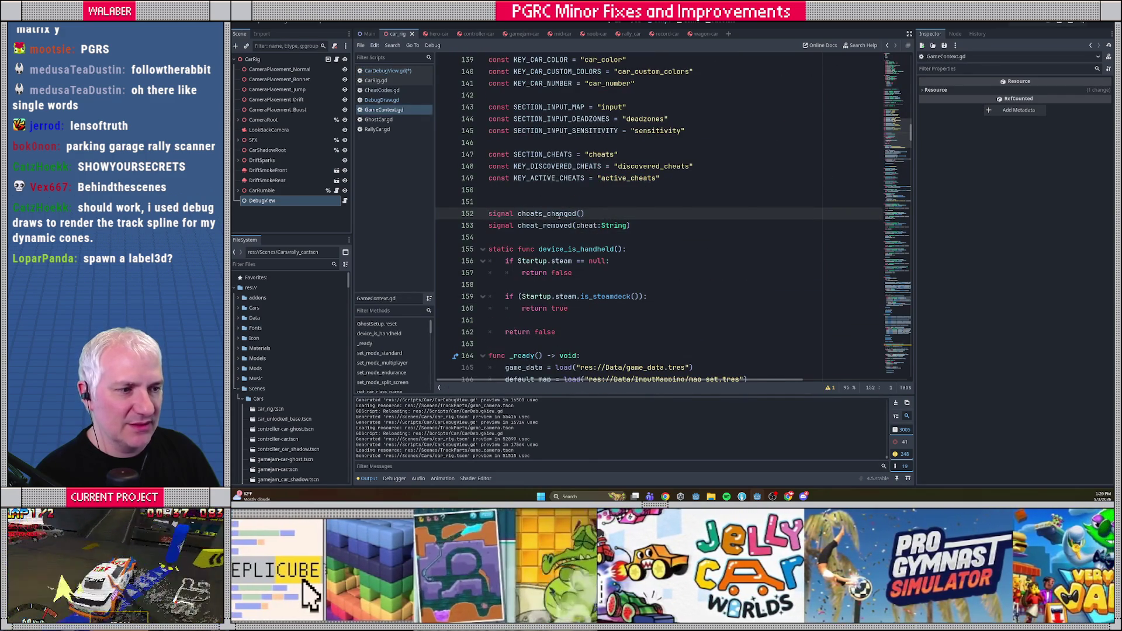
pyautogui.scroll(-5, 559, 215)
pyautogui.click(559, 214)
pyautogui.scroll(-8, 522, 277)
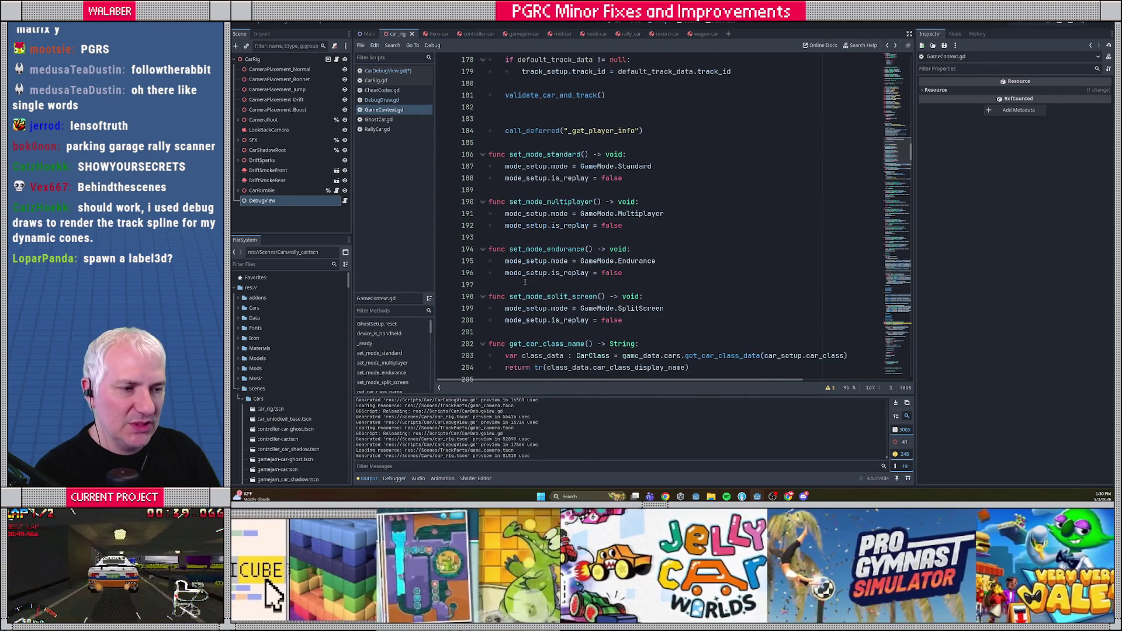
pyautogui.scroll(-10, 534, 208)
pyautogui.scroll(15, 535, 166)
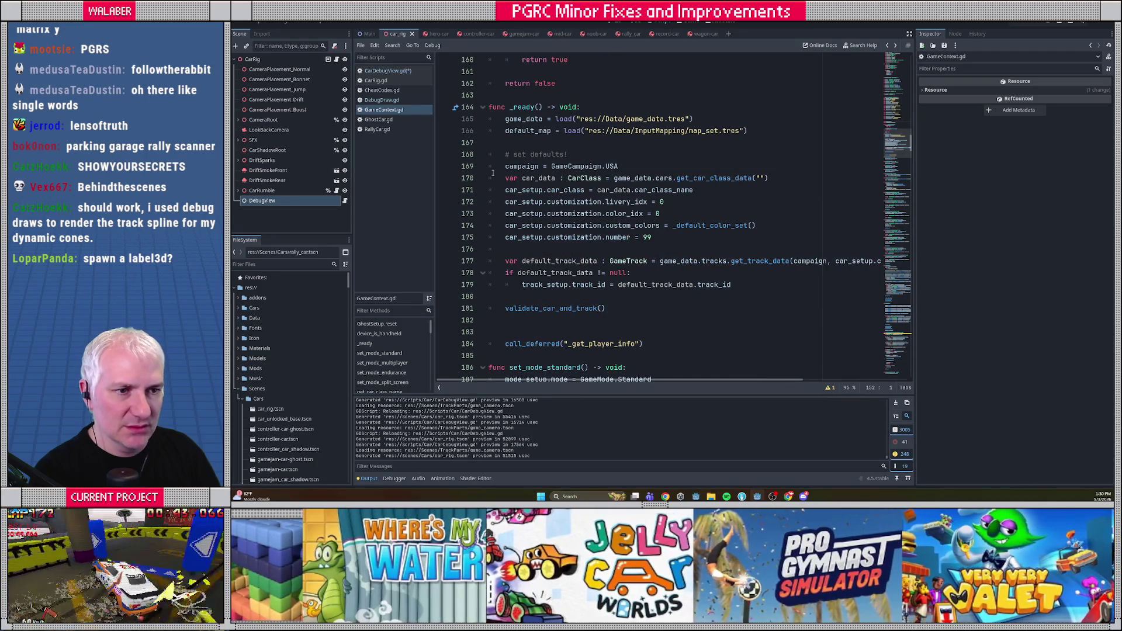
pyautogui.click(388, 70)
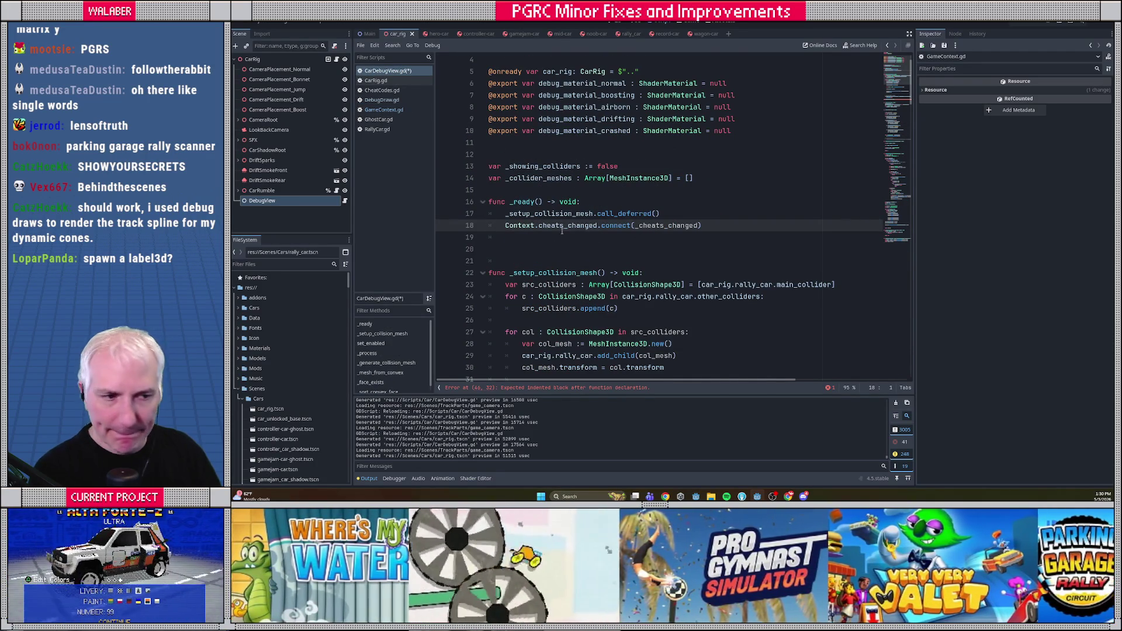
pyautogui.scroll(-9, 562, 231)
# Begin _cheats_changed with set_enabled(Context.player_setup.active_cheats…) using autocomplete.
pyautogui.click(528, 250)
pyautogui.write('set_')
pyautogui.press('Return')
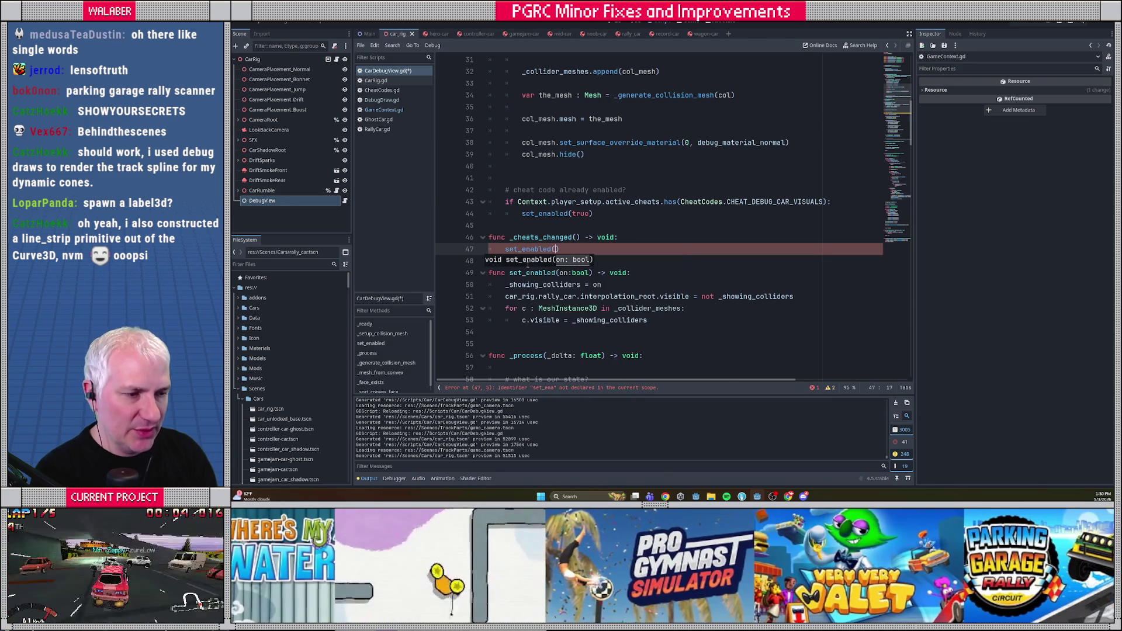
pyautogui.write('Context.pla')
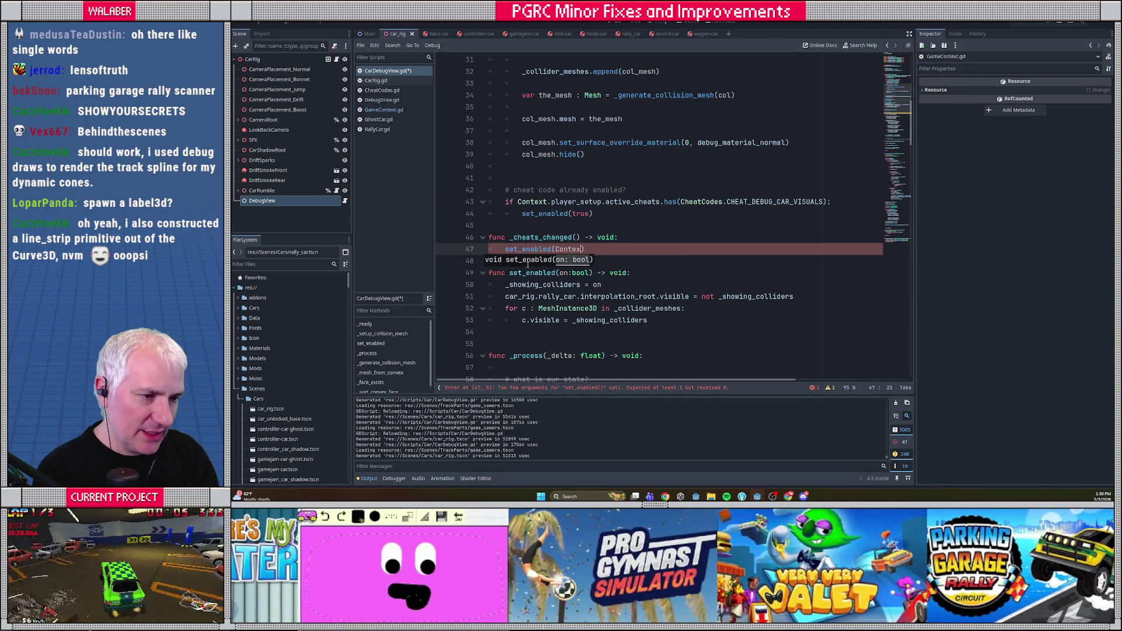
pyautogui.press('Return')
pyautogui.write('.ac')
pyautogui.press('Down')
pyautogui.press('Return')
# Finish the call with .has(CheatCodes.CHEAT_DEBUG_CAR_VISUALS) and save CarDebugView.gd.
pyautogui.write('.has(')
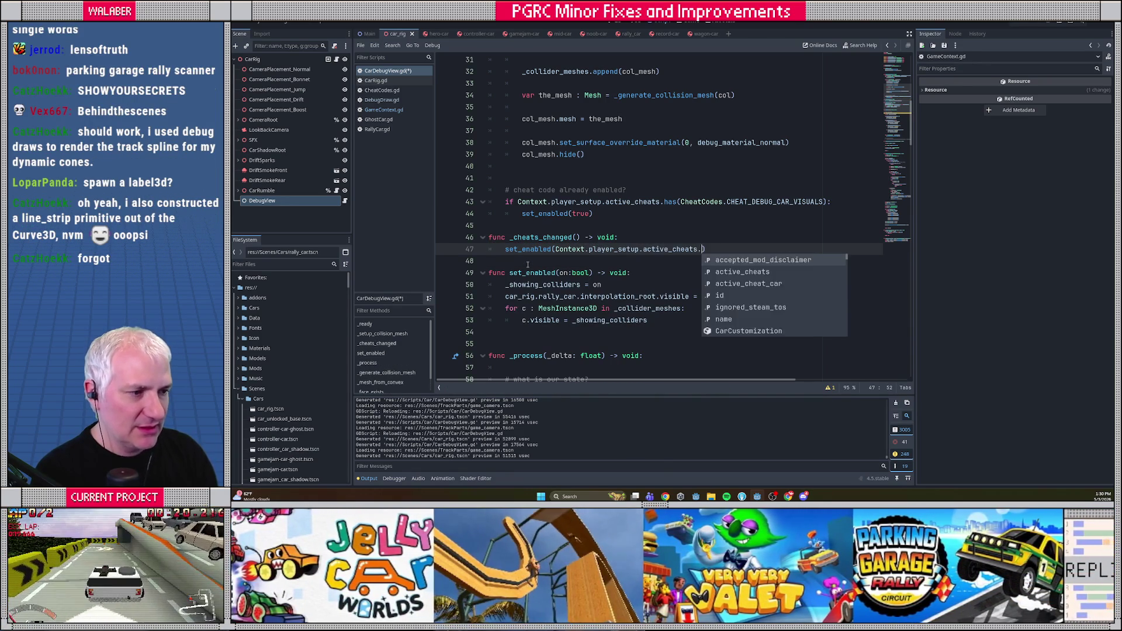
pyautogui.write('Cheat')
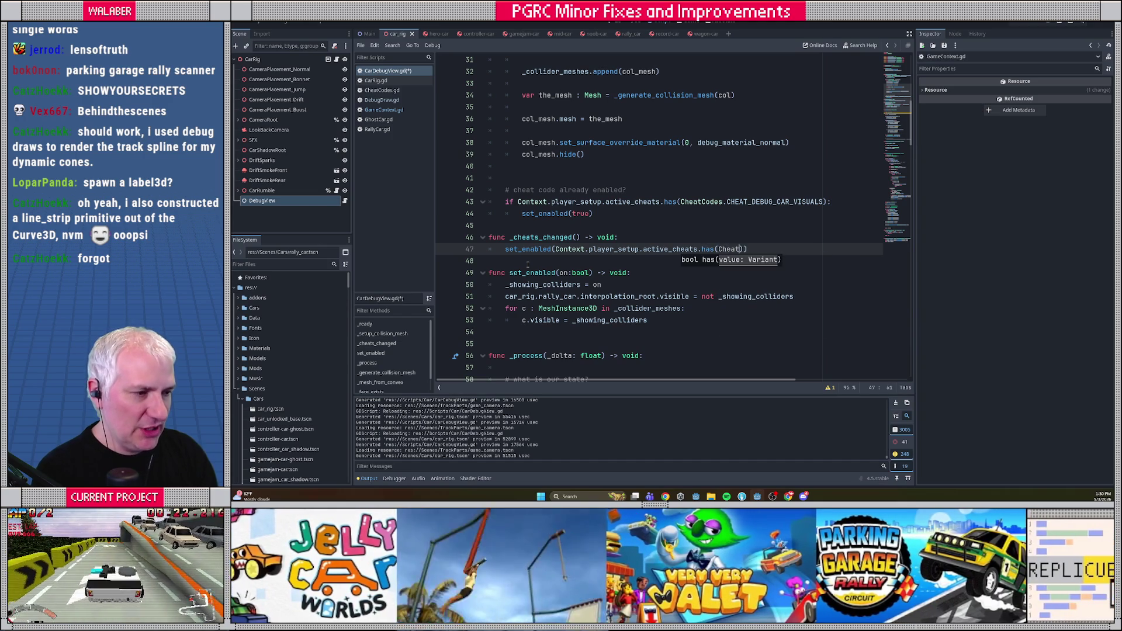
pyautogui.write('Codes.CH')
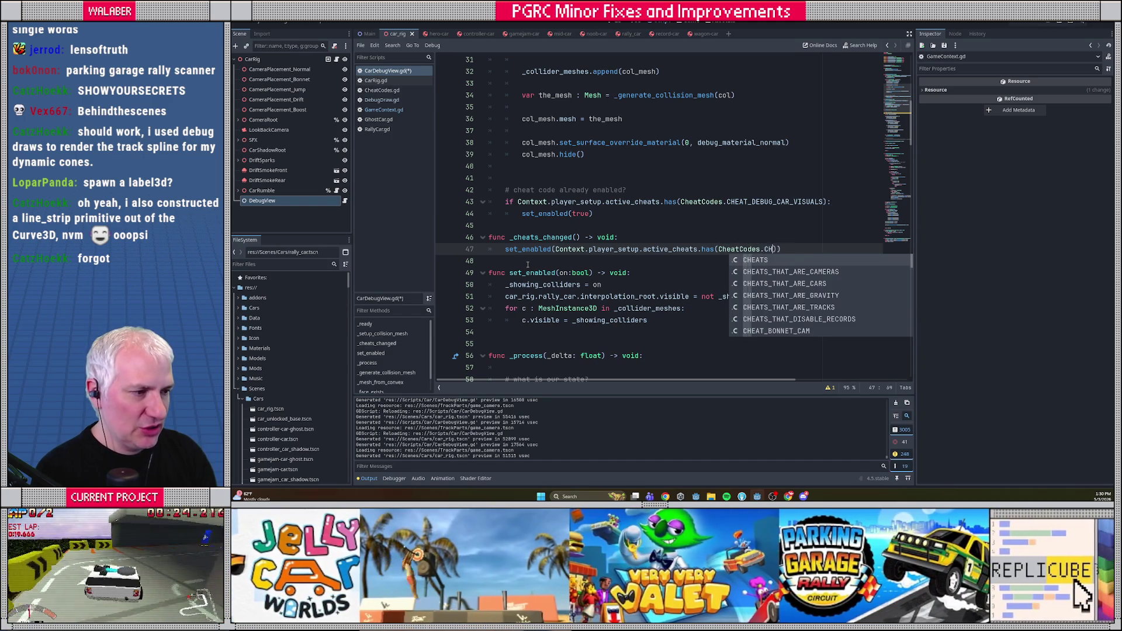
pyautogui.write('EAT_')
pyautogui.press('Down')
pyautogui.press('Return')
pyautogui.press('Down')
pyautogui.press('Tab')
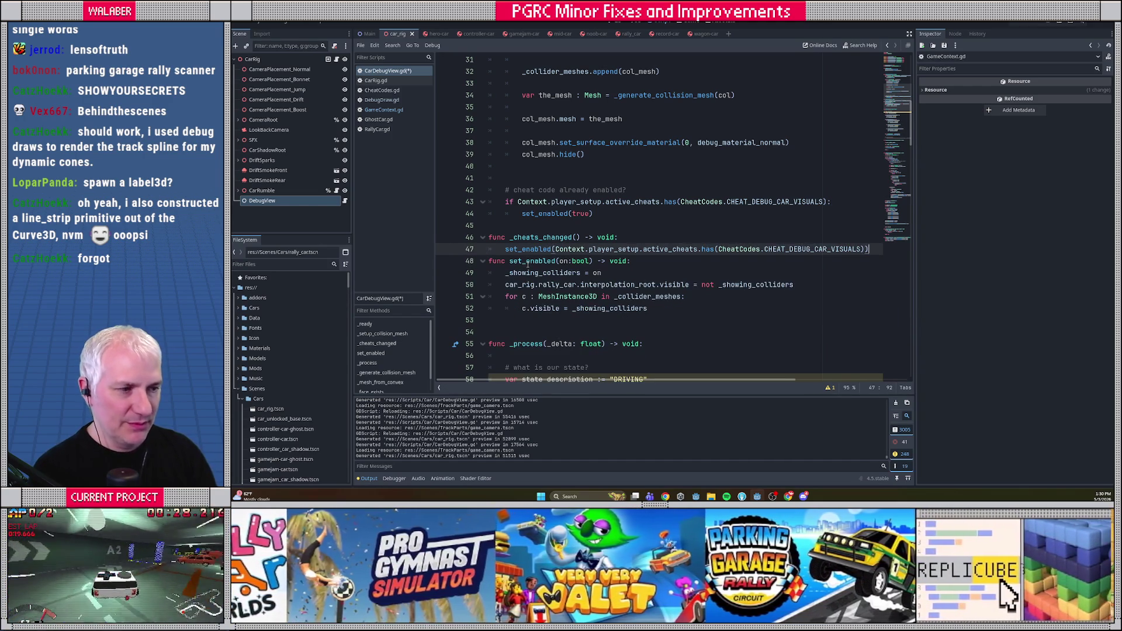
pyautogui.press('Return')
pyautogui.hotkey('ctrl', 's')
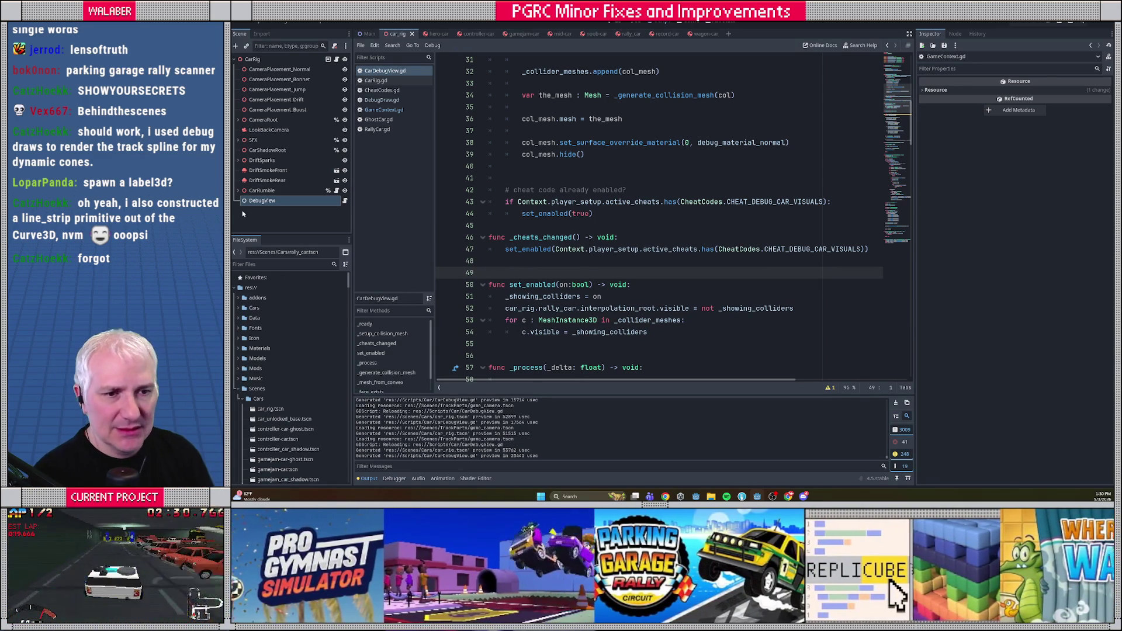
pyautogui.click(262, 200)
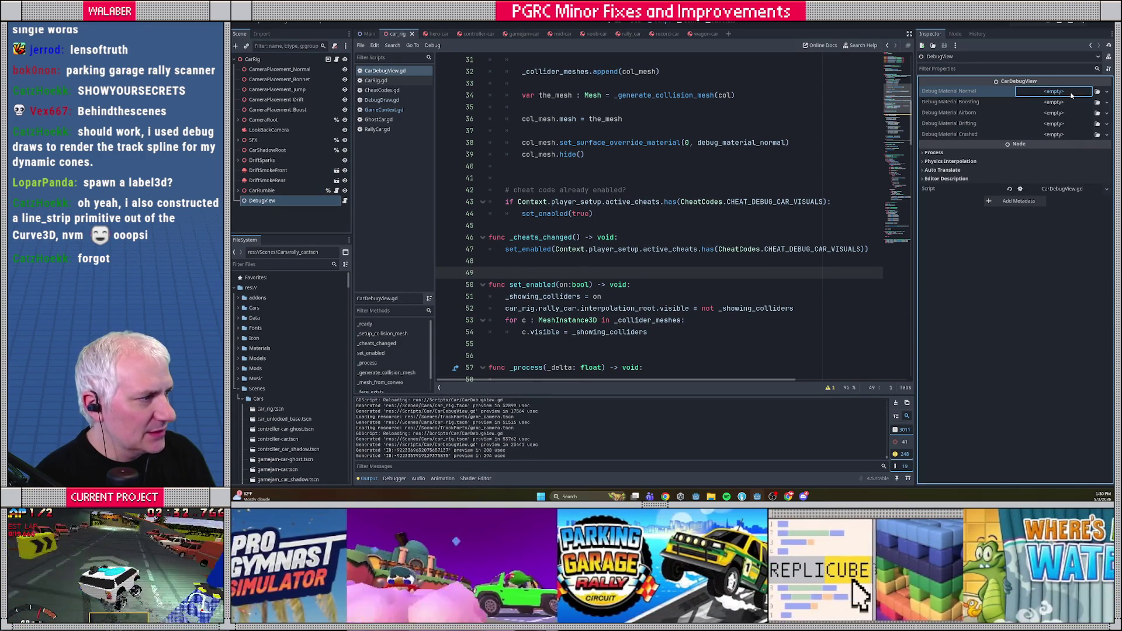
# Give the Normal debug material a new ShaderMaterial using saturn_lit.gdshader.
pyautogui.click(1072, 96)
pyautogui.click(1081, 117)
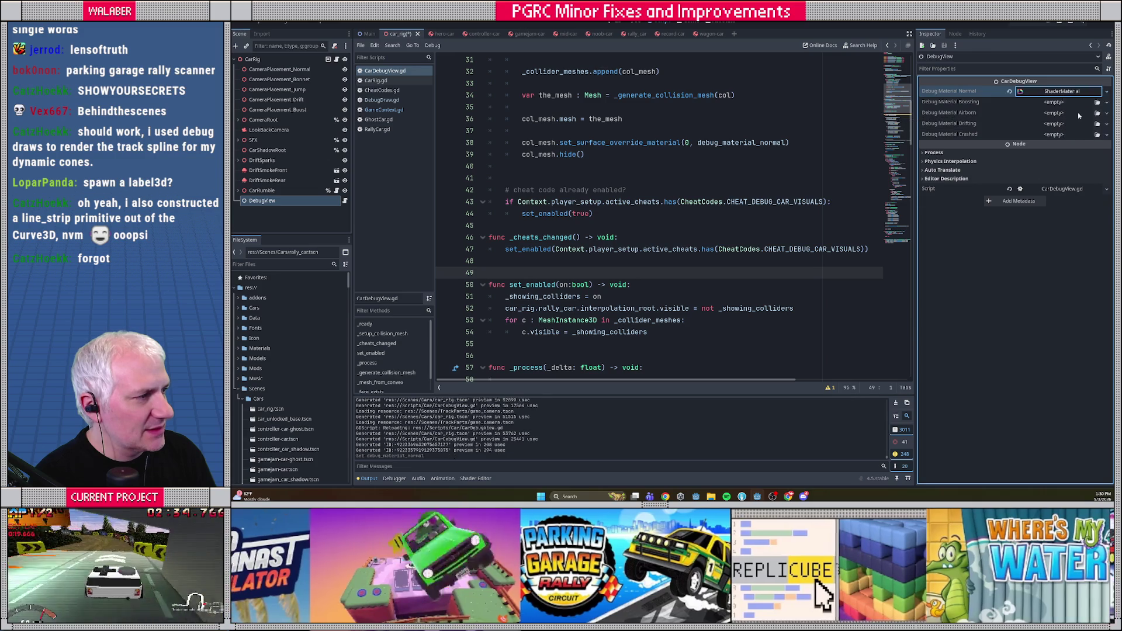
pyautogui.click(1065, 167)
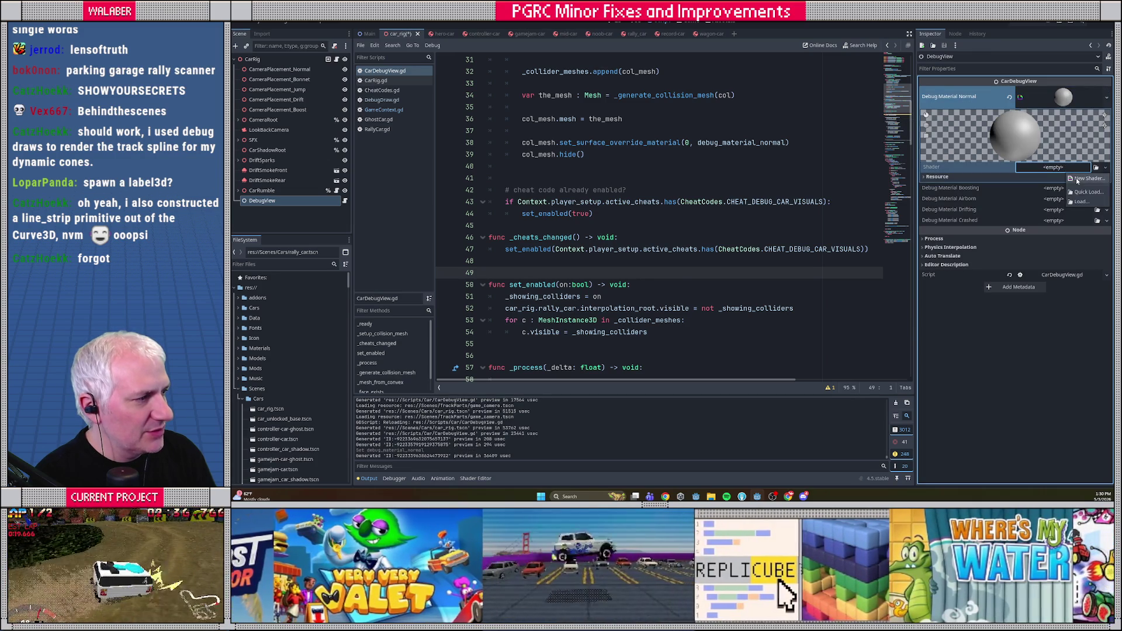
pyautogui.click(1087, 192)
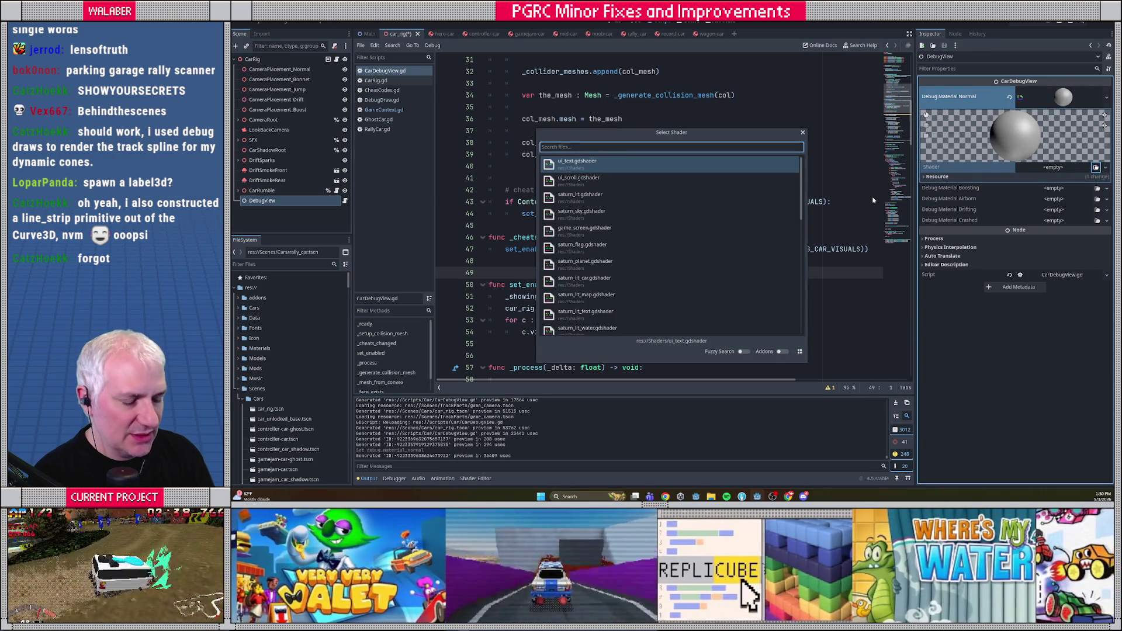
pyautogui.click(603, 198)
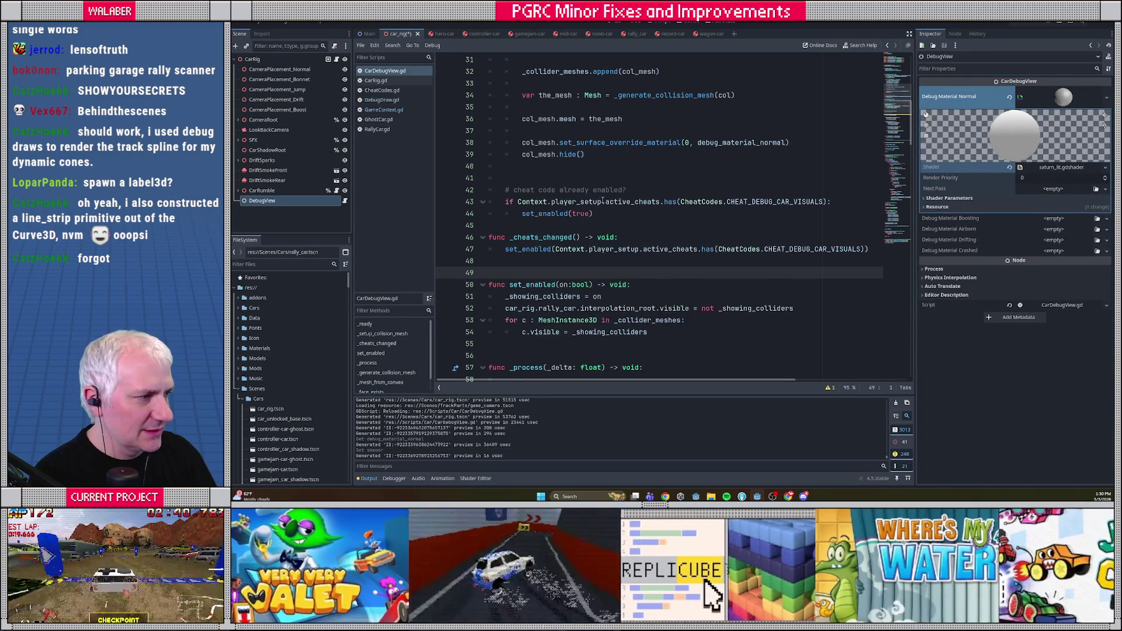
# Toggle the shader's Affine Mapping and set a blue-grey albedo colour.
pyautogui.click(938, 198)
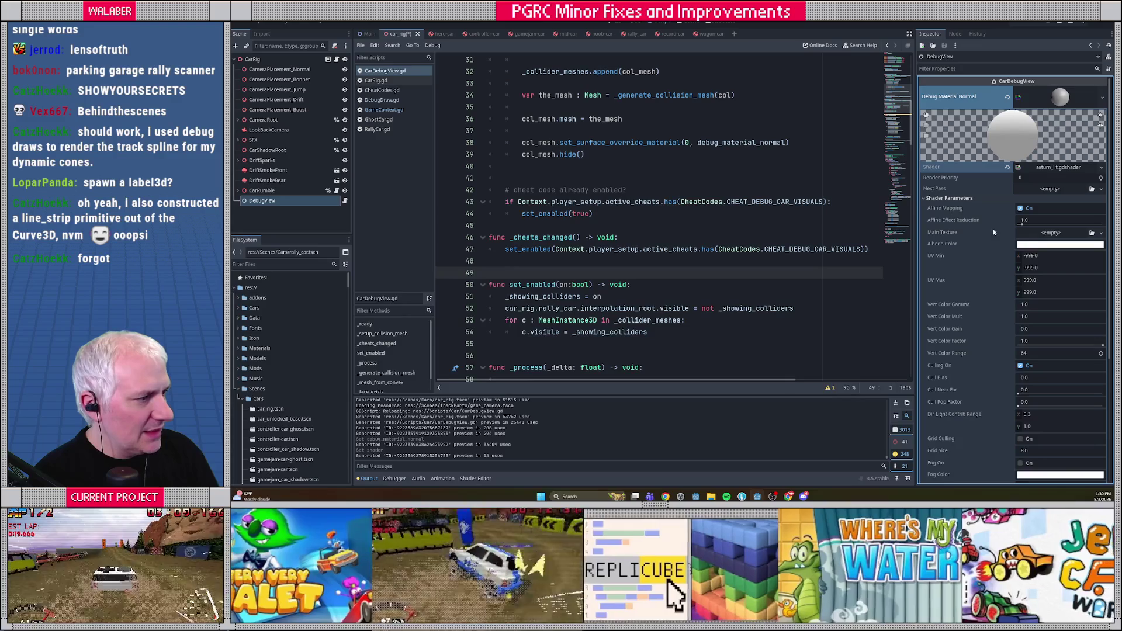
pyautogui.click(1021, 209)
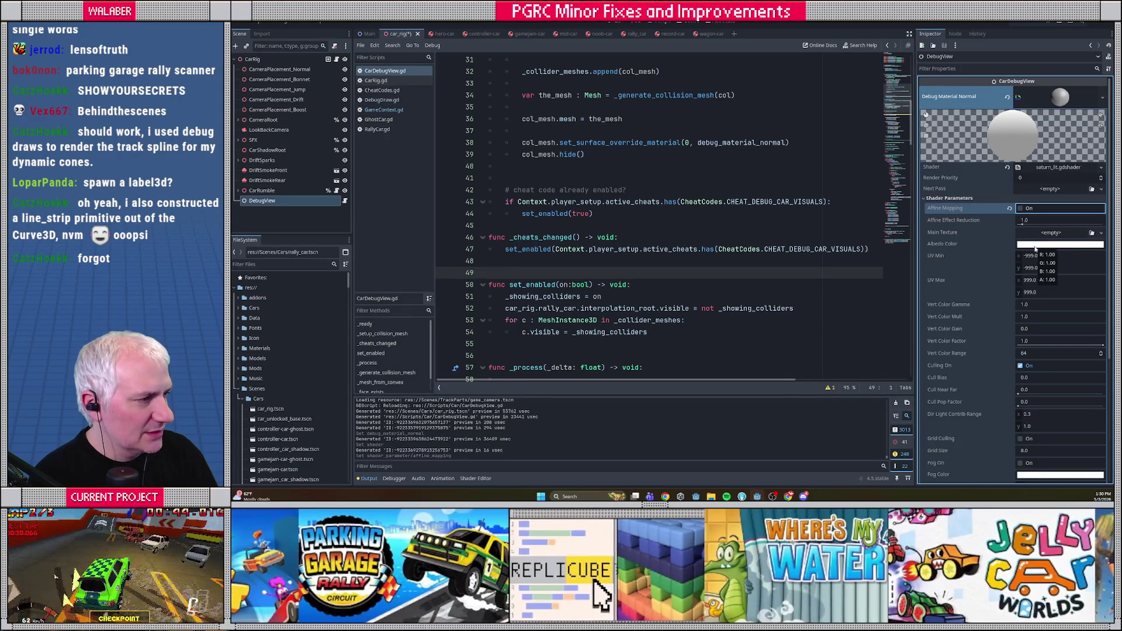
pyautogui.click(1035, 246)
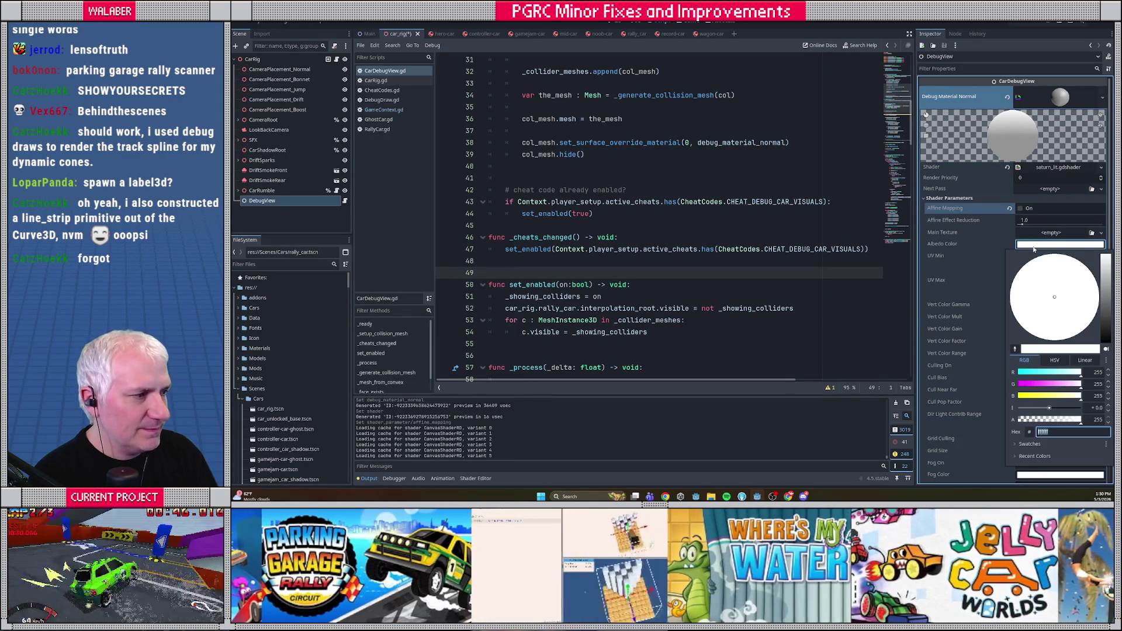
pyautogui.click(1106, 304)
pyautogui.click(1051, 292)
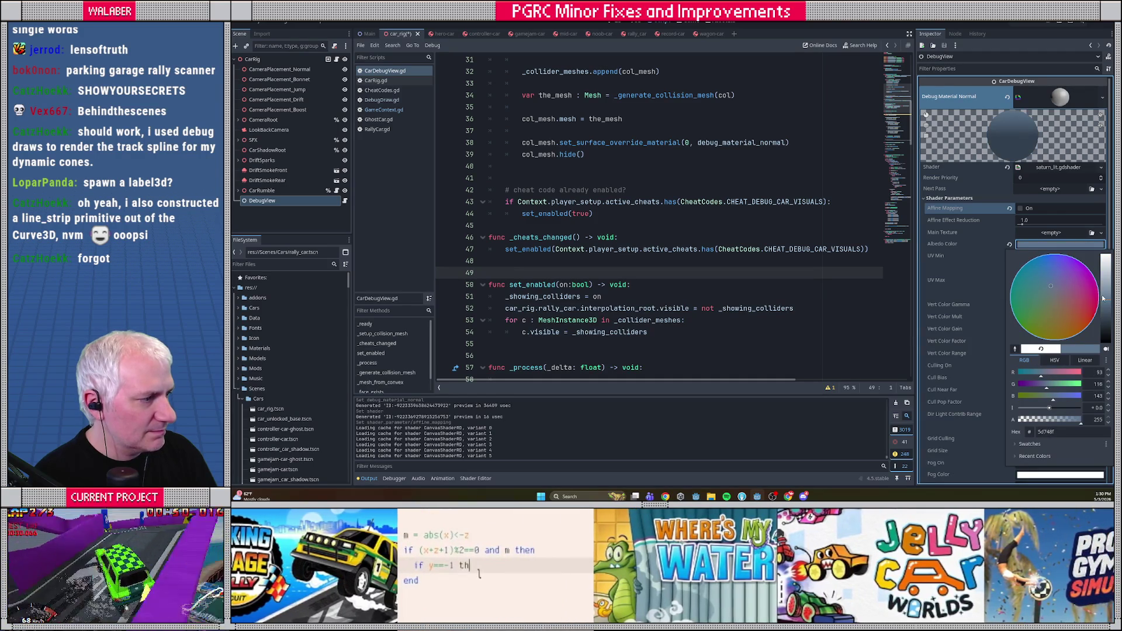
pyautogui.click(1104, 299)
pyautogui.click(1047, 102)
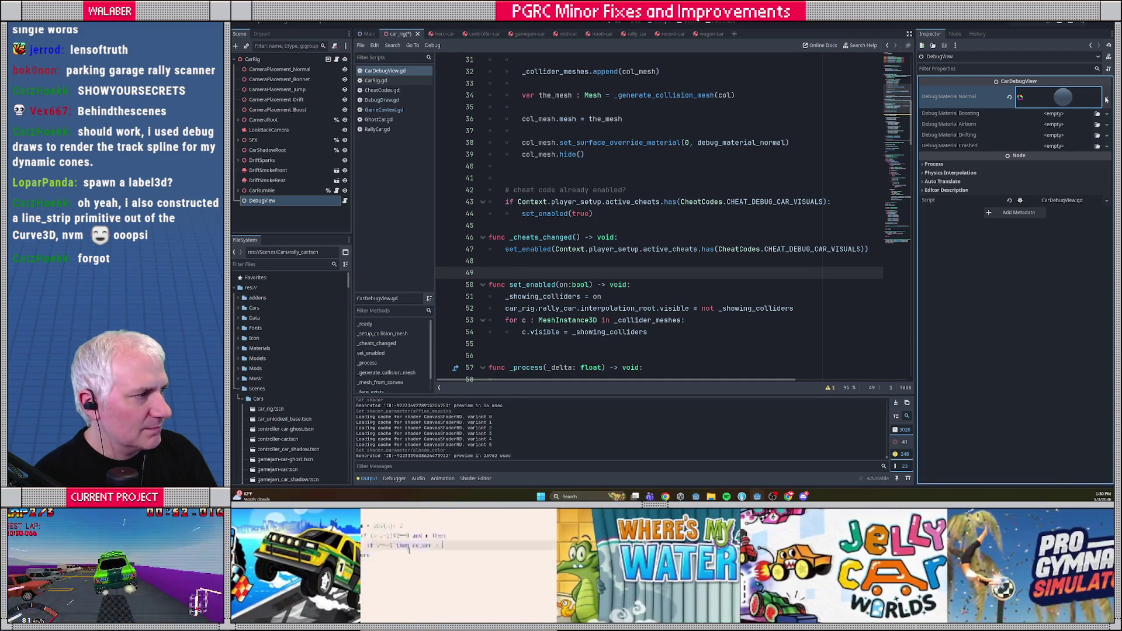
# Copy the Normal material and paste it as unique into the Boosting slot.
pyautogui.click(1106, 97)
pyautogui.click(1056, 219)
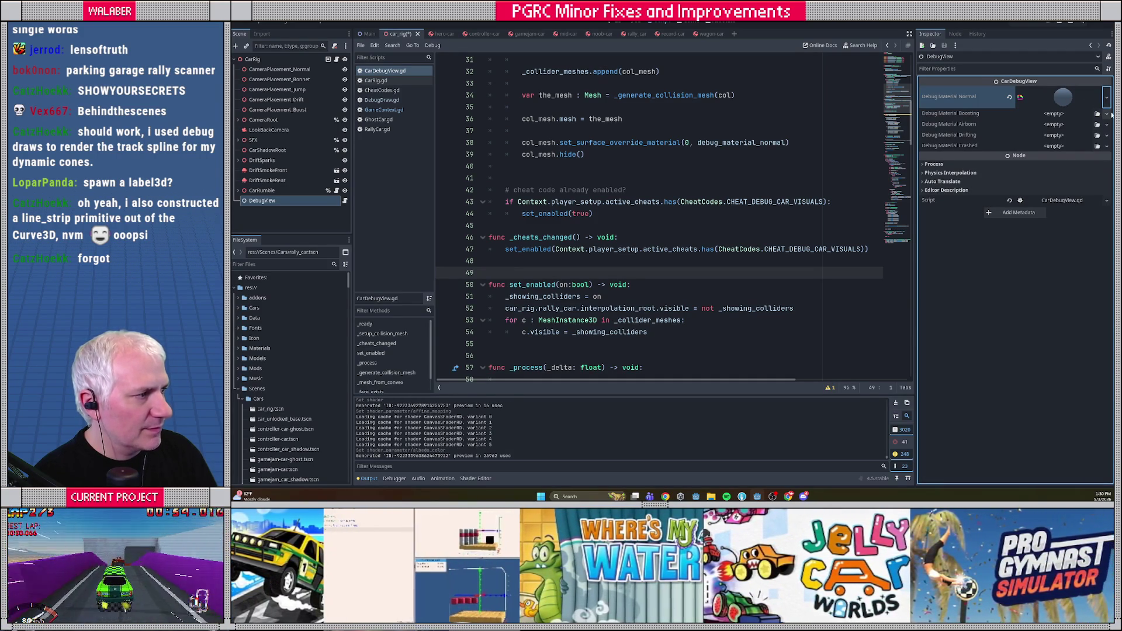
pyautogui.click(1106, 113)
pyautogui.click(1083, 181)
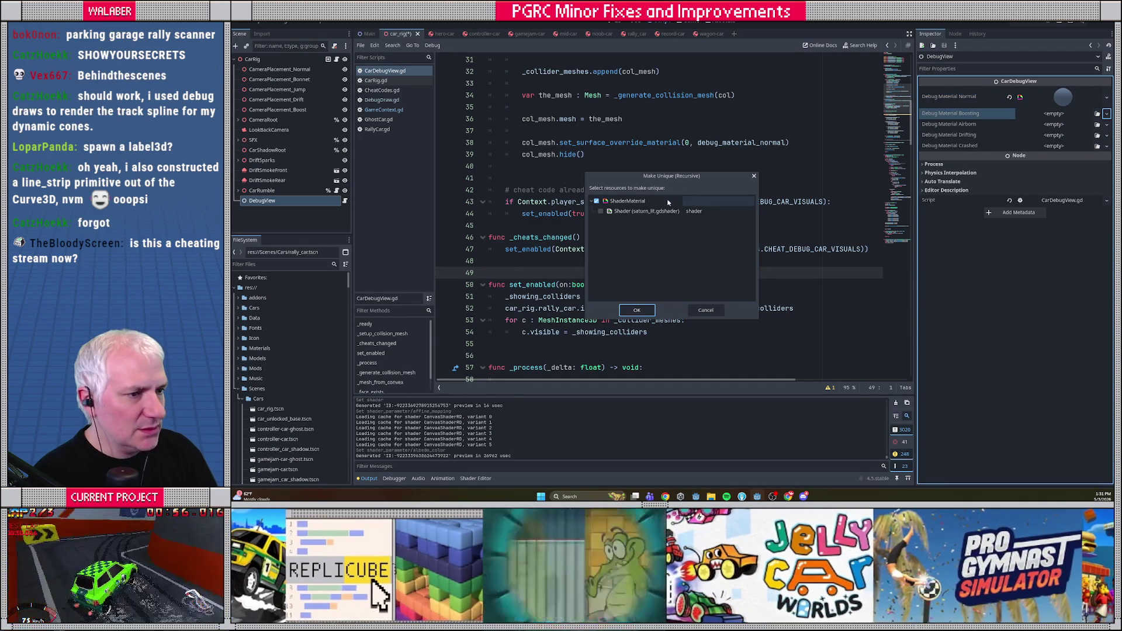
# Paste unique copies of the debug material into the Boosting, Airborn, Drifting and Crashed slots.
pyautogui.click(636, 310)
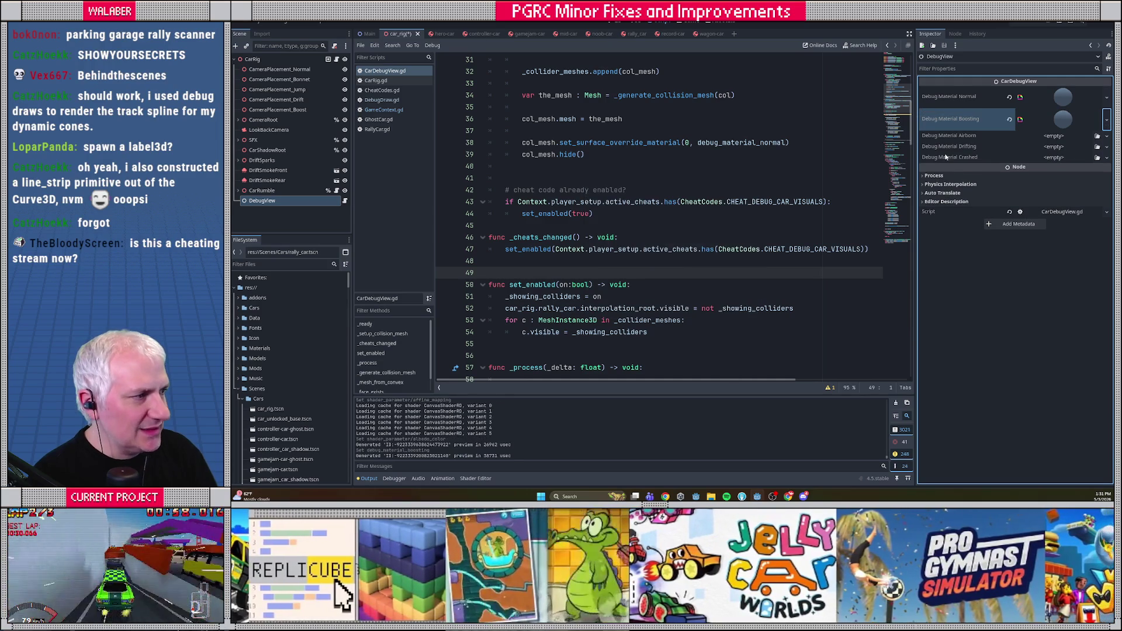
pyautogui.click(1107, 135)
pyautogui.click(1081, 203)
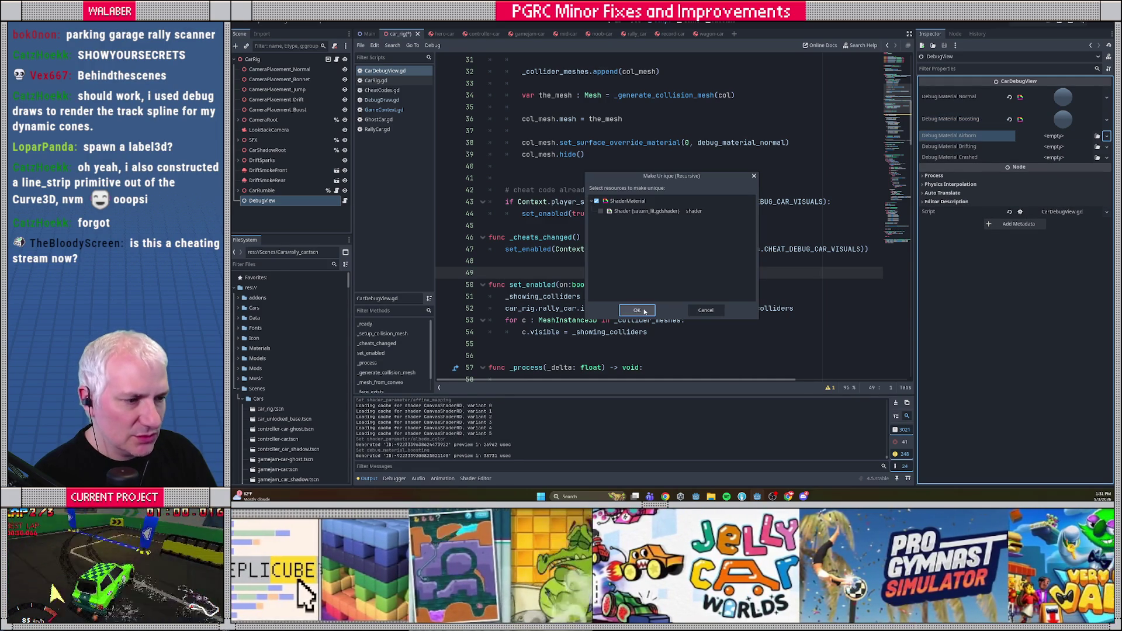
pyautogui.click(637, 310)
pyautogui.click(1106, 158)
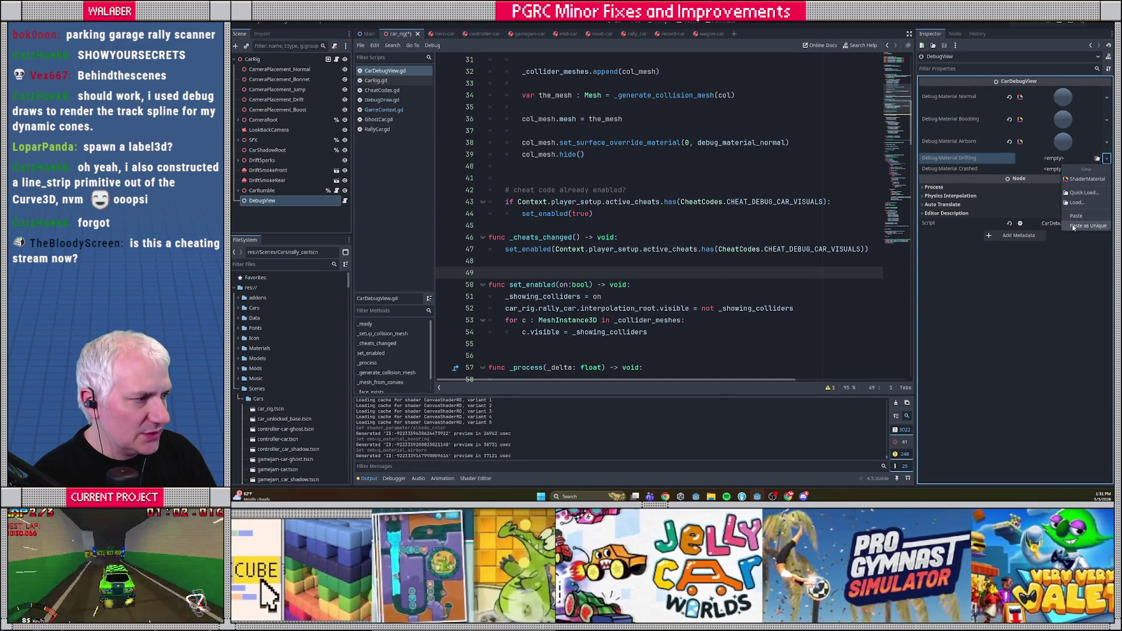
pyautogui.click(1081, 226)
pyautogui.click(636, 310)
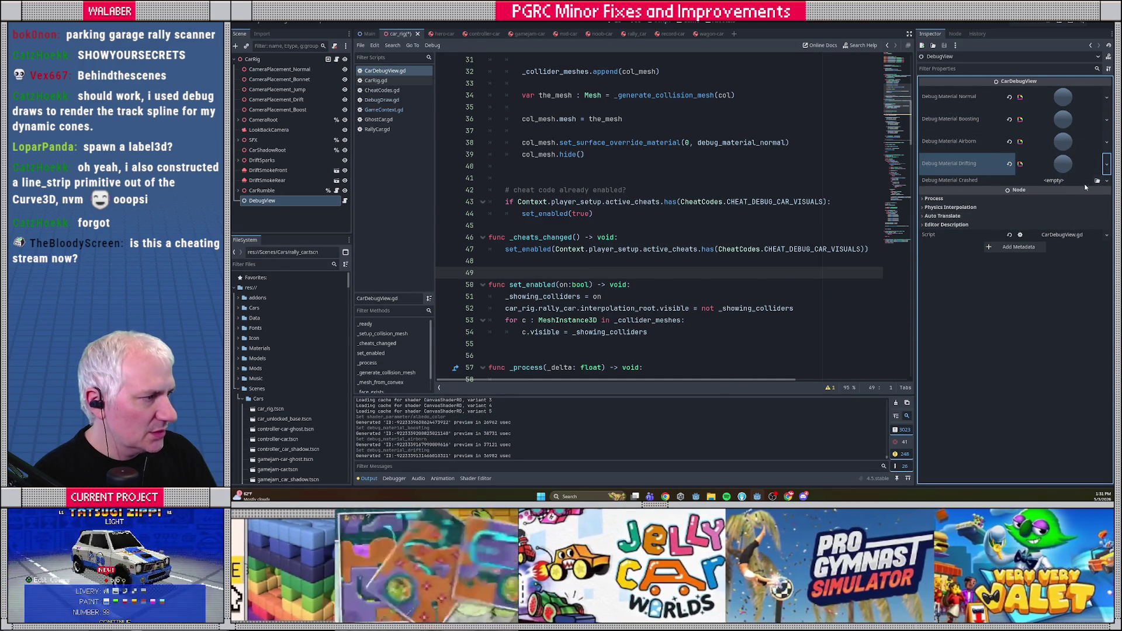
pyautogui.click(1106, 180)
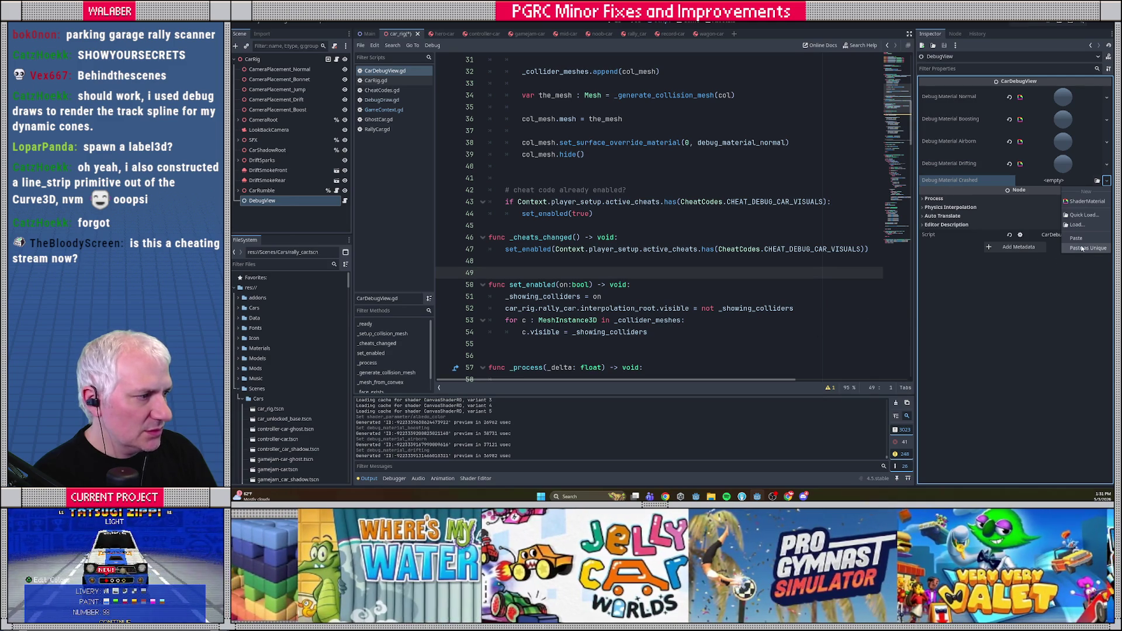
pyautogui.click(1081, 248)
pyautogui.click(636, 310)
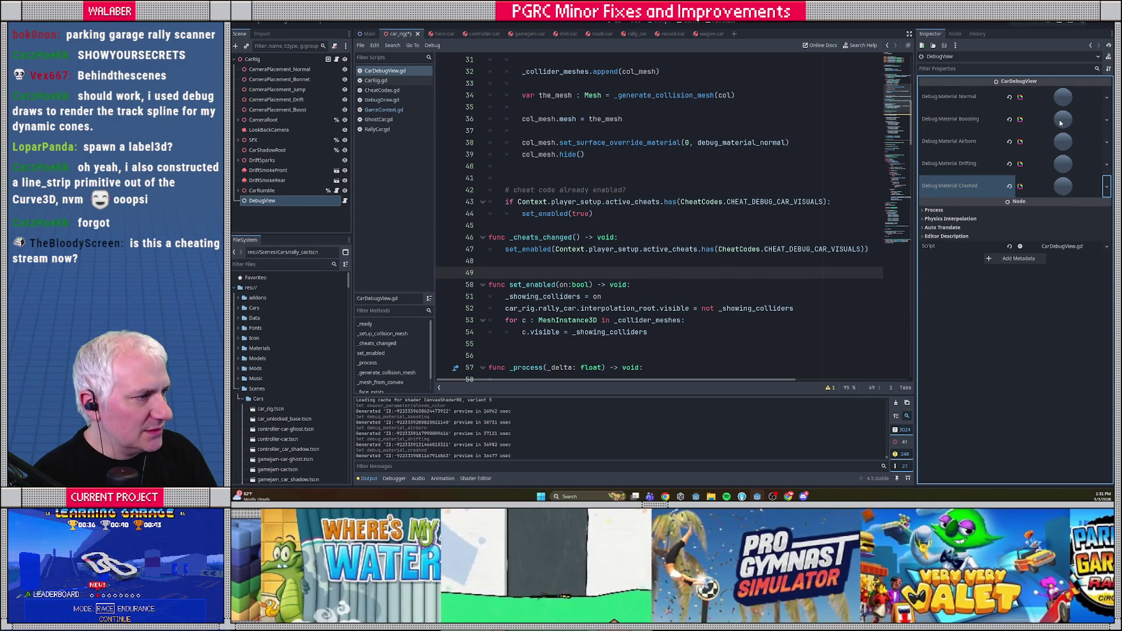
# Make the Airborn material's albedo colour a brighter blue.
pyautogui.click(1061, 121)
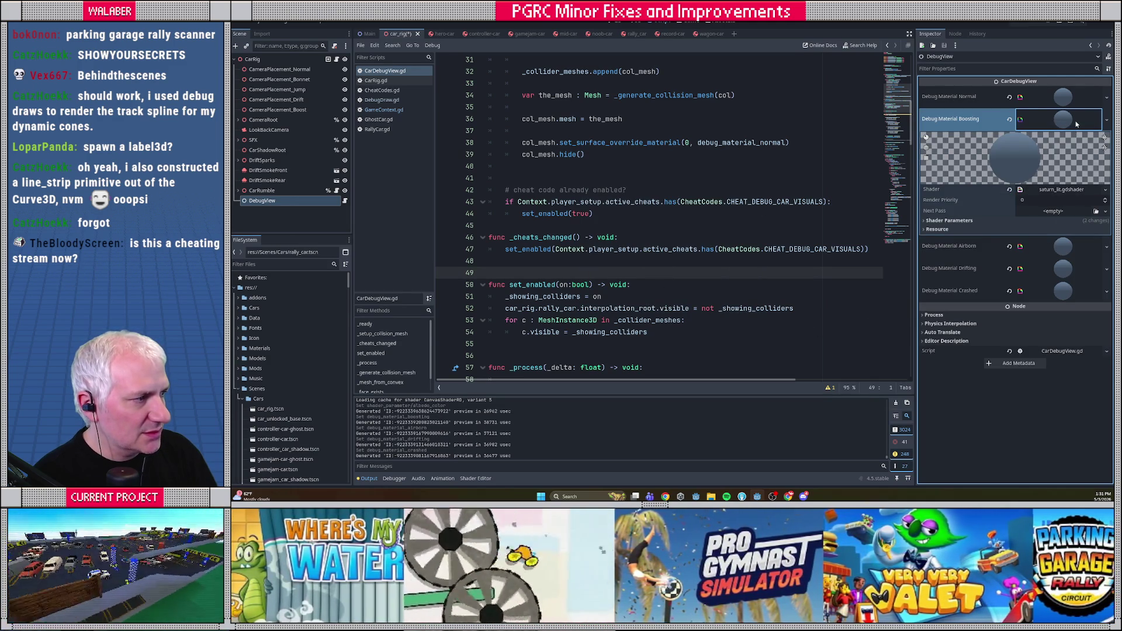
pyautogui.click(1076, 122)
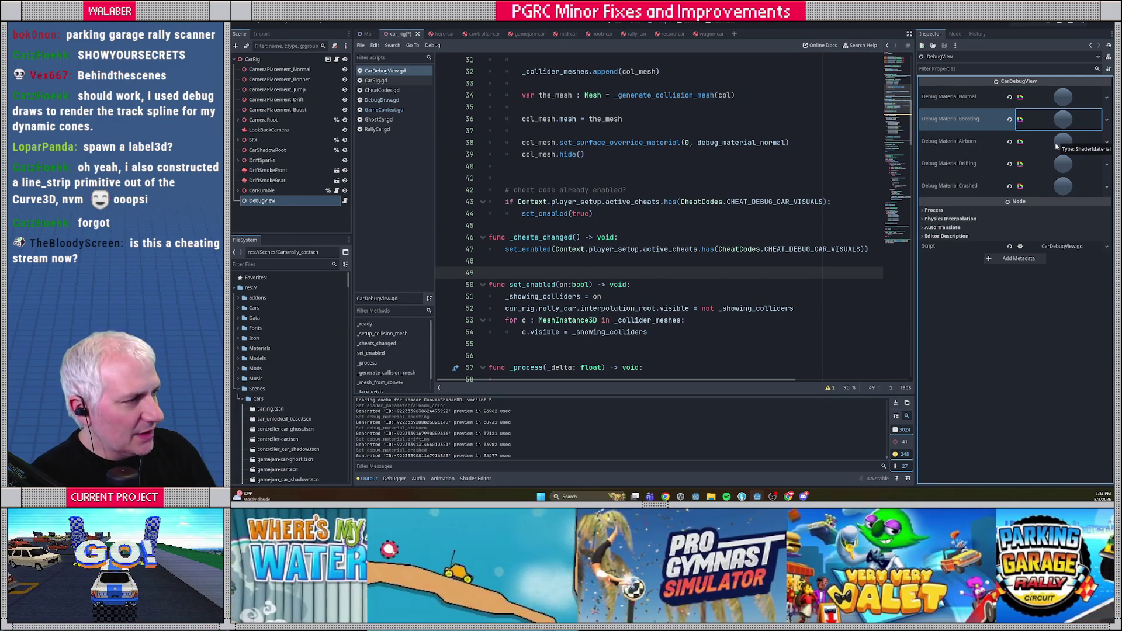
pyautogui.click(1059, 142)
pyautogui.click(948, 242)
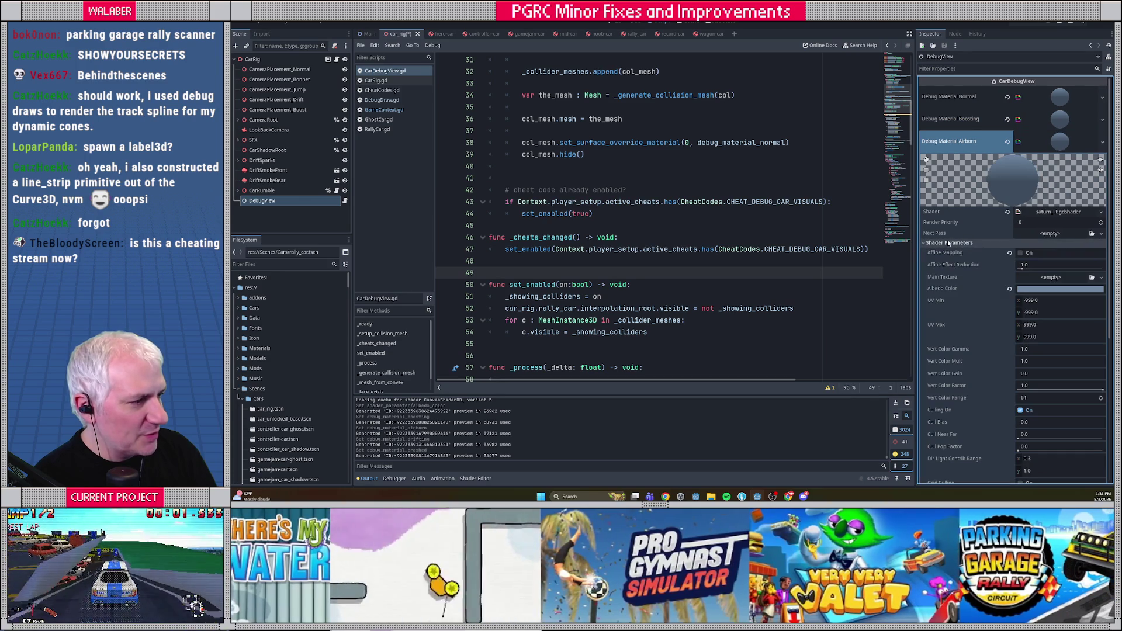
pyautogui.click(1038, 290)
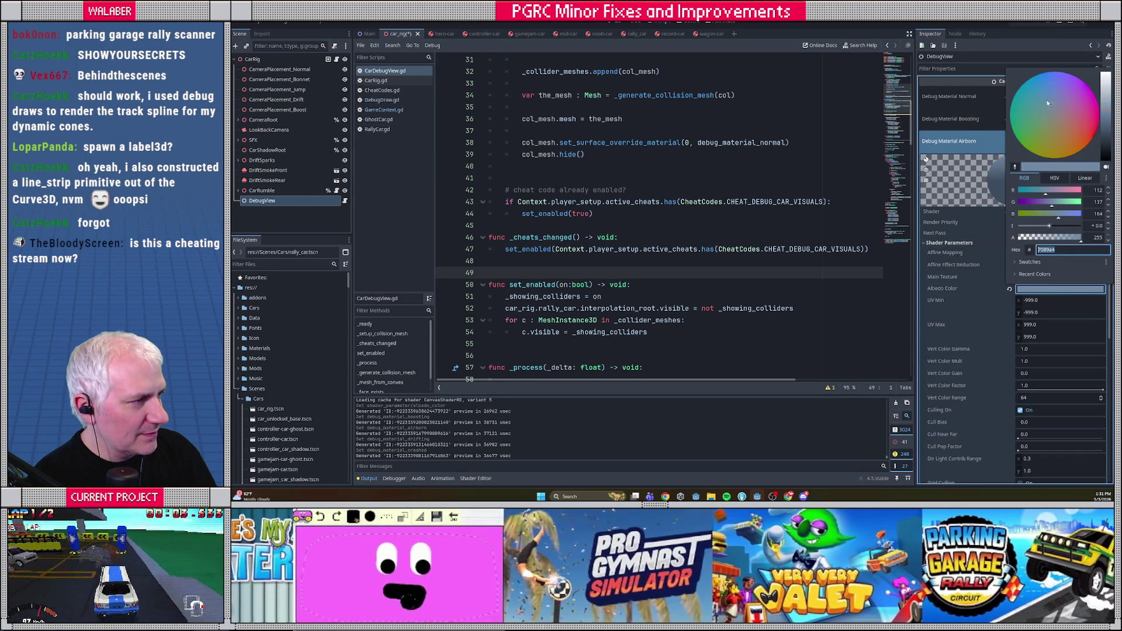
pyautogui.click(1040, 86)
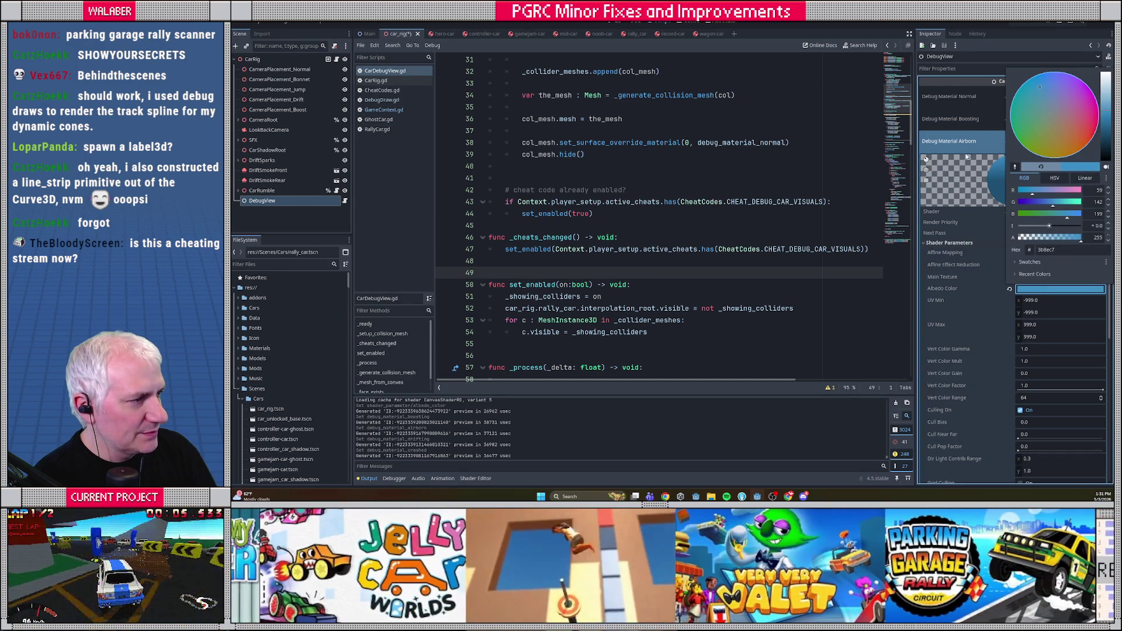
pyautogui.click(968, 156)
pyautogui.click(1063, 142)
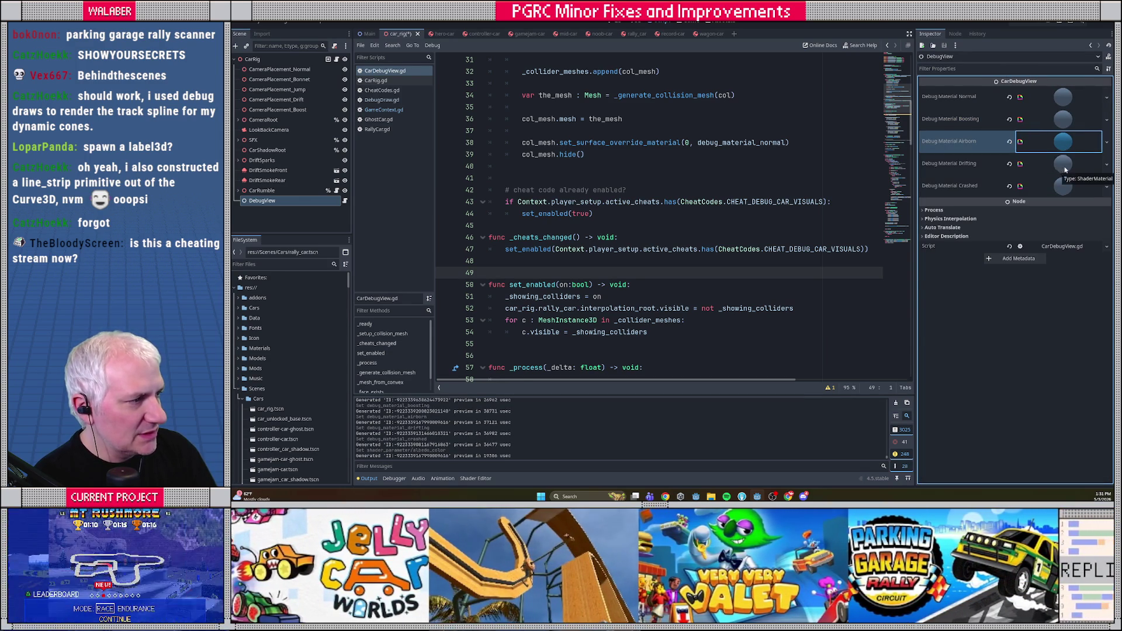
# Tint the Drifting material's albedo colour pink.
pyautogui.click(1065, 165)
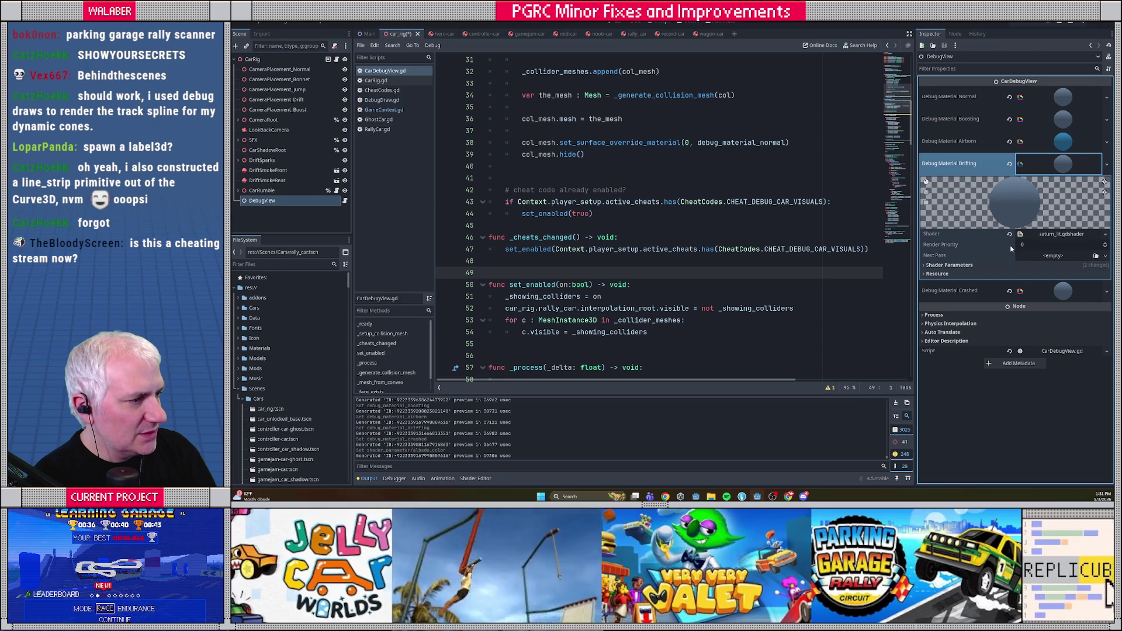
pyautogui.click(988, 265)
pyautogui.click(1035, 311)
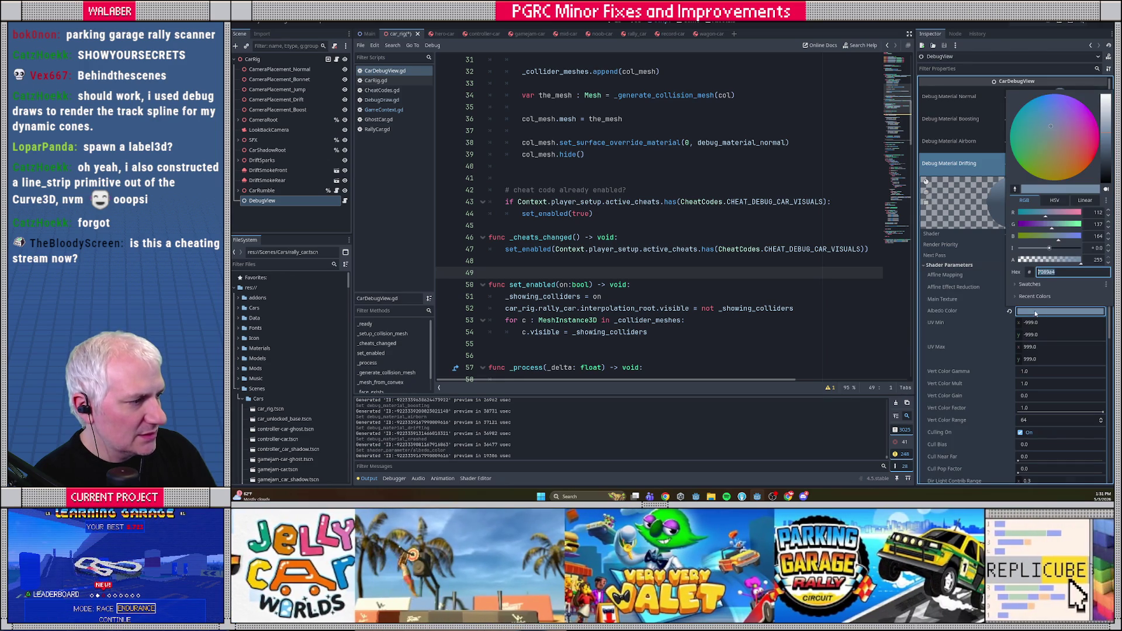
pyautogui.moveTo(1071, 121); pyautogui.dragTo(1079, 134)
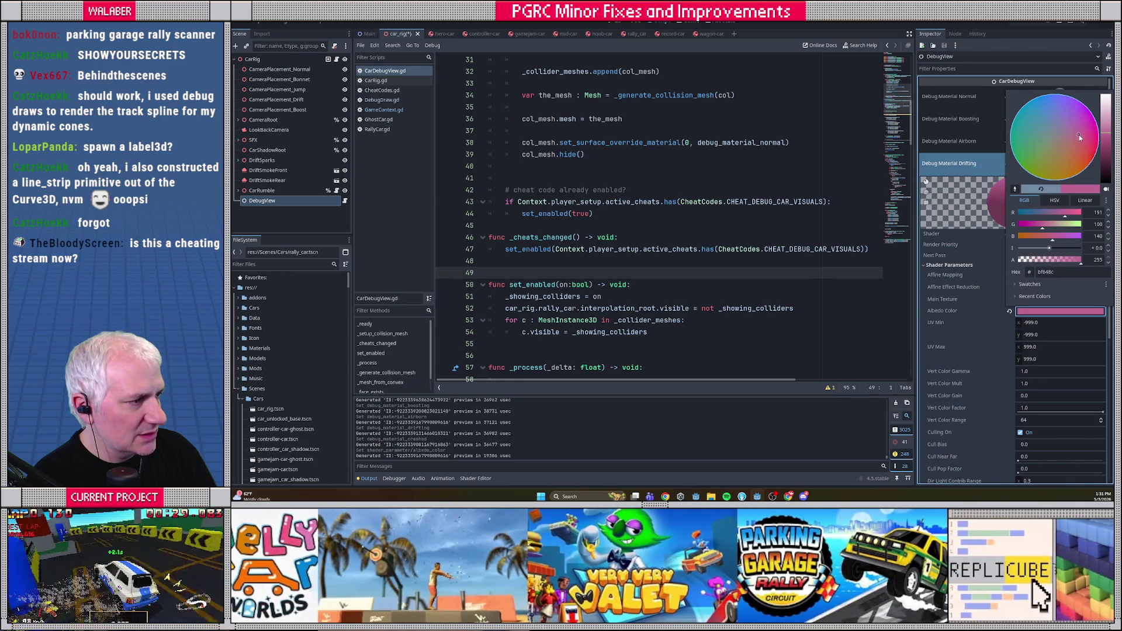
pyautogui.press('Escape')
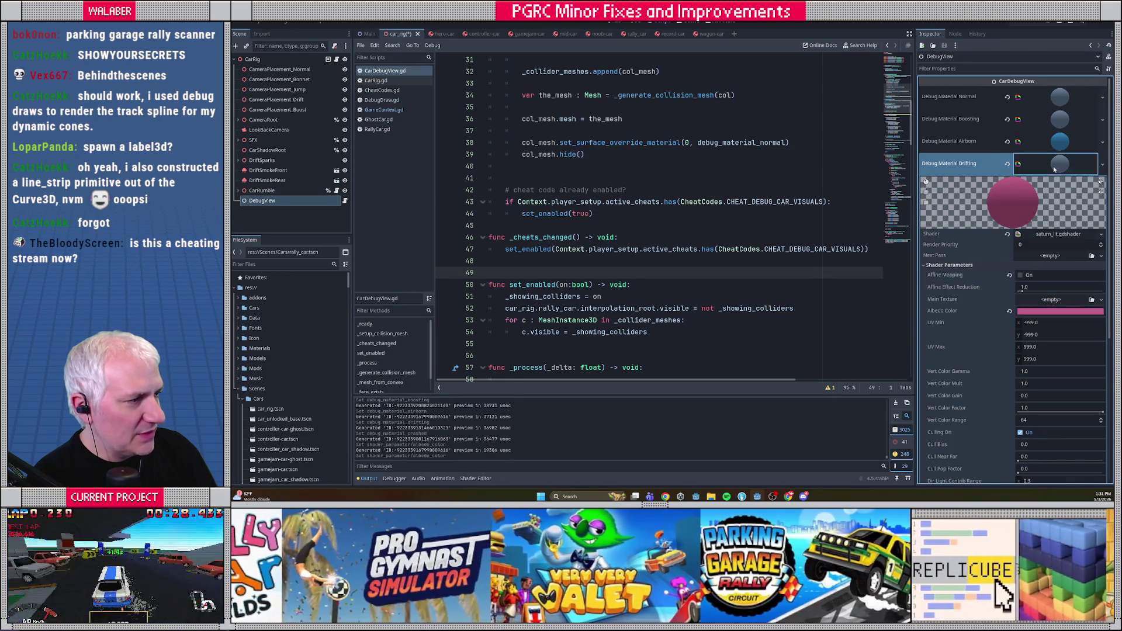
pyautogui.click(1050, 168)
# Set the Boosting material's albedo colour to orange.
pyautogui.click(1063, 120)
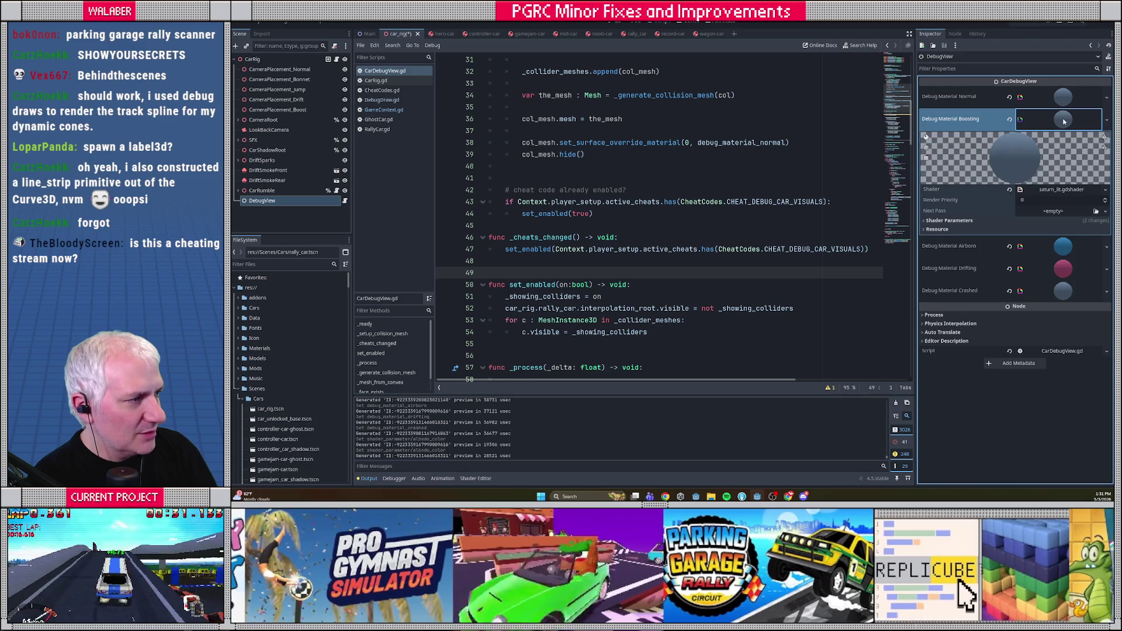
pyautogui.click(975, 221)
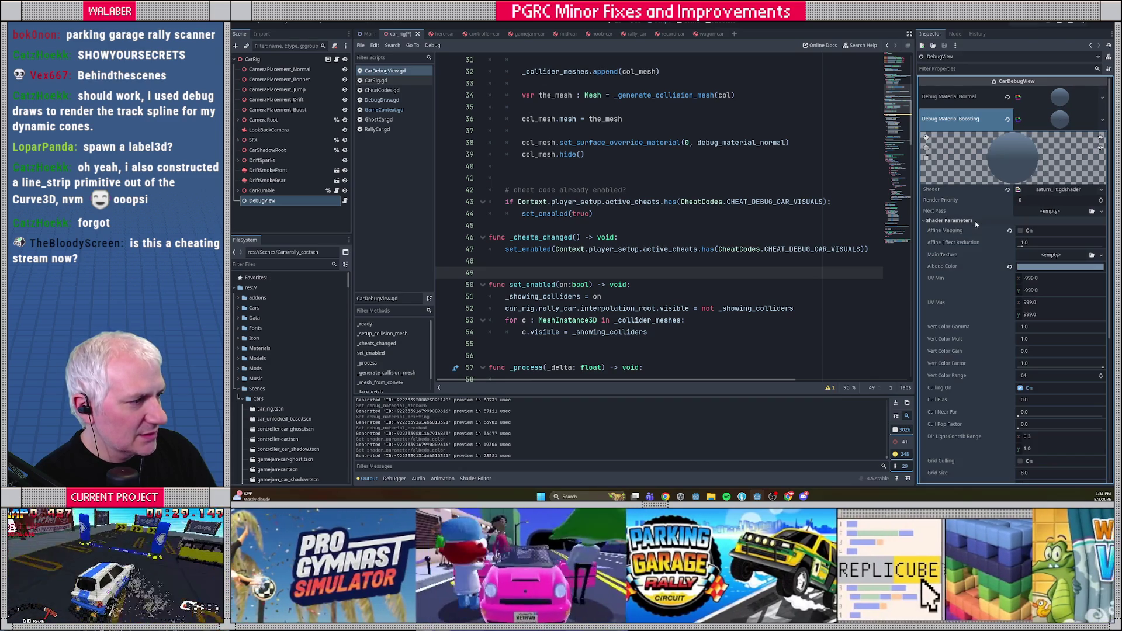
pyautogui.click(1047, 267)
pyautogui.moveTo(1066, 113); pyautogui.dragTo(1059, 125)
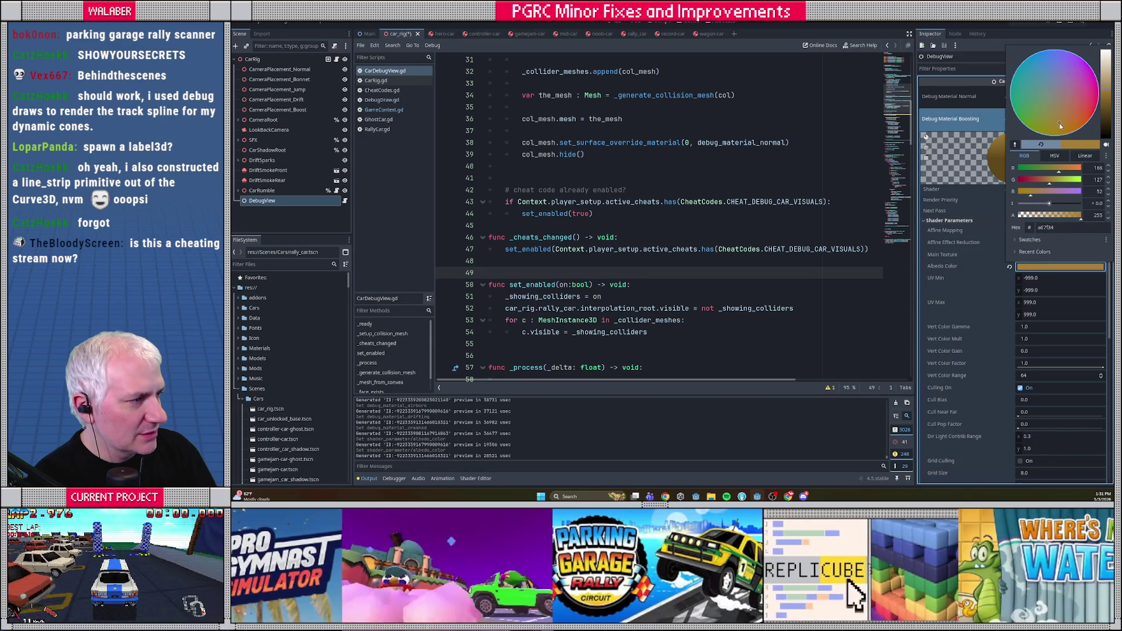
pyautogui.press('Escape')
pyautogui.click(1059, 122)
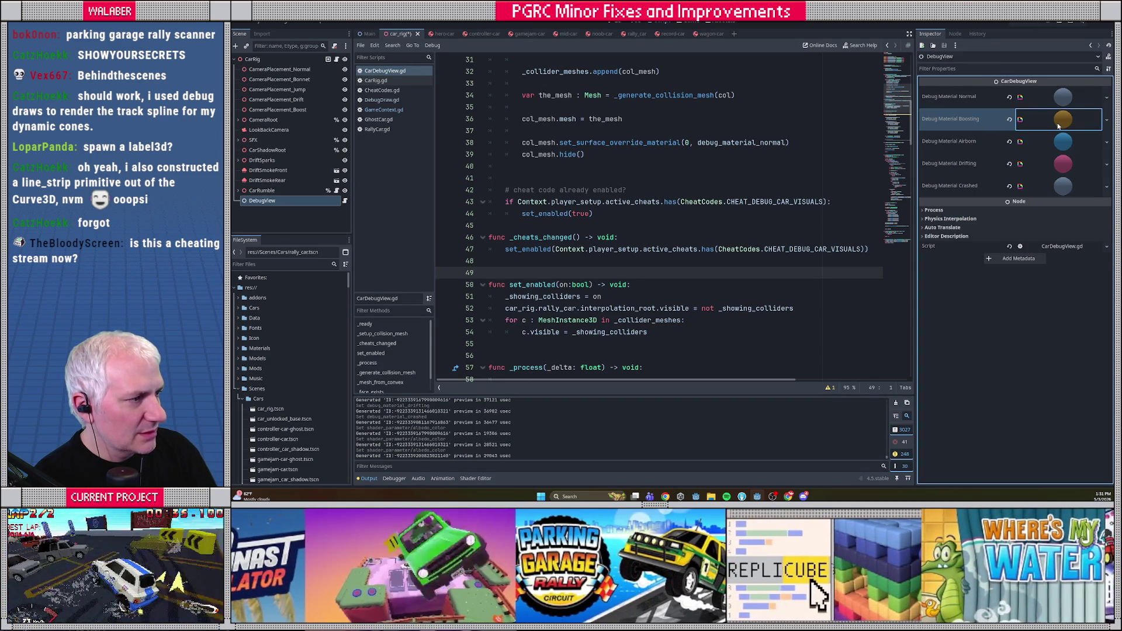
# Set the Crashed material's albedo colour to a deep red.
pyautogui.click(1064, 186)
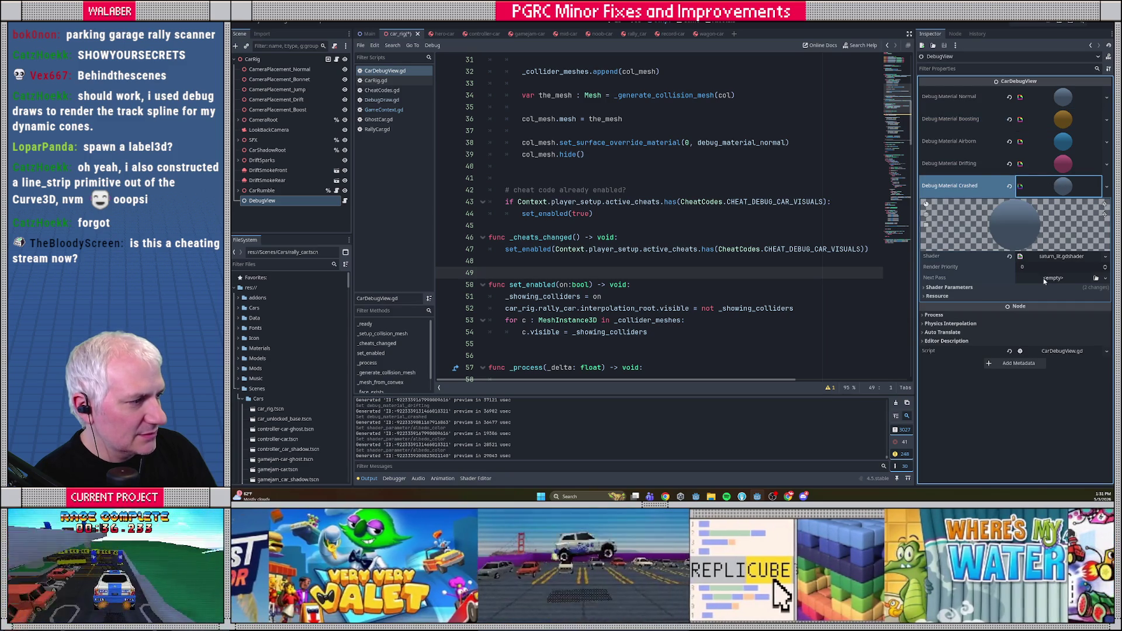
pyautogui.click(1045, 287)
pyautogui.click(1060, 333)
pyautogui.moveTo(1036, 190); pyautogui.dragTo(1090, 169)
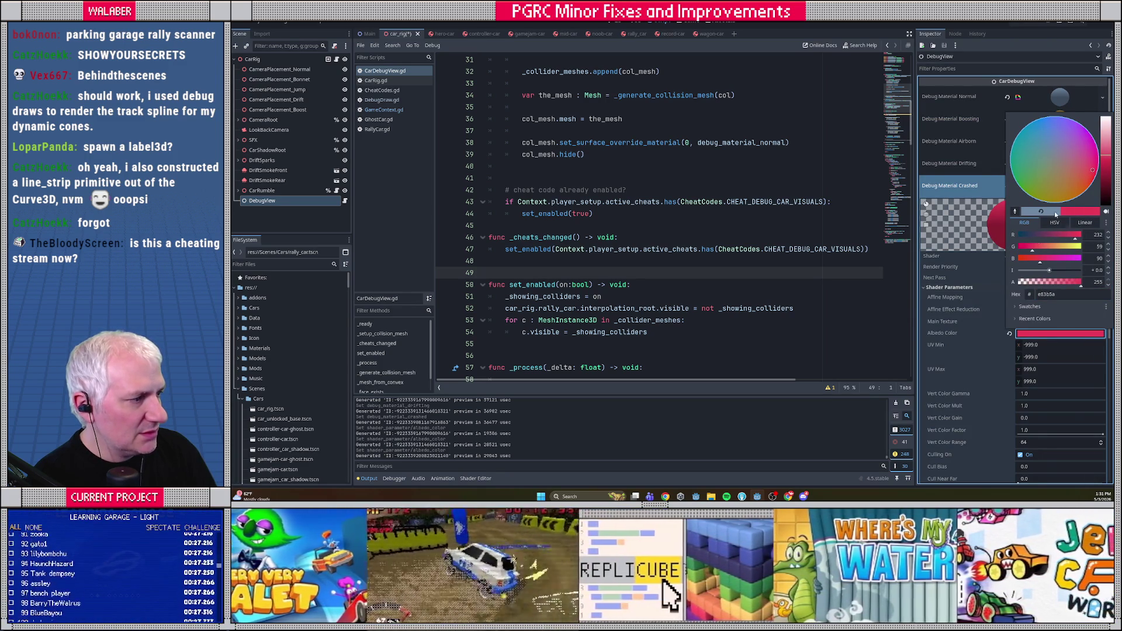
pyautogui.moveTo(1029, 252); pyautogui.dragTo(1025, 251)
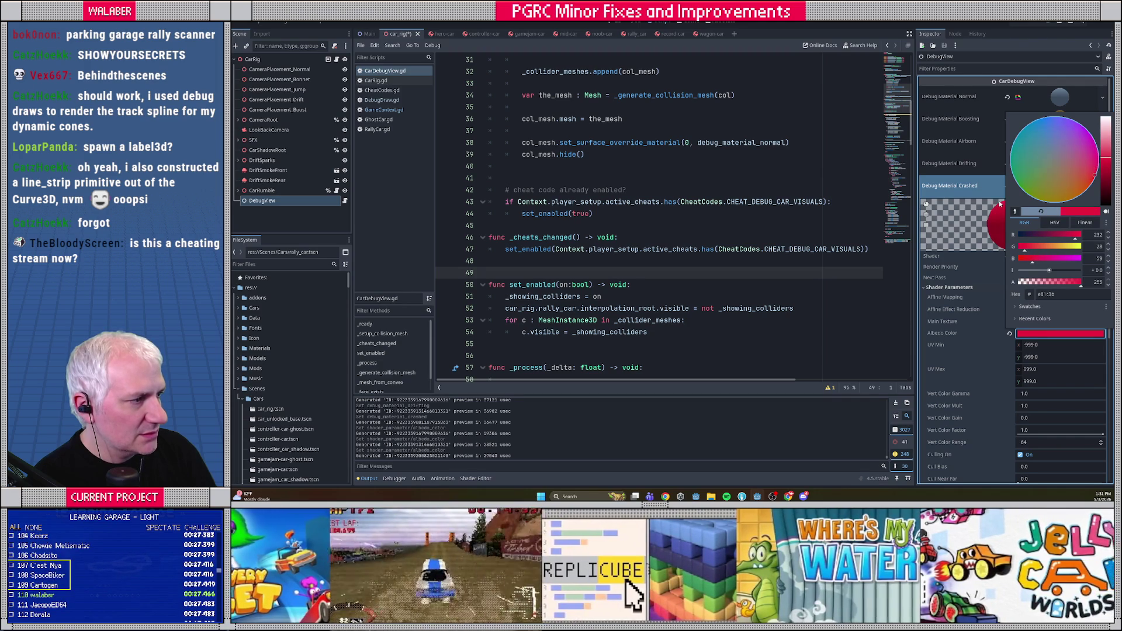
pyautogui.click(1001, 204)
pyautogui.click(1060, 188)
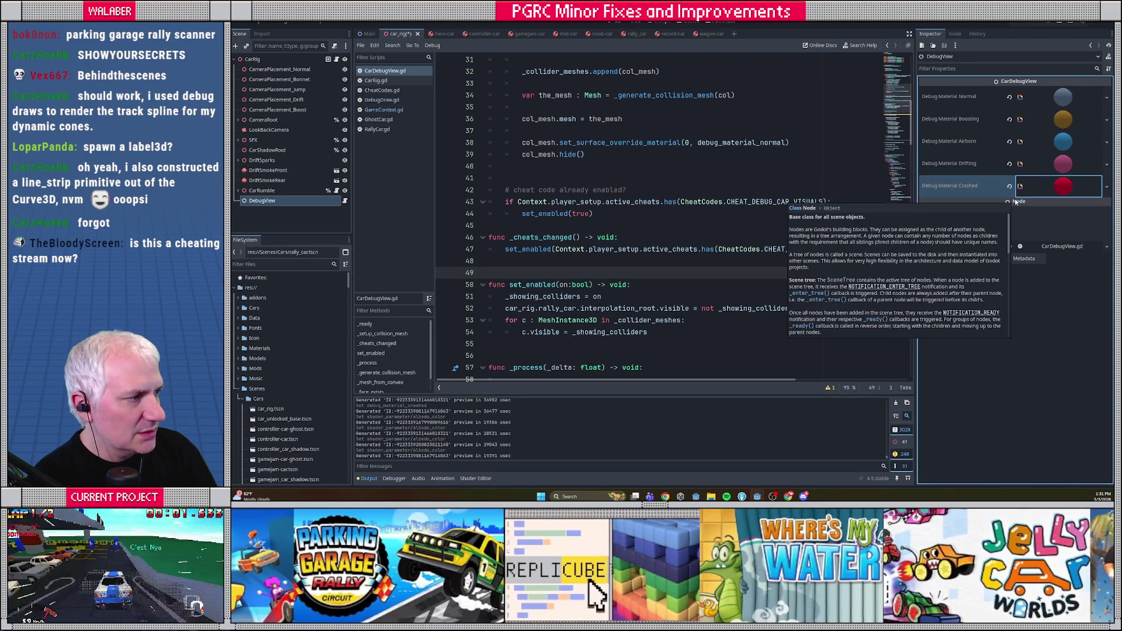
# Brighten the Boosting material's albedo from orange to yellow.
pyautogui.click(1062, 121)
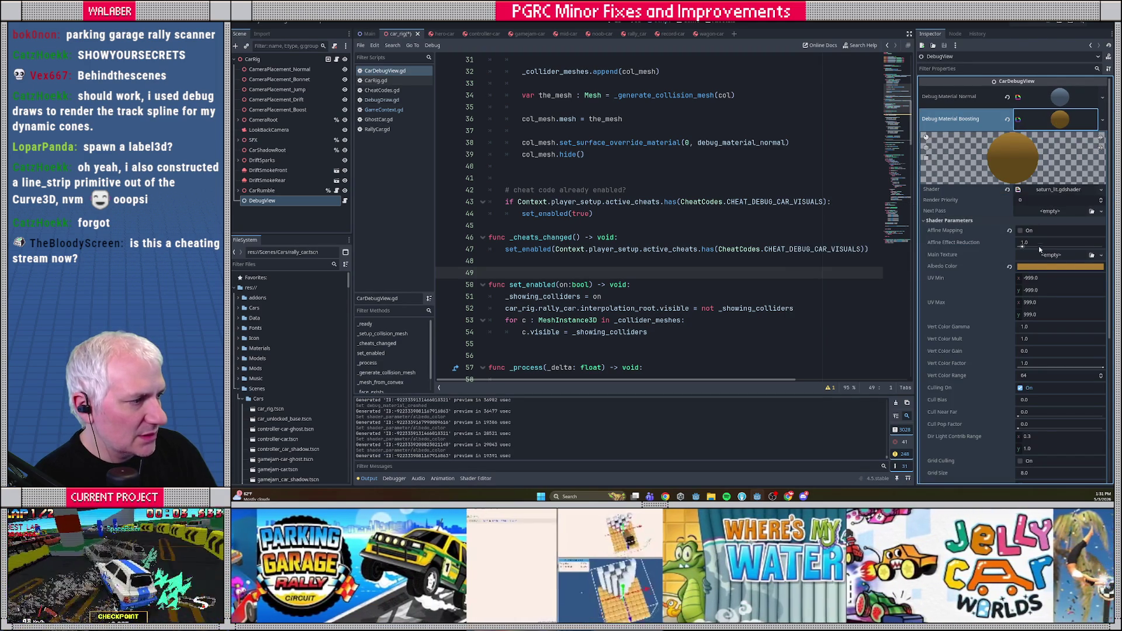
pyautogui.click(1052, 266)
pyautogui.moveTo(1062, 183)
pyautogui.mouseDown()
pyautogui.moveTo(1065, 167)
pyautogui.moveTo(1080, 168)
pyautogui.mouseUp()
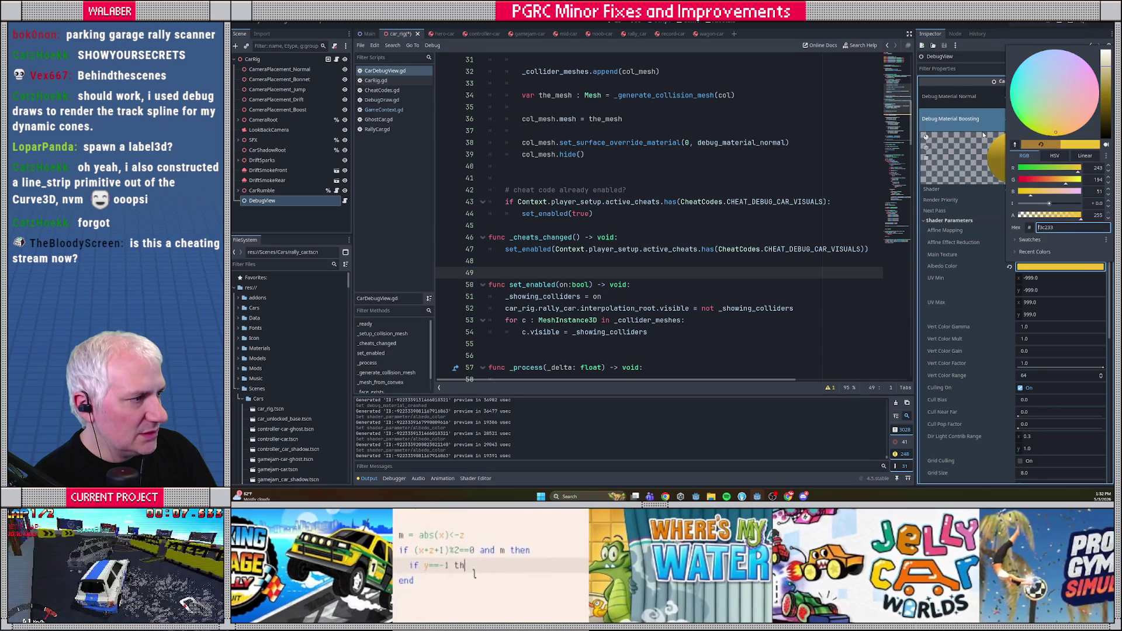
pyautogui.click(983, 135)
pyautogui.click(1055, 133)
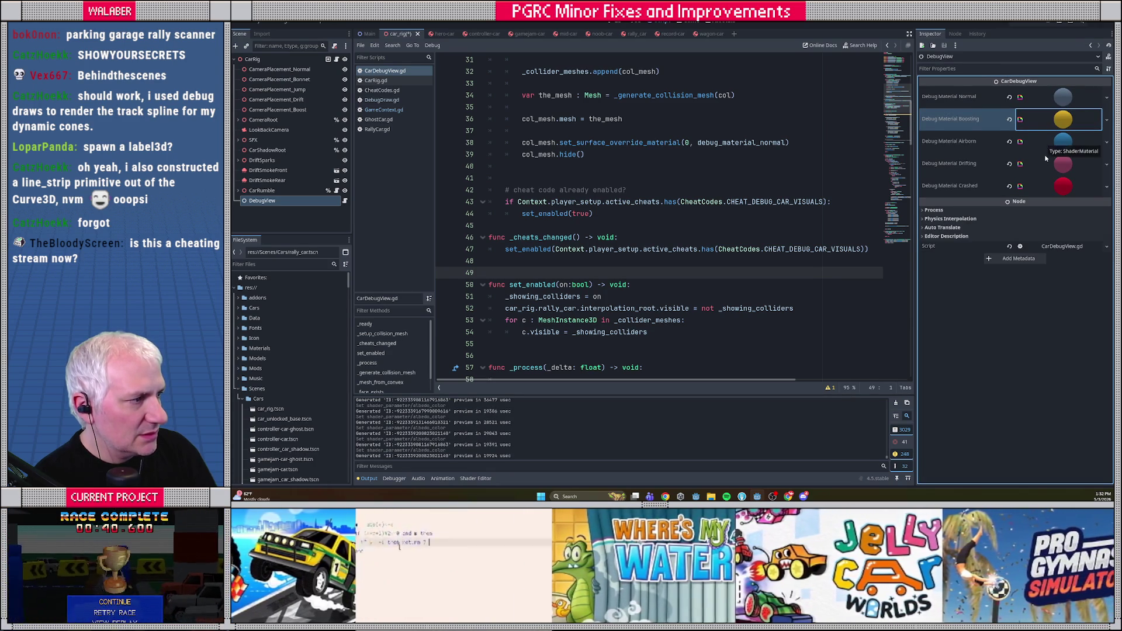
# Change the Drifting material's albedo from pink to green.
pyautogui.click(1063, 169)
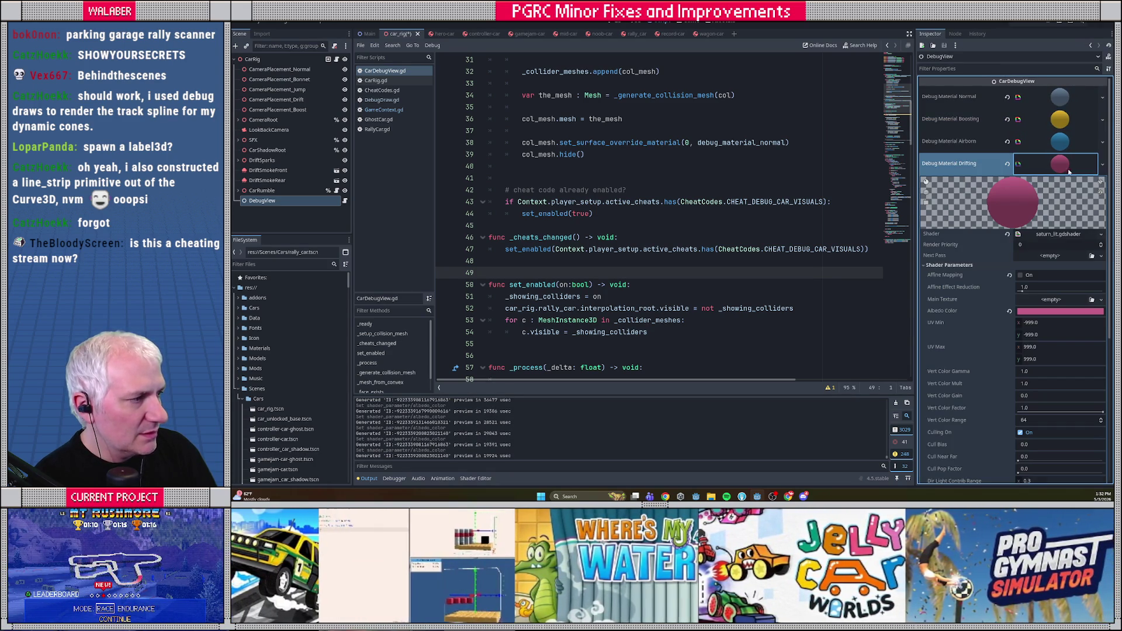
pyautogui.click(1050, 313)
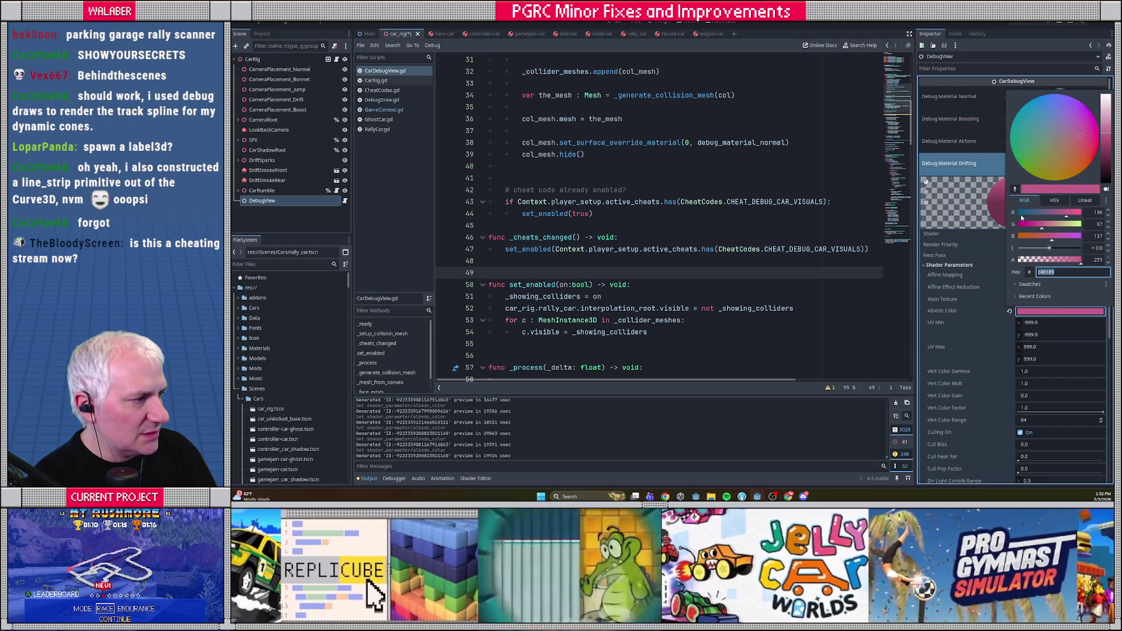
pyautogui.click(1026, 152)
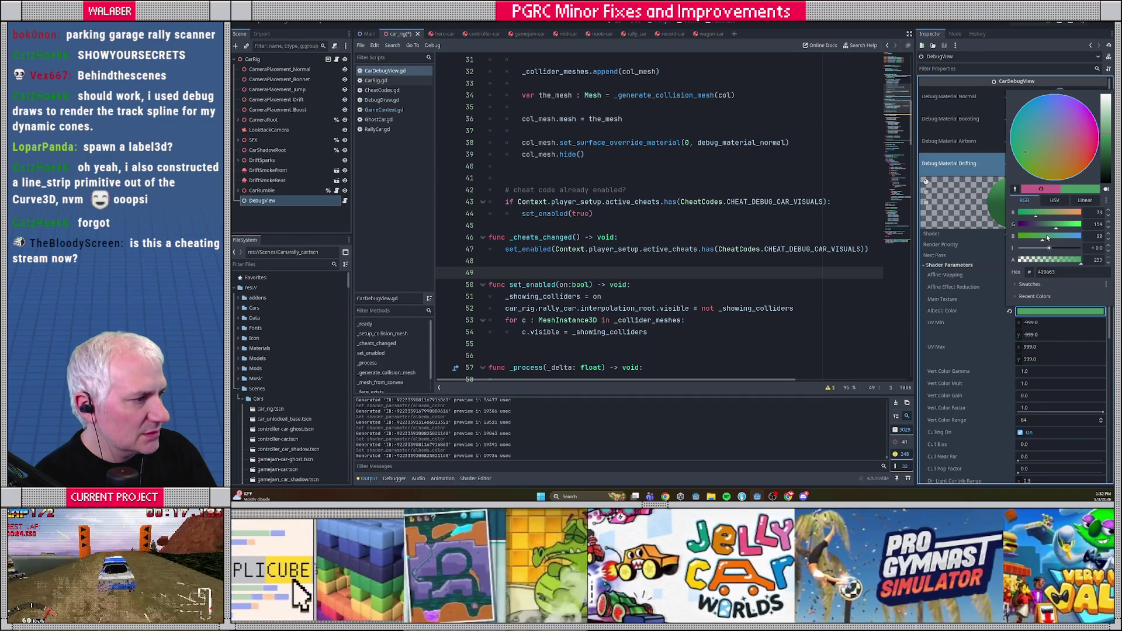
pyautogui.press('Escape')
pyautogui.click(1058, 170)
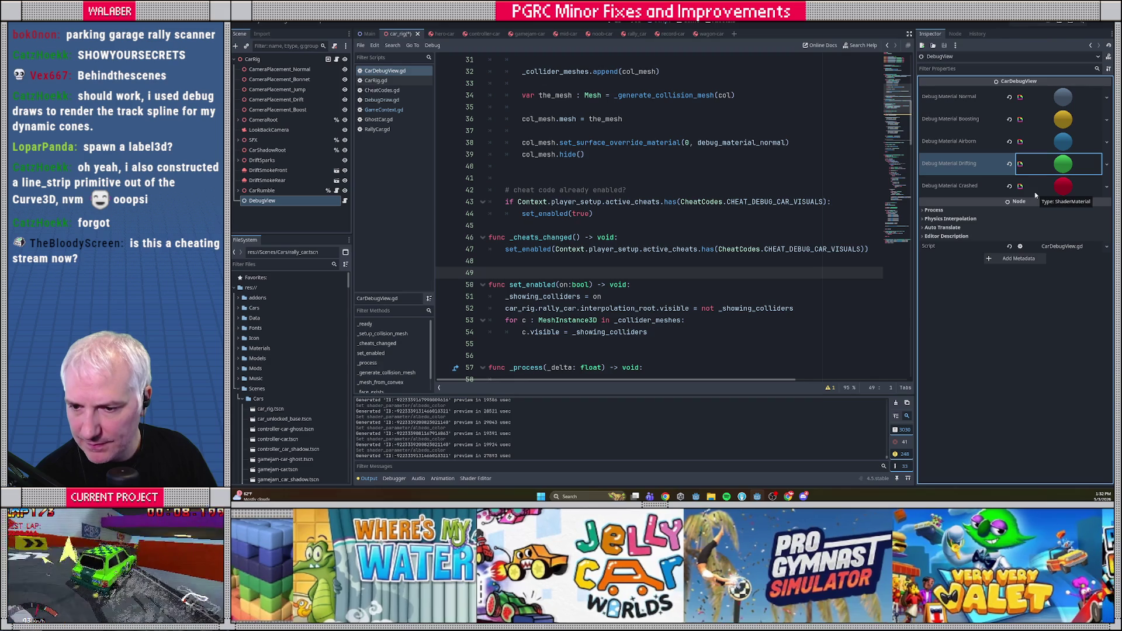
pyautogui.click(519, 238)
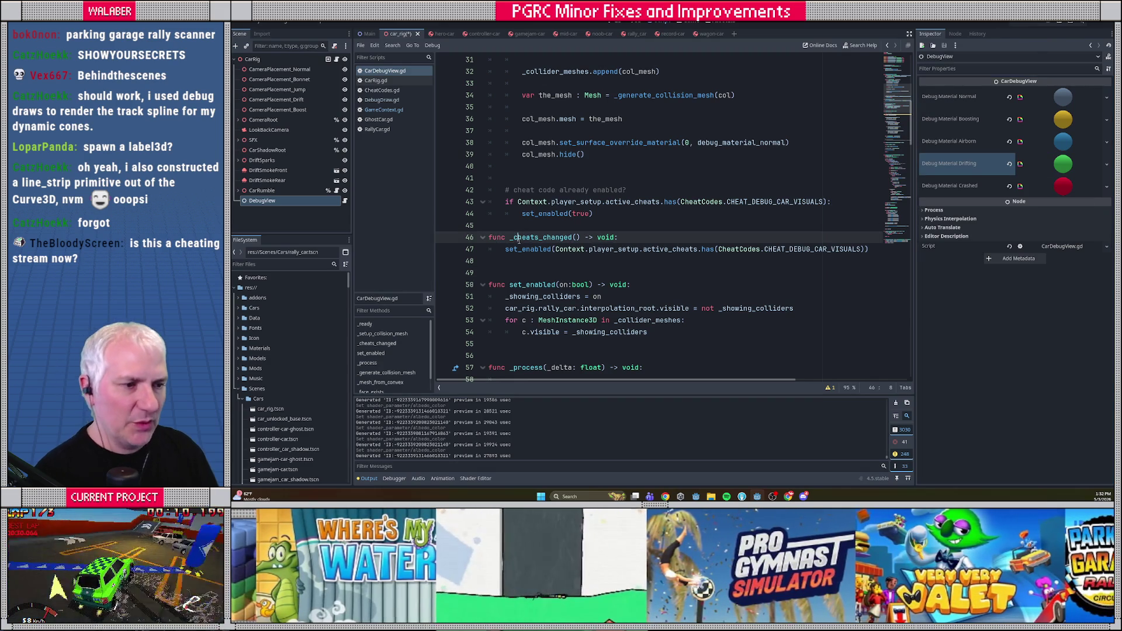
# Save the car rig scene, widen the docks and output log, and select CarRig.
pyautogui.hotkey('ctrl', 's')
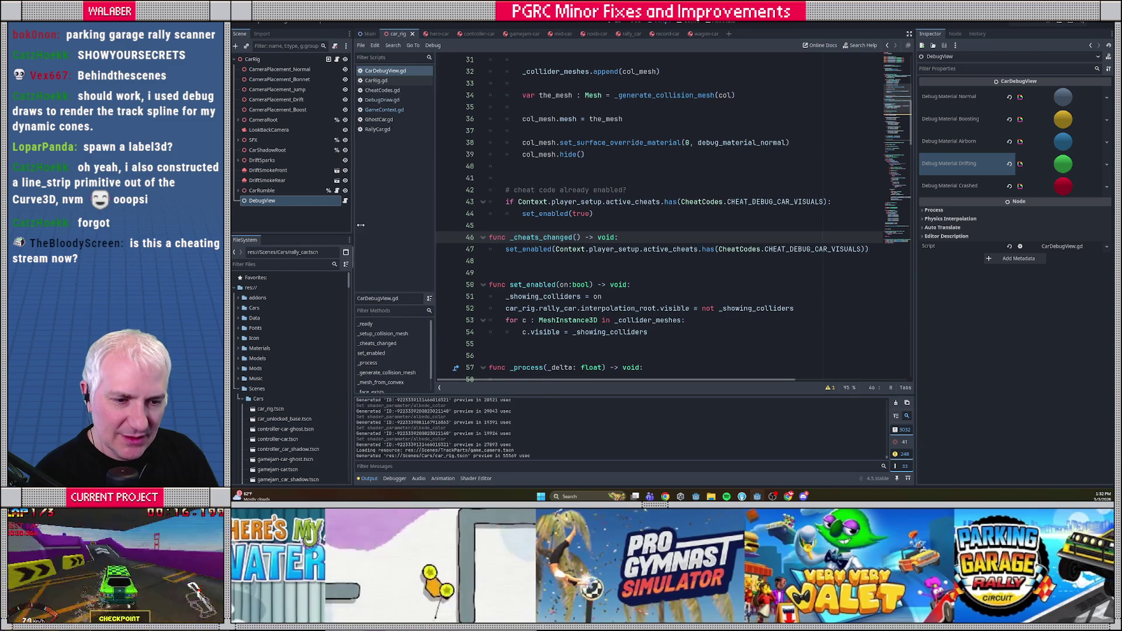
pyautogui.moveTo(352, 227); pyautogui.dragTo(364, 229)
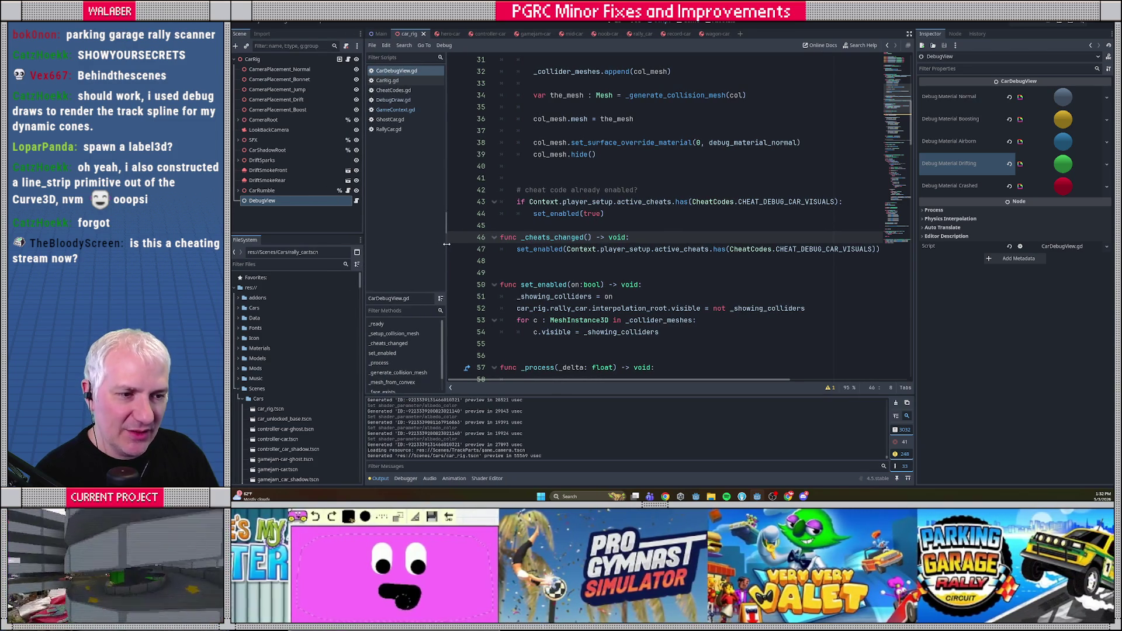
pyautogui.moveTo(446, 247); pyautogui.dragTo(462, 245)
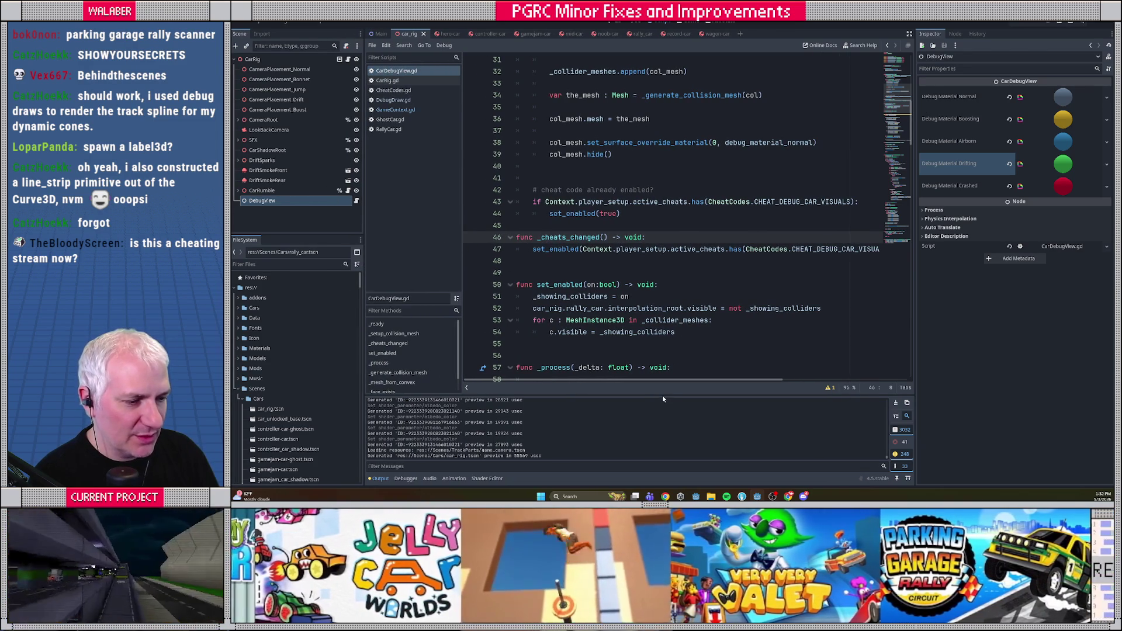
pyautogui.moveTo(656, 395); pyautogui.dragTo(654, 390)
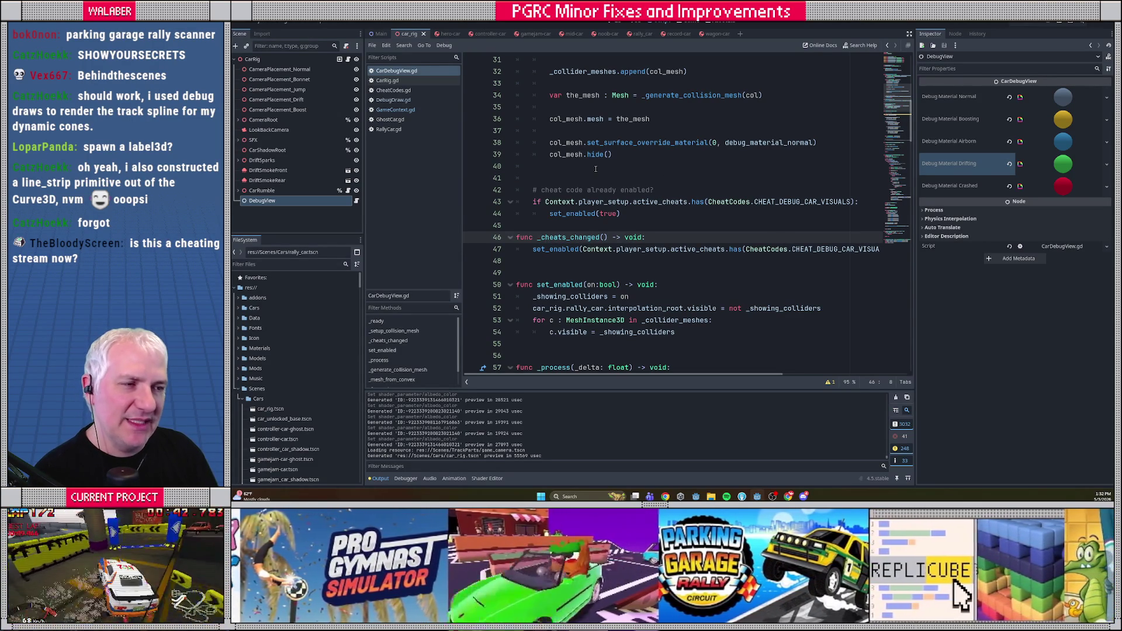
pyautogui.scroll(9, 596, 169)
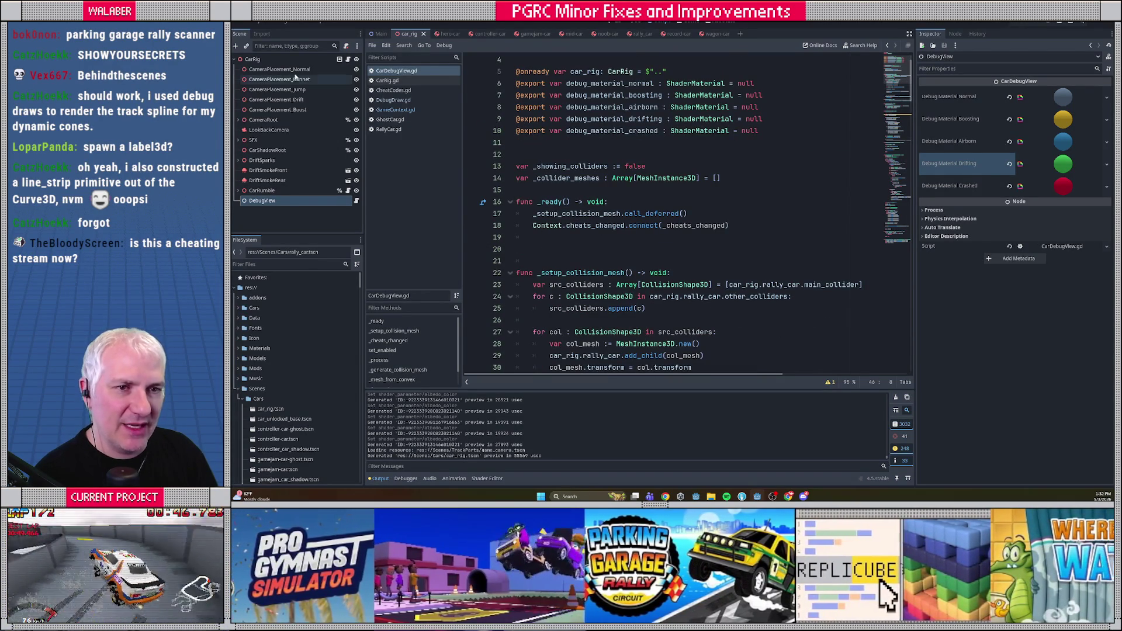
pyautogui.click(274, 61)
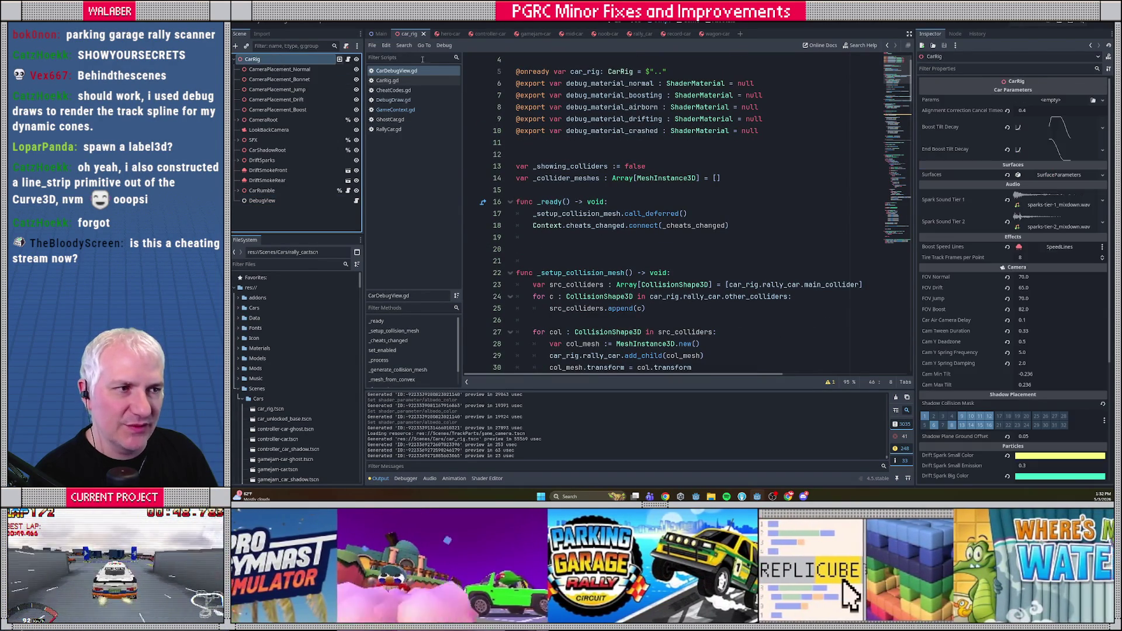
# In the 3D view, add a Label3D node as a child of CarRig.
pyautogui.click(627, 24)
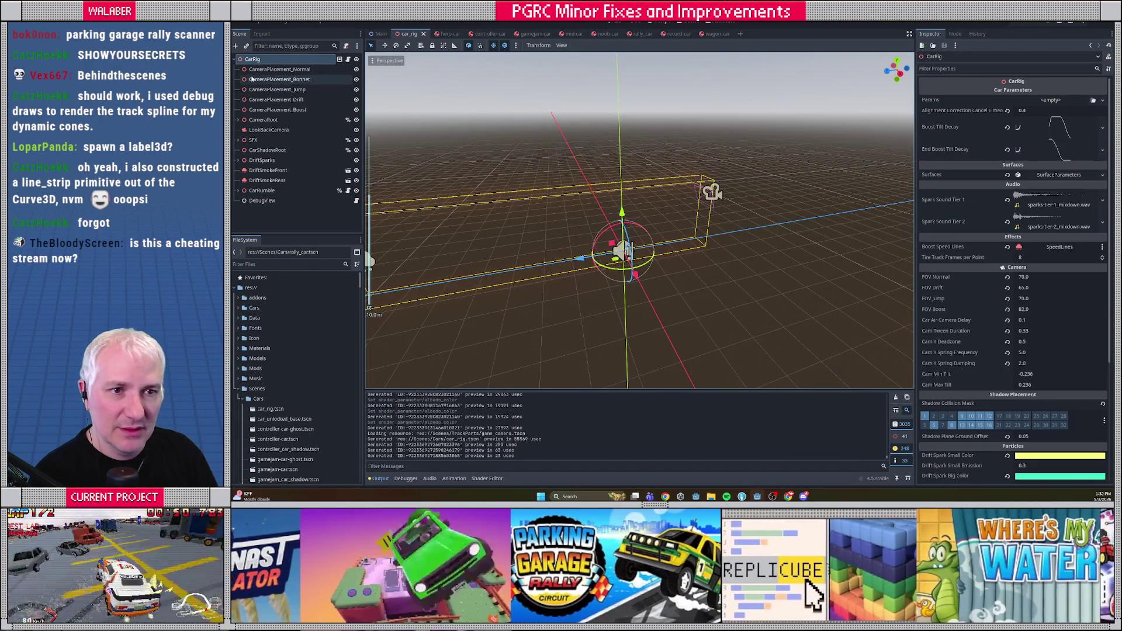
pyautogui.rightClick(271, 61)
pyautogui.click(296, 79)
pyautogui.write('l')
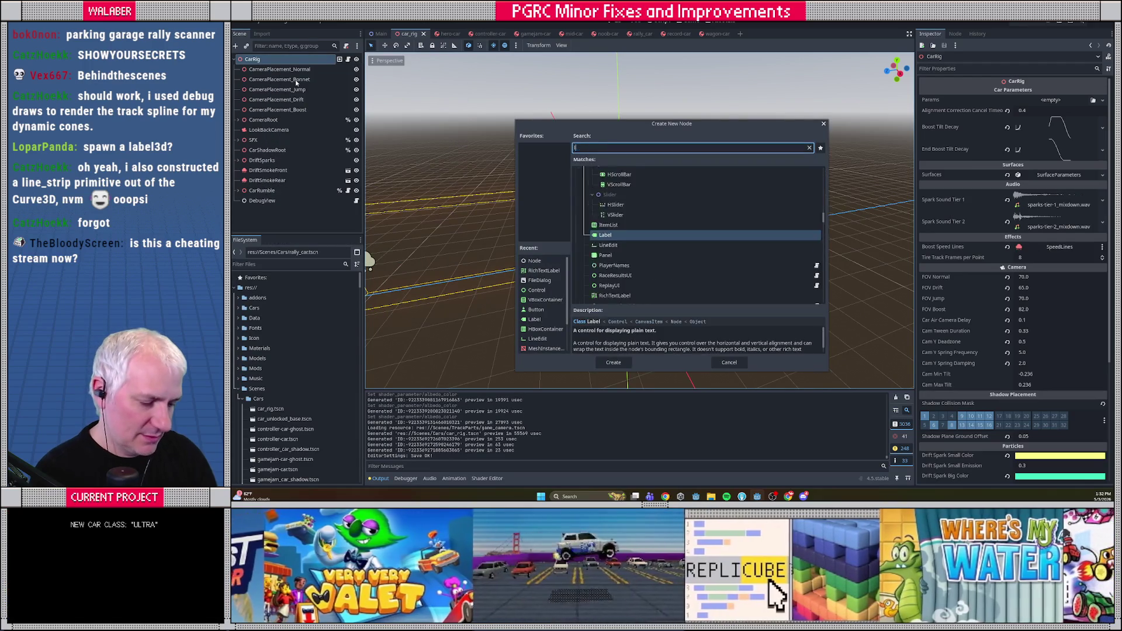
pyautogui.write('abel3')
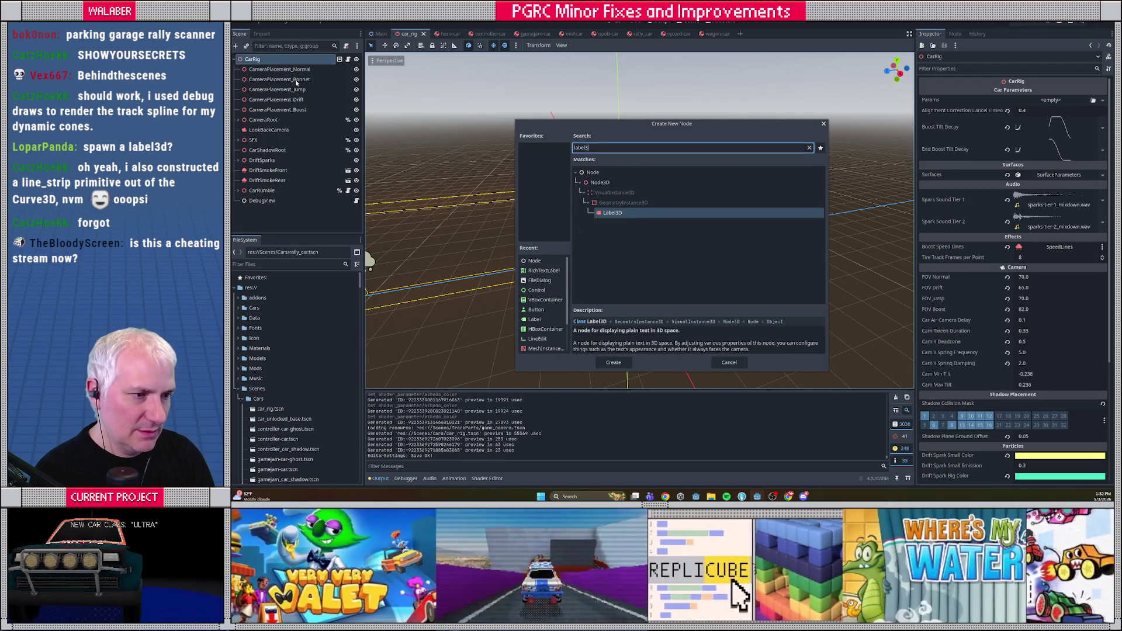
pyautogui.press('Return')
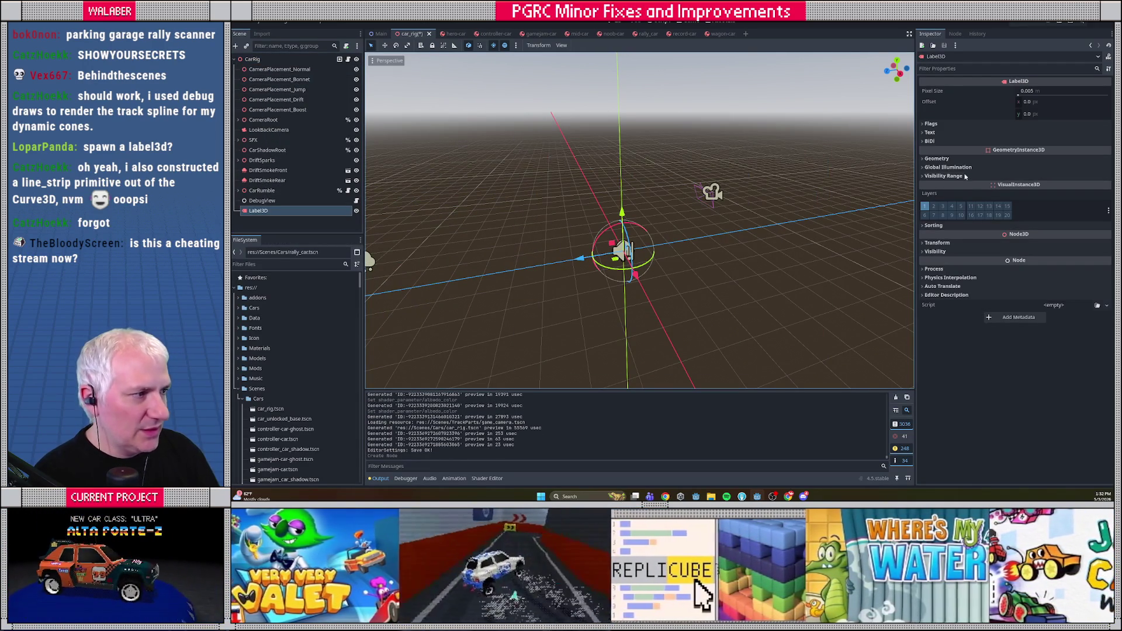
# Set the Label3D's Billboard flag to Enabled so it faces the camera.
pyautogui.click(930, 124)
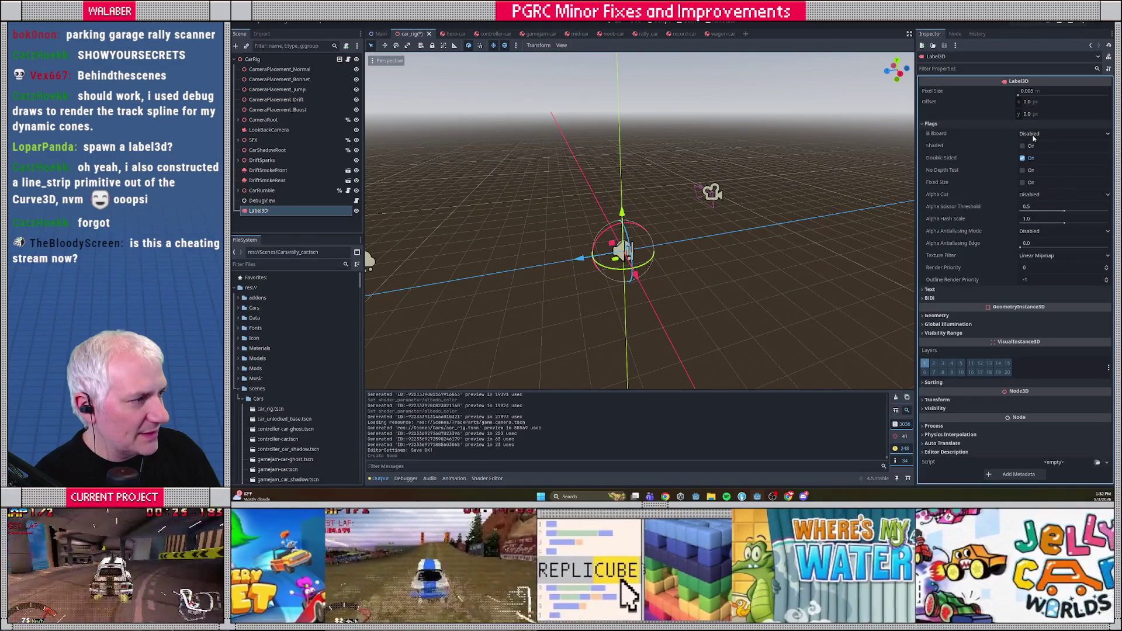
pyautogui.click(1034, 133)
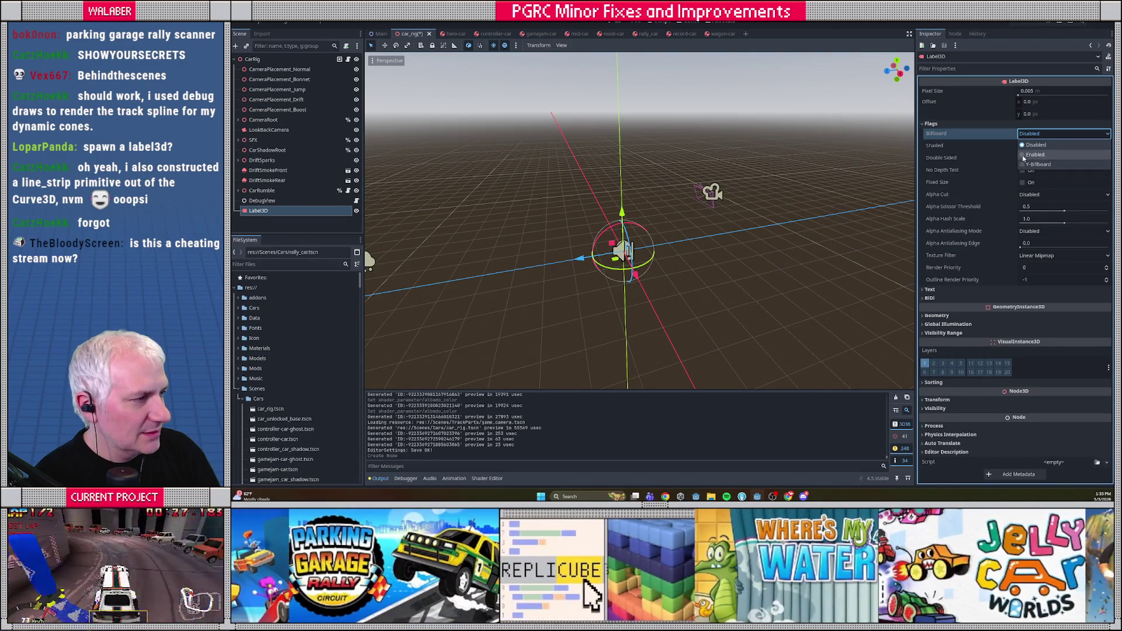
pyautogui.click(1029, 154)
pyautogui.moveTo(643, 263); pyautogui.dragTo(579, 259)
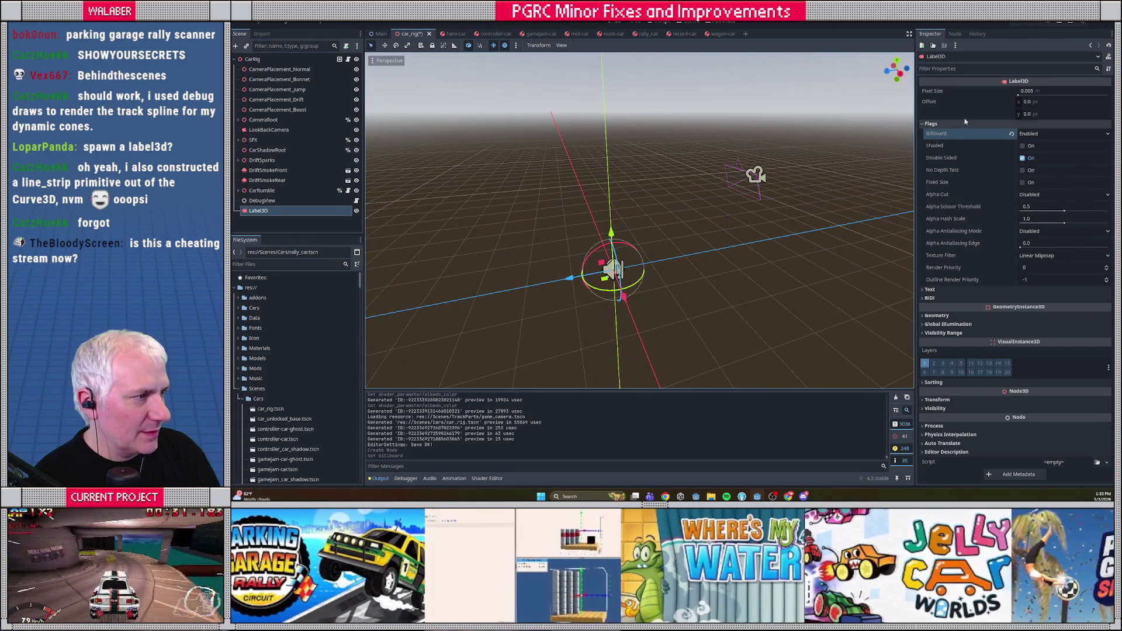
pyautogui.click(279, 193)
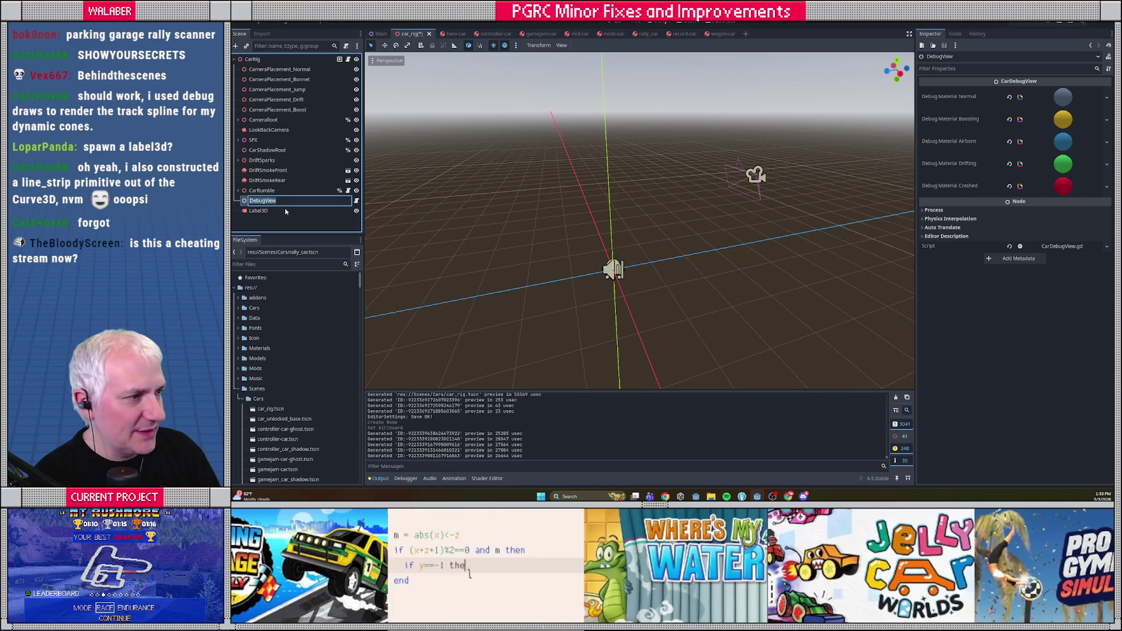
pyautogui.click(276, 211)
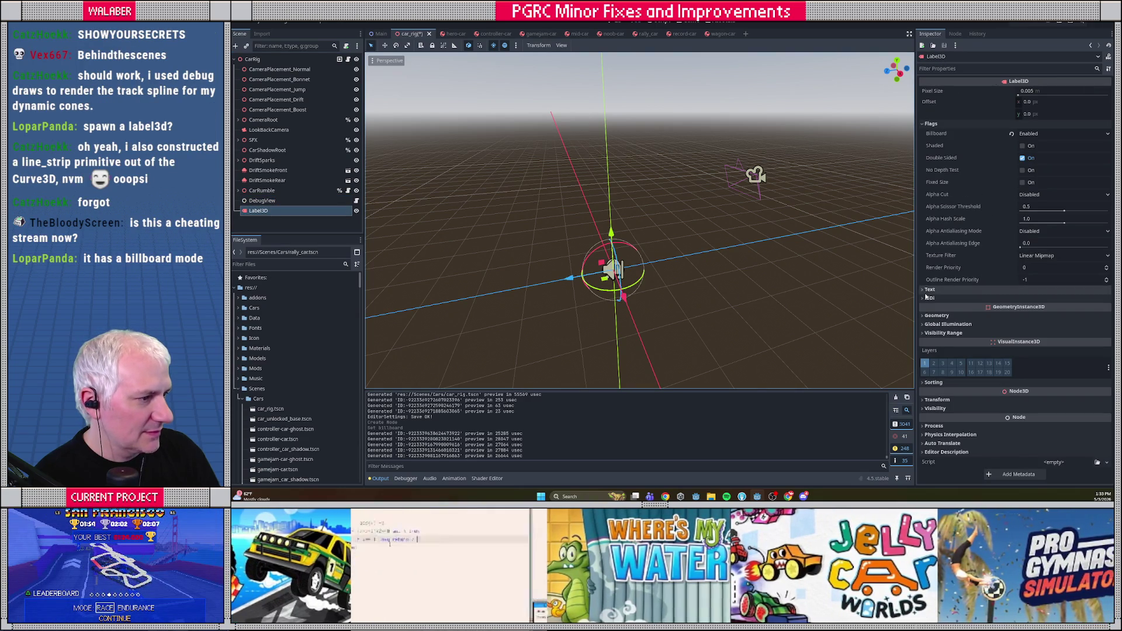
# Set the label's Text to HELLO WORLD.
pyautogui.click(935, 290)
pyautogui.click(975, 344)
pyautogui.write('HEL')
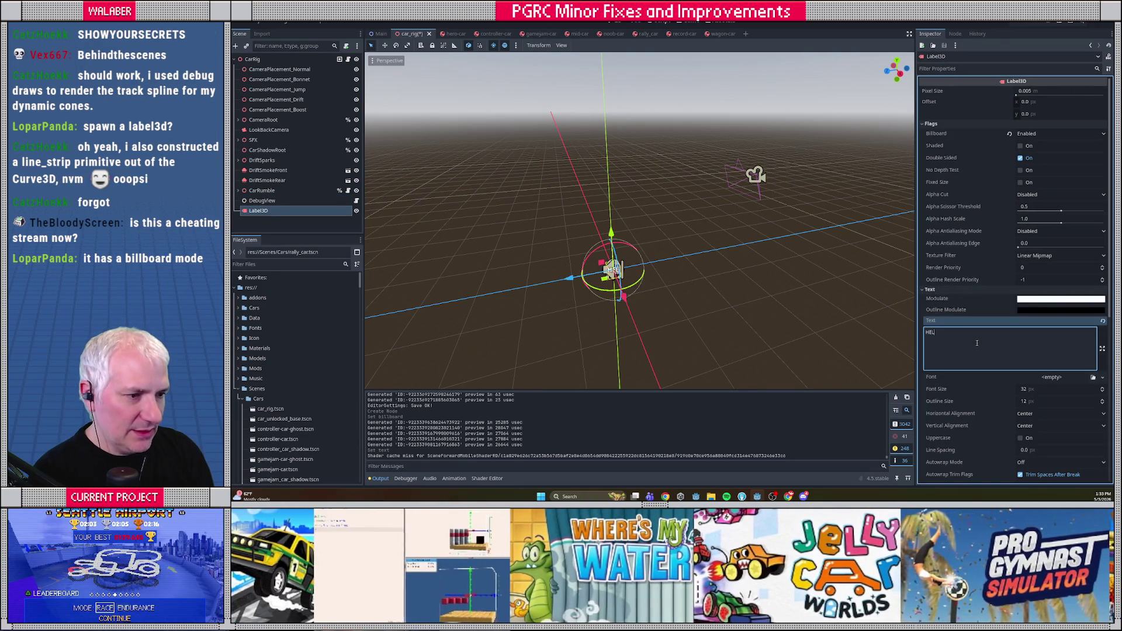
pyautogui.write('LO WORLD')
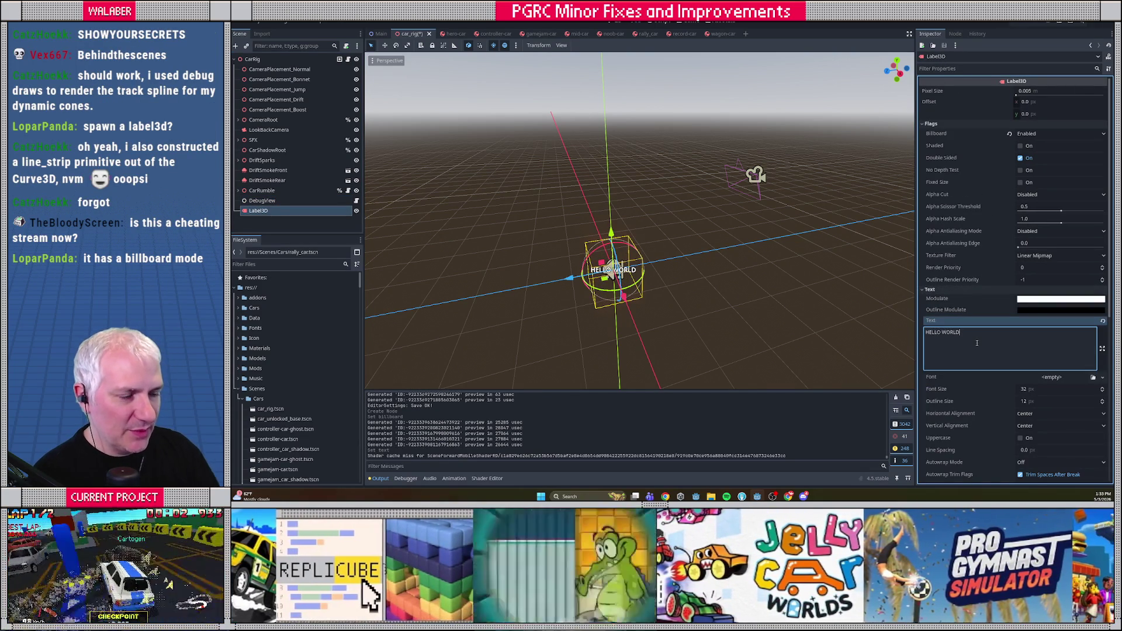
# Raise the label to Transform Position Y 1.5 above the car.
pyautogui.moveTo(612, 234); pyautogui.dragTo(612, 205)
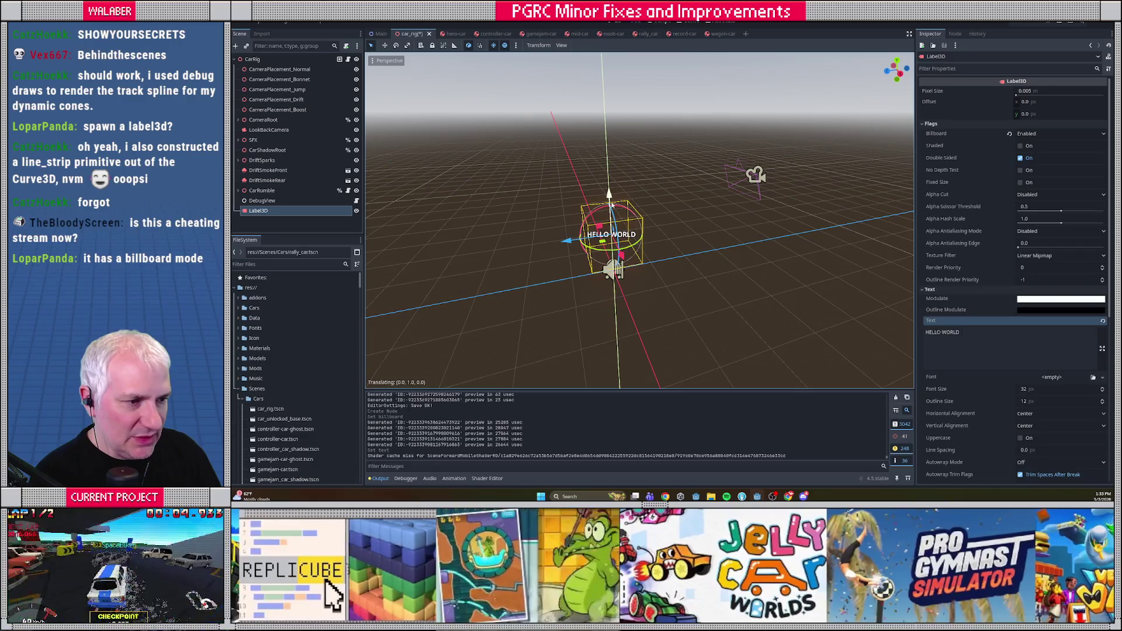
pyautogui.scroll(-5, 957, 407)
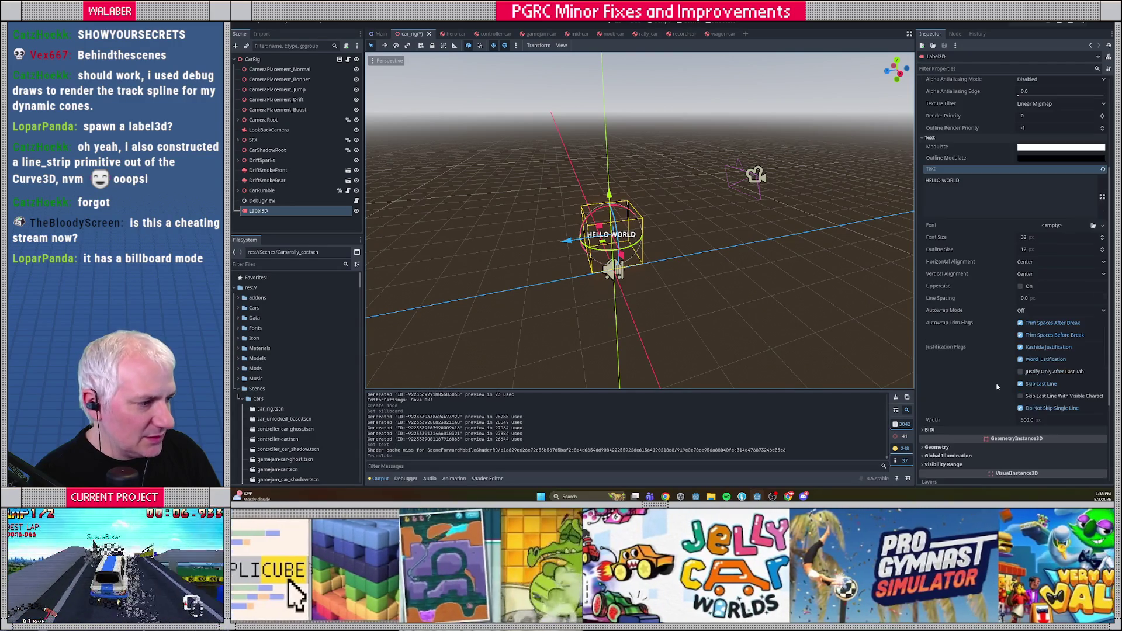
pyautogui.click(956, 402)
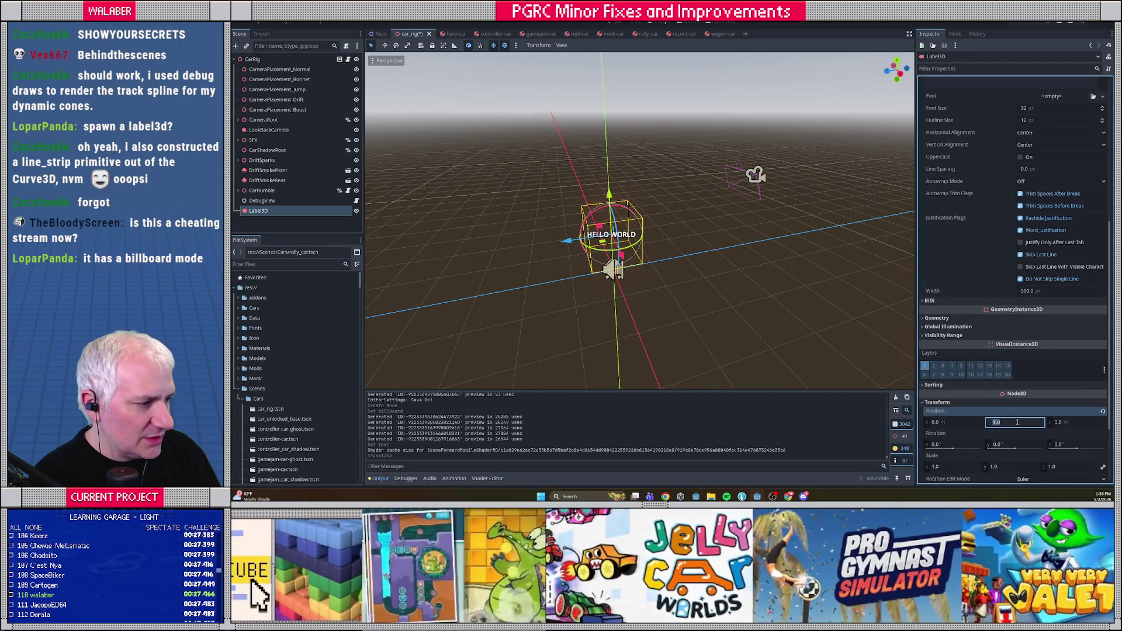
pyautogui.click(1018, 422)
pyautogui.press('Return')
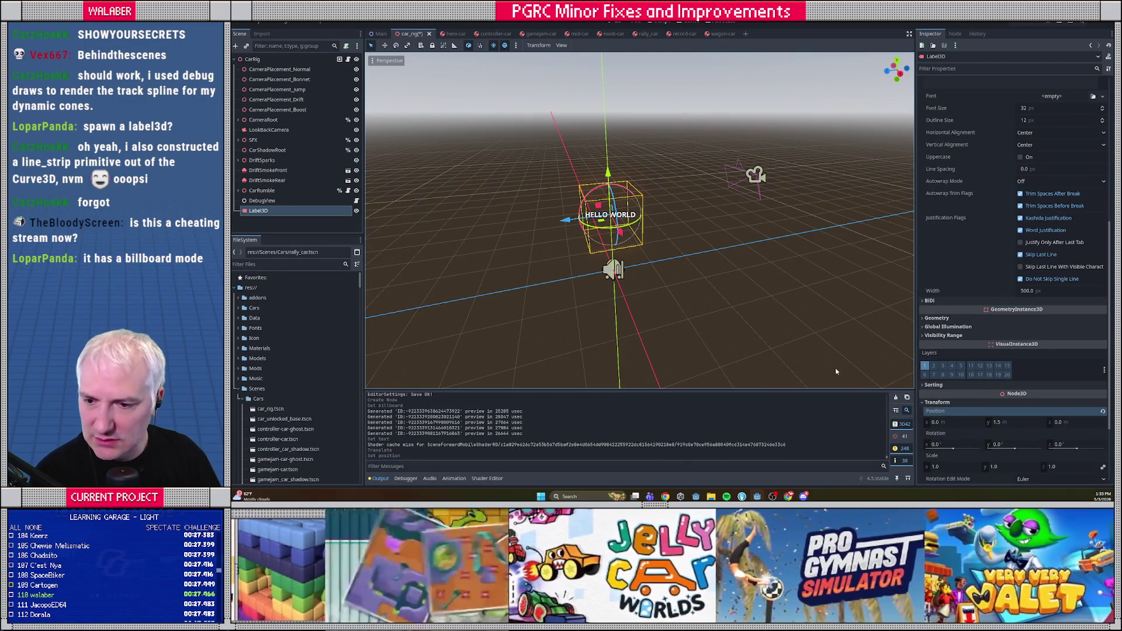
pyautogui.press('KP_1')
pyautogui.moveTo(844, 334); pyautogui.dragTo(594, 170)
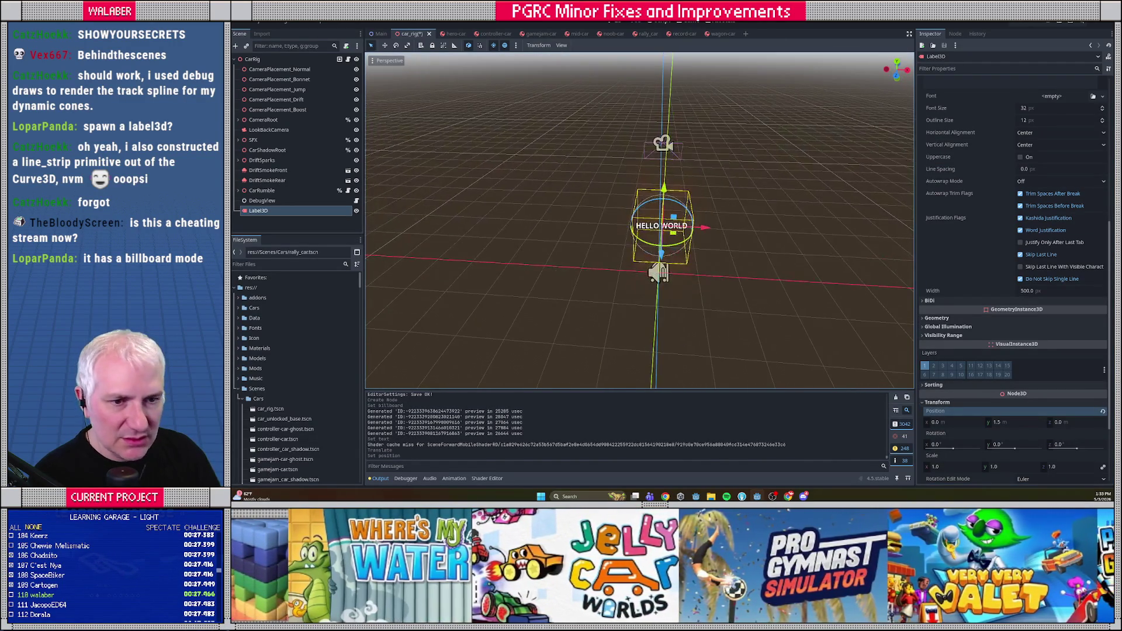
# Rename Label3D to CarDebugStateLabel, make it a scene-unique name, and open CarDebugView.gd.
pyautogui.doubleClick(295, 211)
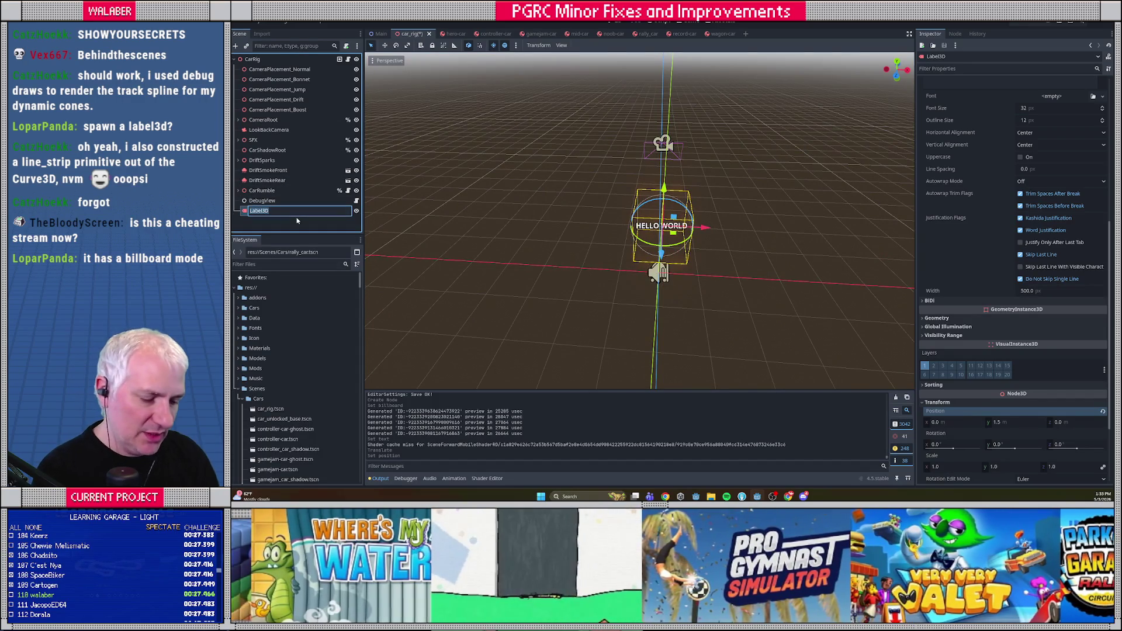
pyautogui.write('CarDebugS')
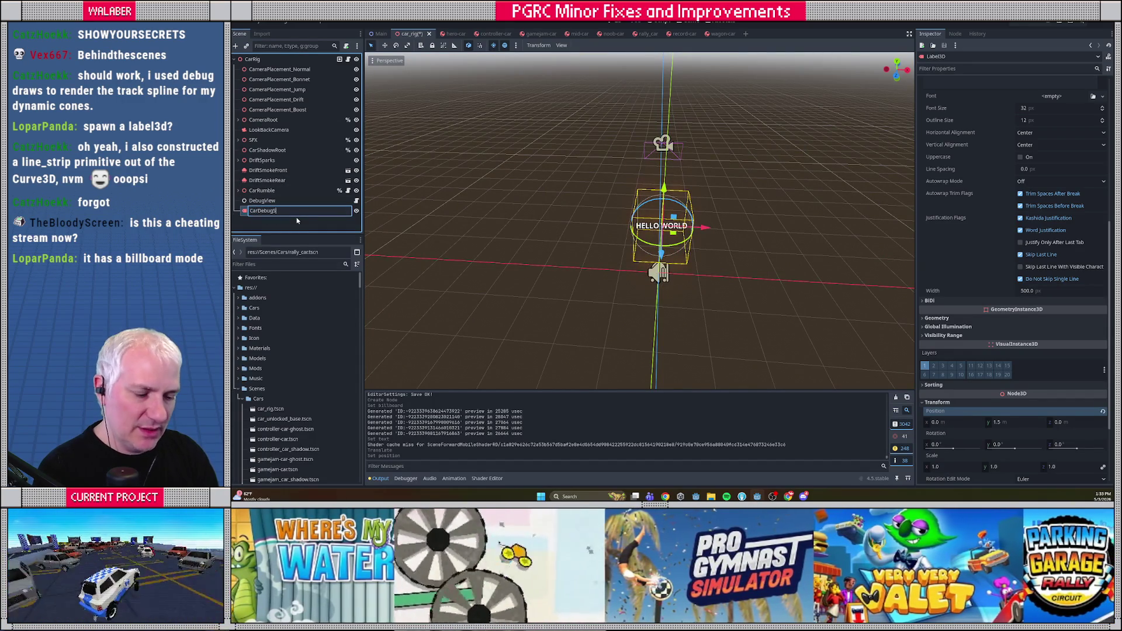
pyautogui.write('tateLabel')
pyautogui.press('Return')
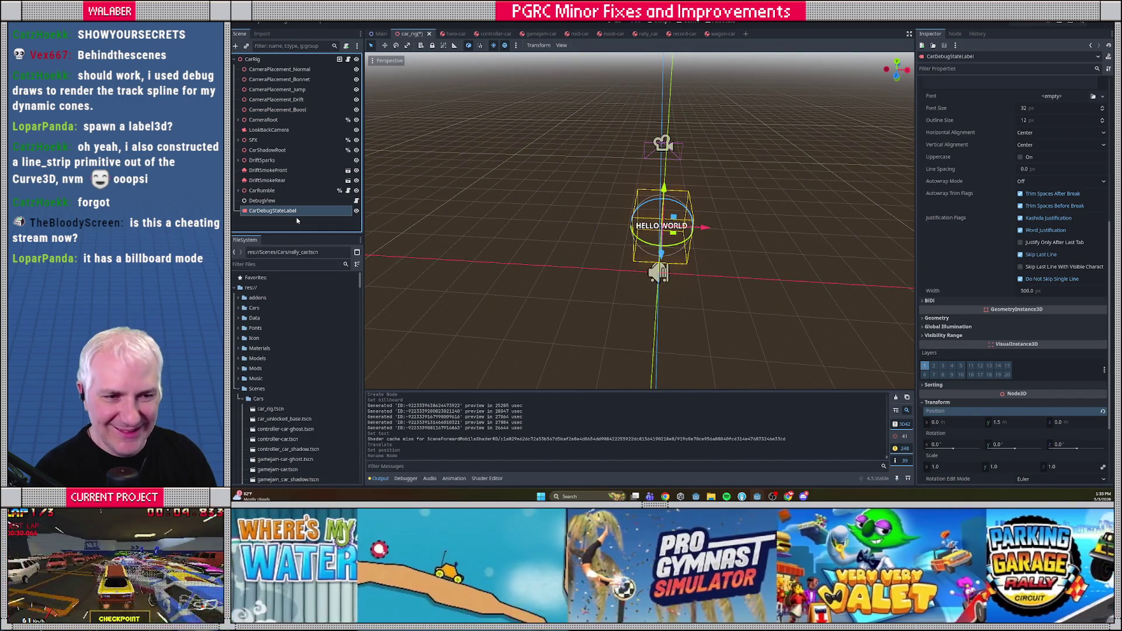
pyautogui.rightClick(296, 214)
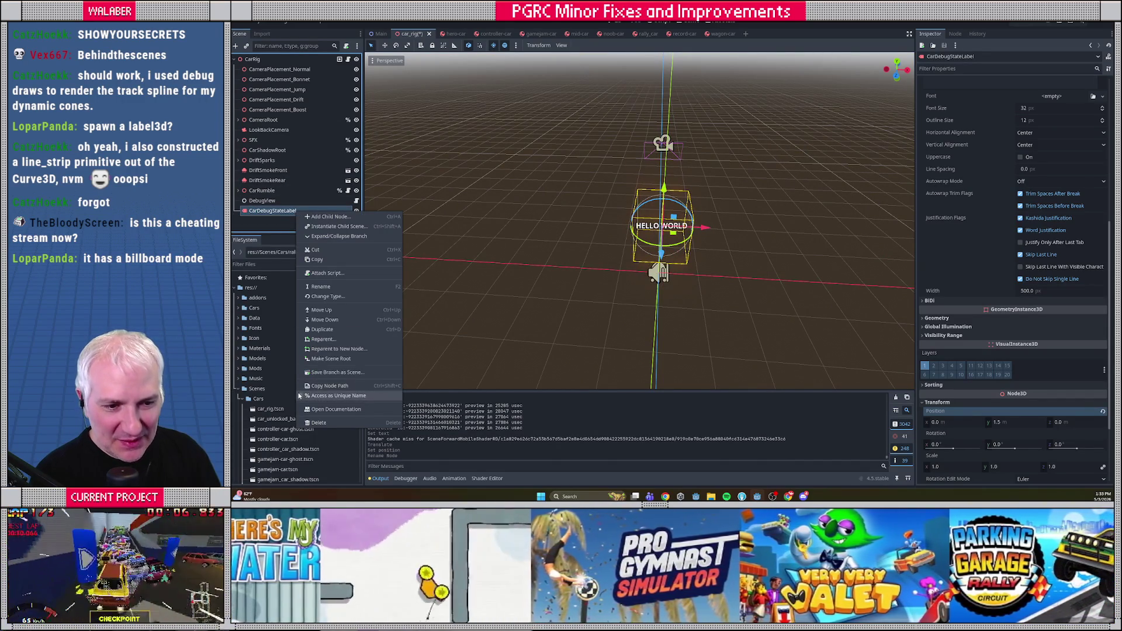
pyautogui.click(338, 396)
pyautogui.click(356, 201)
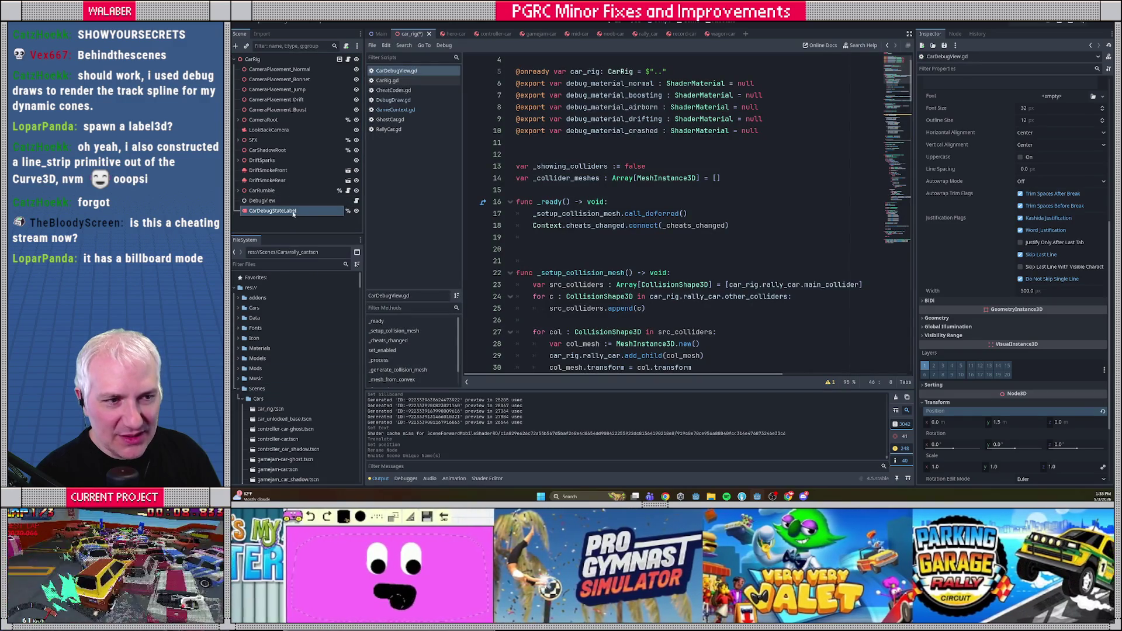
pyautogui.moveTo(273, 210); pyautogui.dragTo(639, 118)
pyautogui.doubleClick(637, 118)
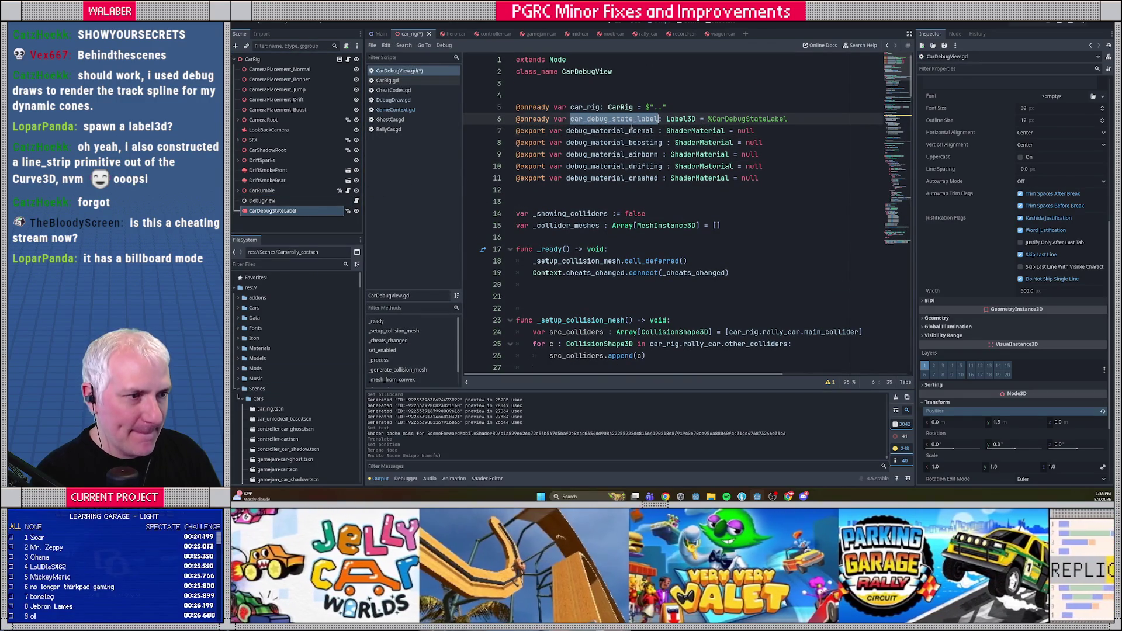
pyautogui.hotkey('ctrl', 'c')
pyautogui.click(618, 249)
pyautogui.press('Return')
pyautogui.hotkey('ctrl', 'v')
pyautogui.write('h')
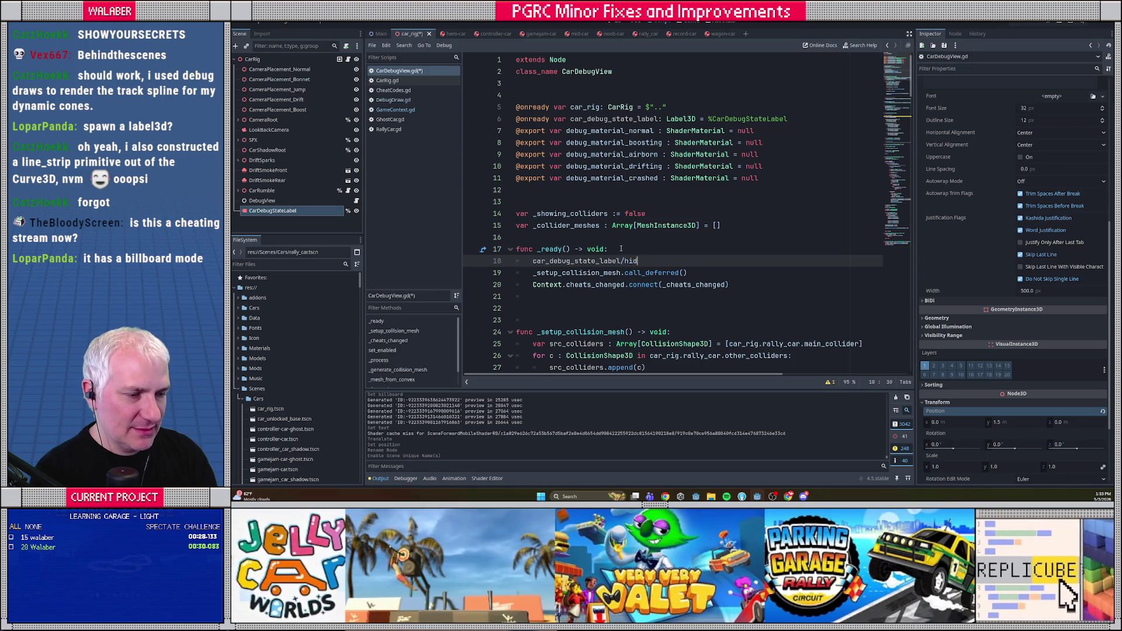
pyautogui.write('ide()')
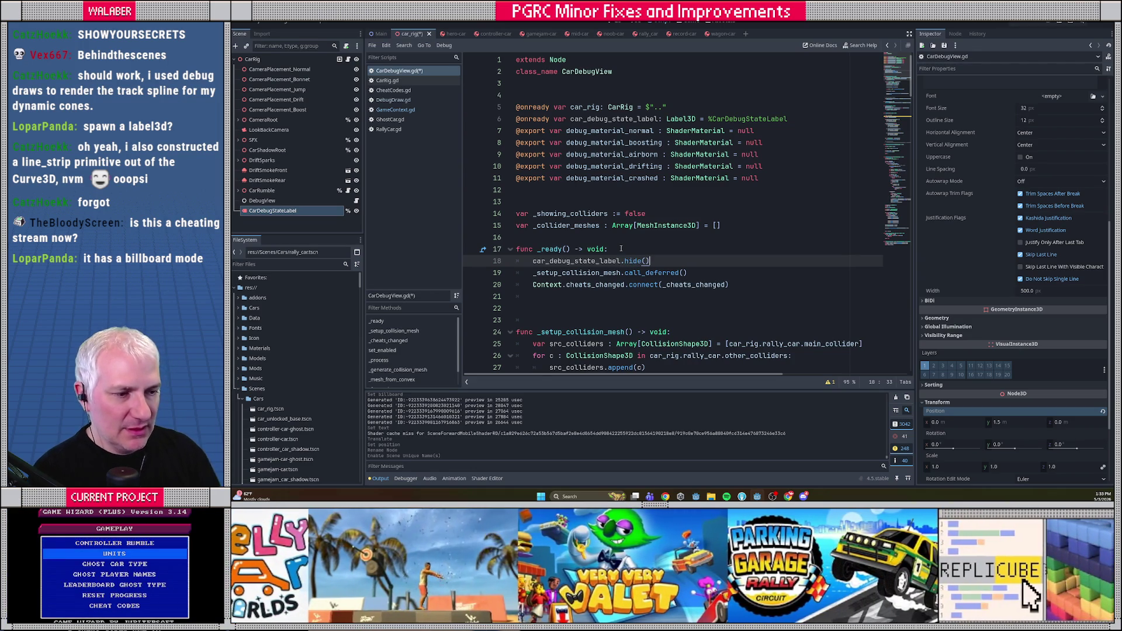
# In set_enabled, set car_debug_state_label.visible = _showing_colliders and save the script.
pyautogui.scroll(-4, 569, 265)
pyautogui.scroll(-10, 569, 265)
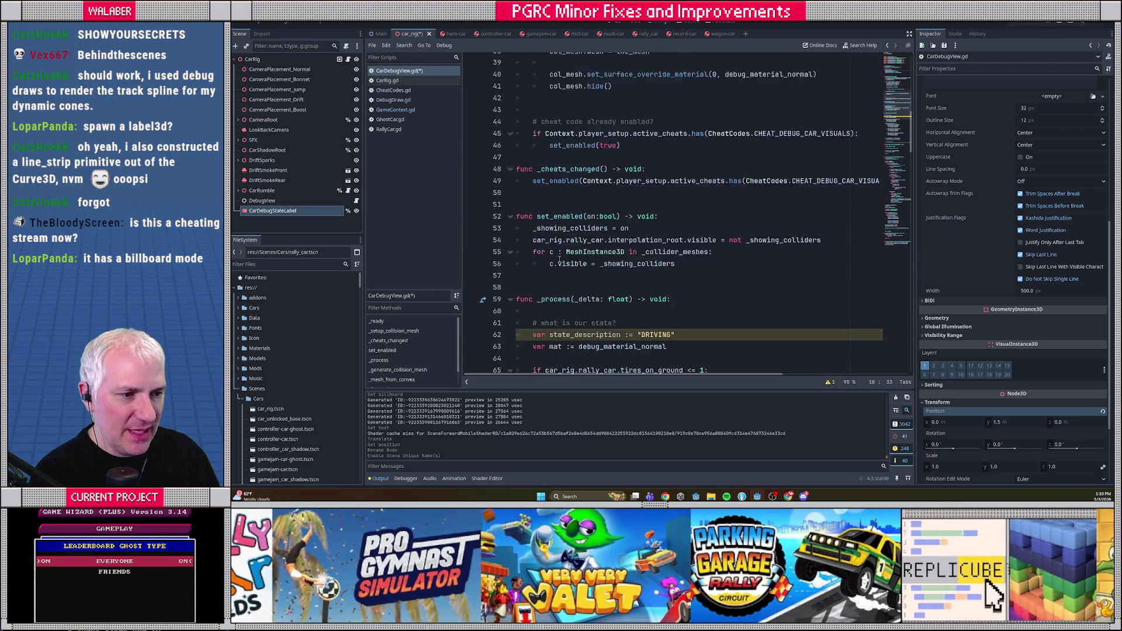
pyautogui.click(516, 213)
pyautogui.click(537, 272)
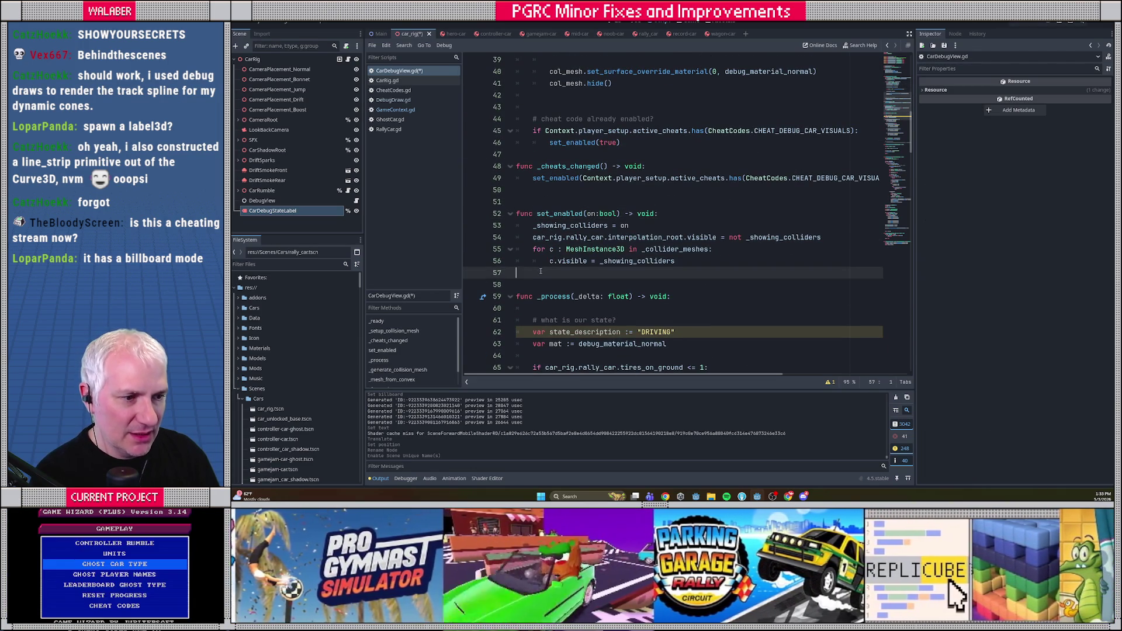
pyautogui.write('car_debug_state_label.visible = on')
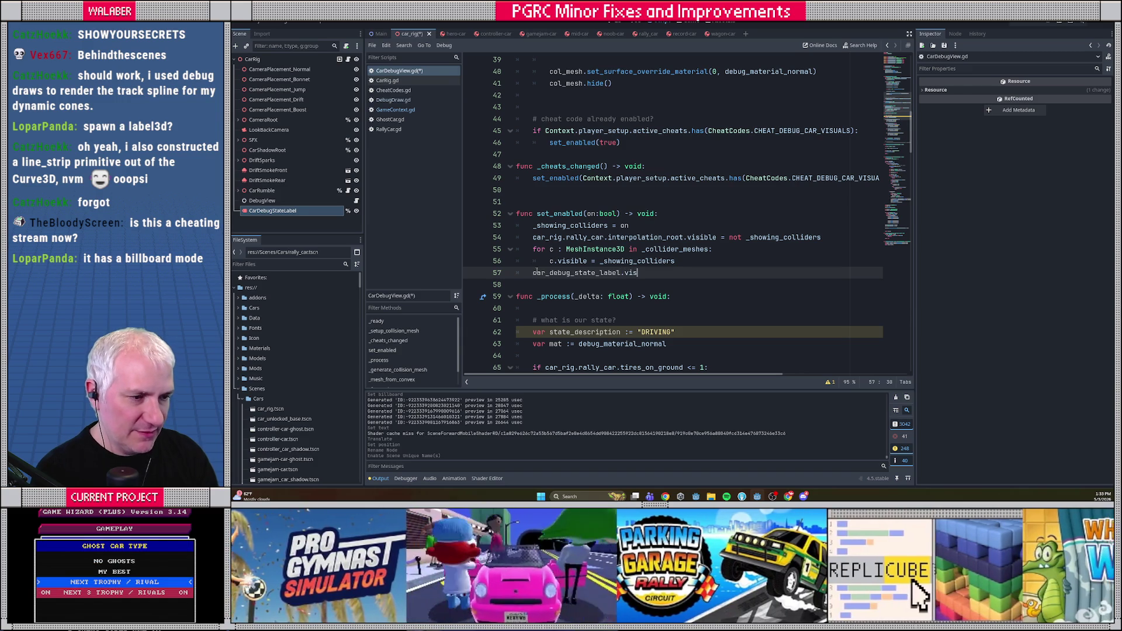
pyautogui.press('BackSpace')
pyautogui.press('BackSpace')
pyautogui.write('_showing_colliders')
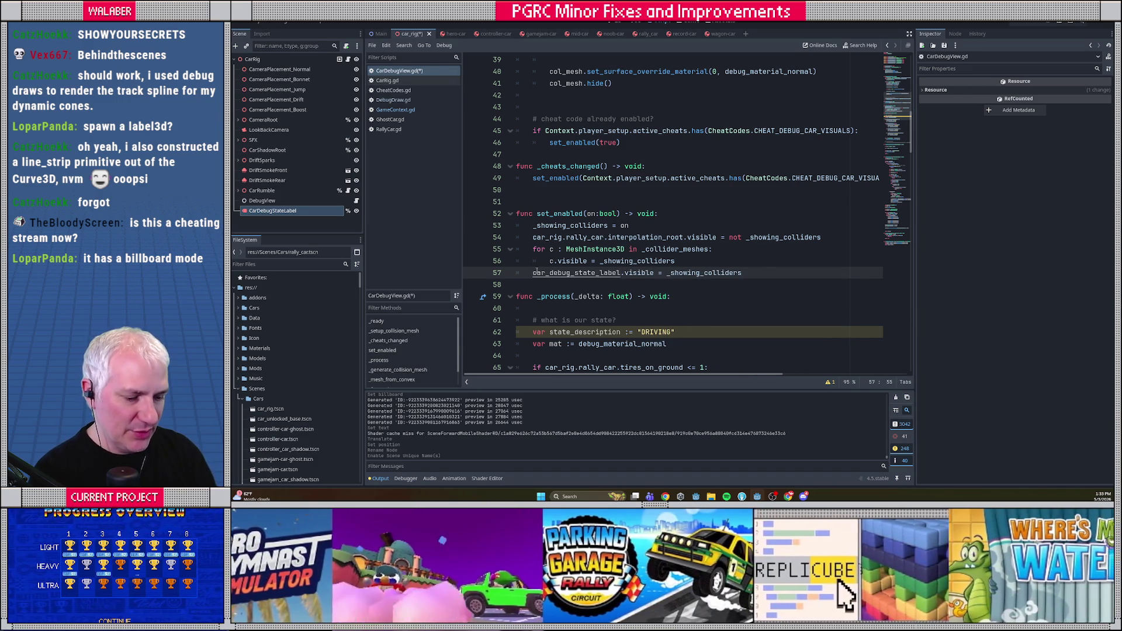
pyautogui.hotkey('ctrl', 's')
# Open CheatCodes.gd and run the game project with F5.
pyautogui.click(547, 156)
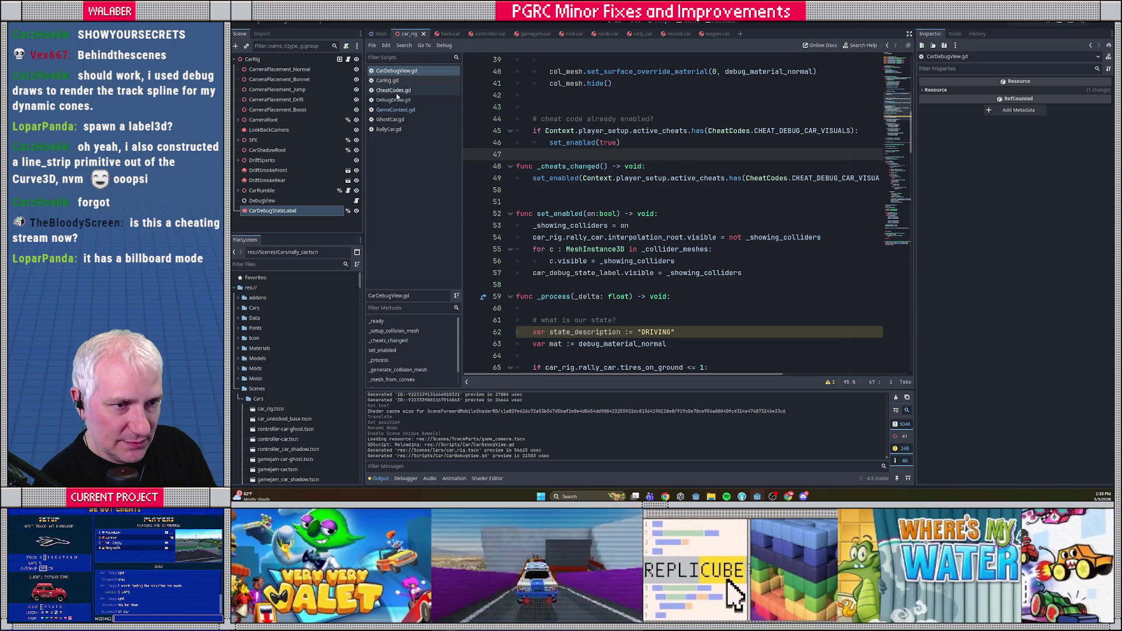
pyautogui.click(395, 91)
pyautogui.press('F5')
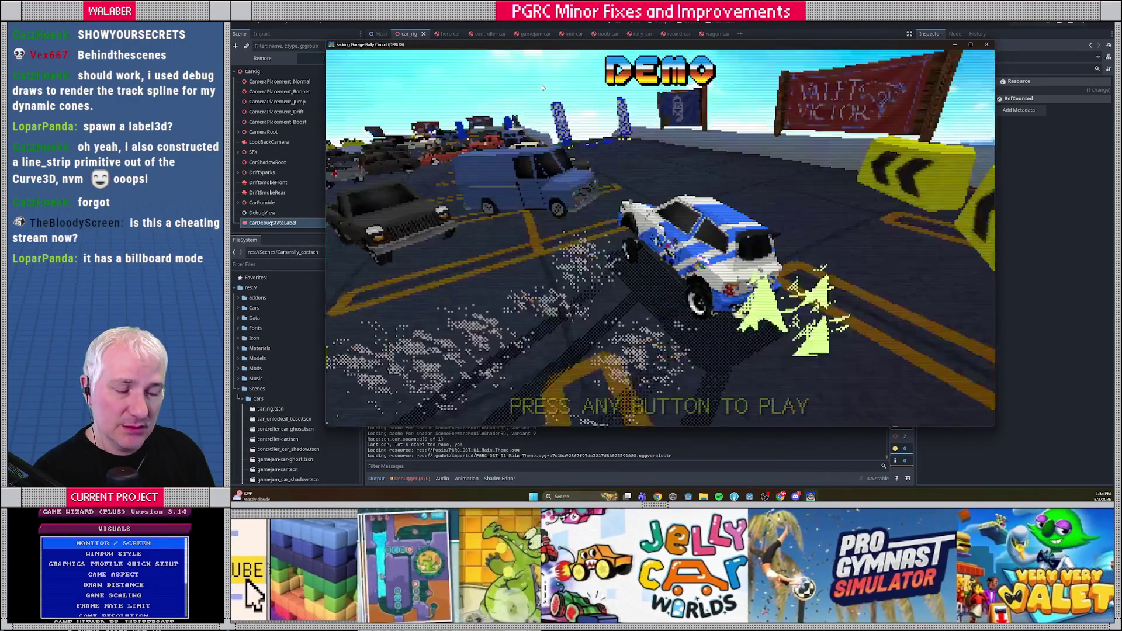
# Go from the demo screen to single player, start the Learning Garage race, and pause.
pyautogui.press('Return')
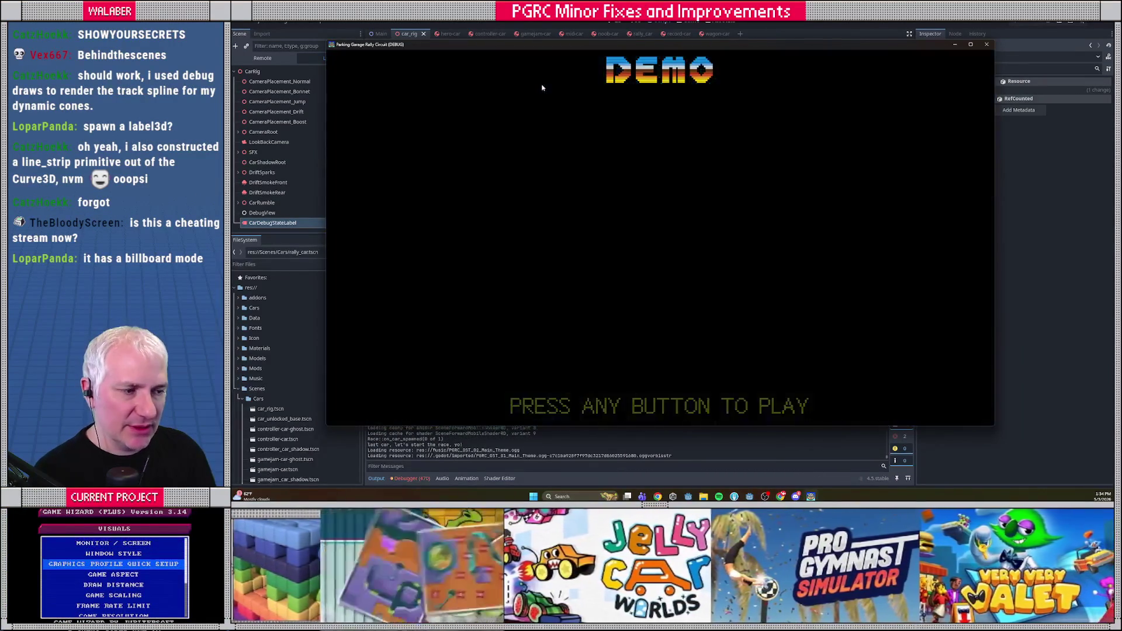
pyautogui.press('Return')
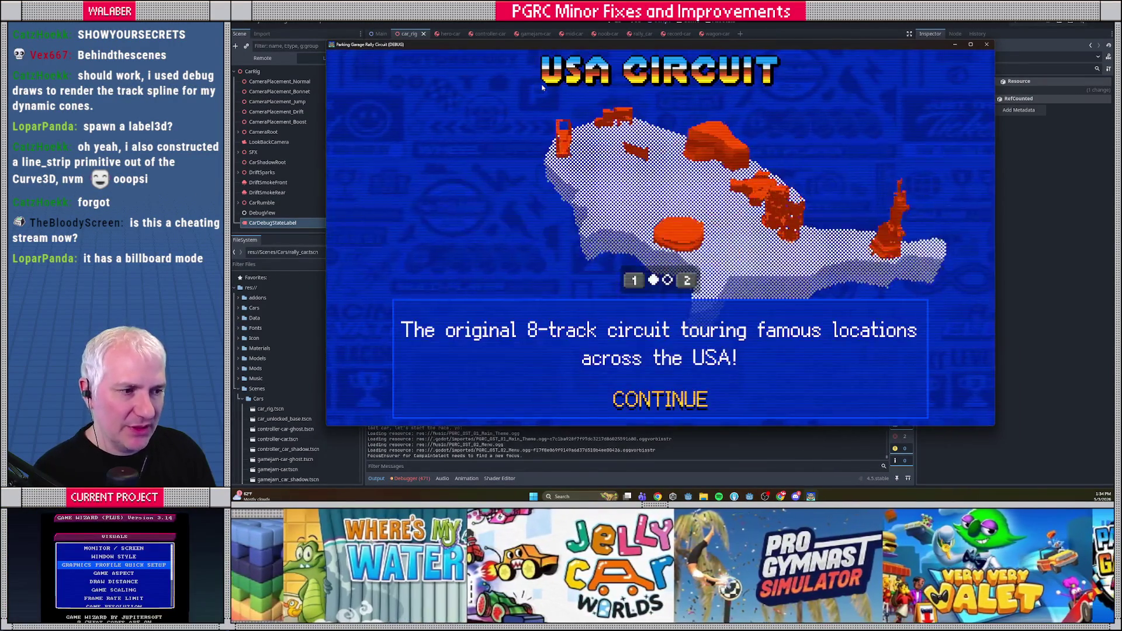
pyautogui.press('Return')
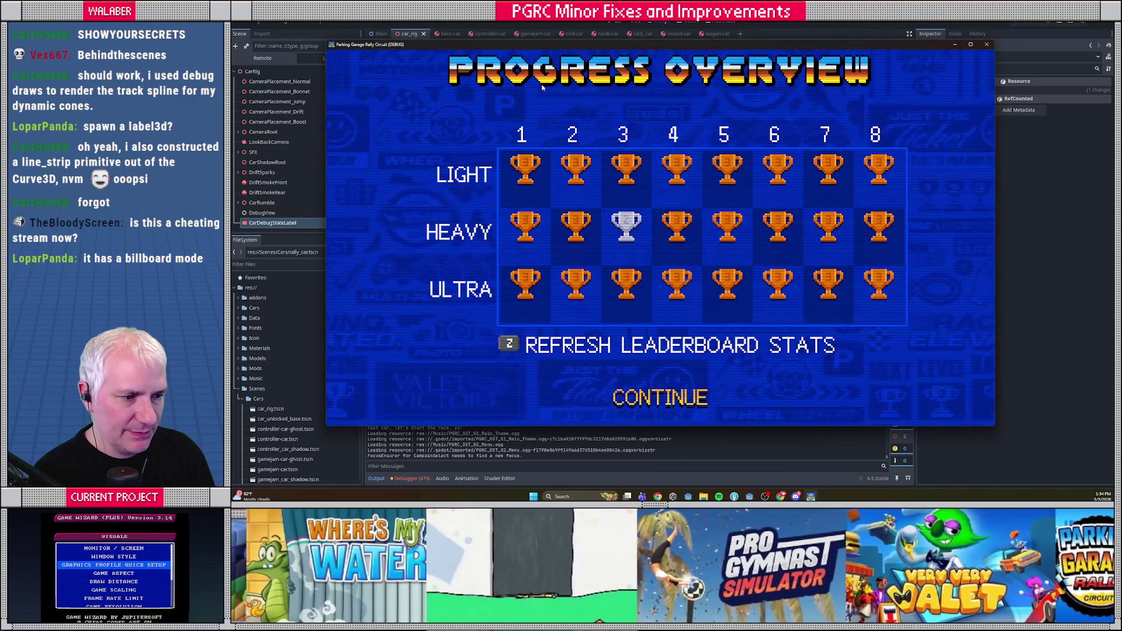
pyautogui.press('Return')
pyautogui.press('Return')
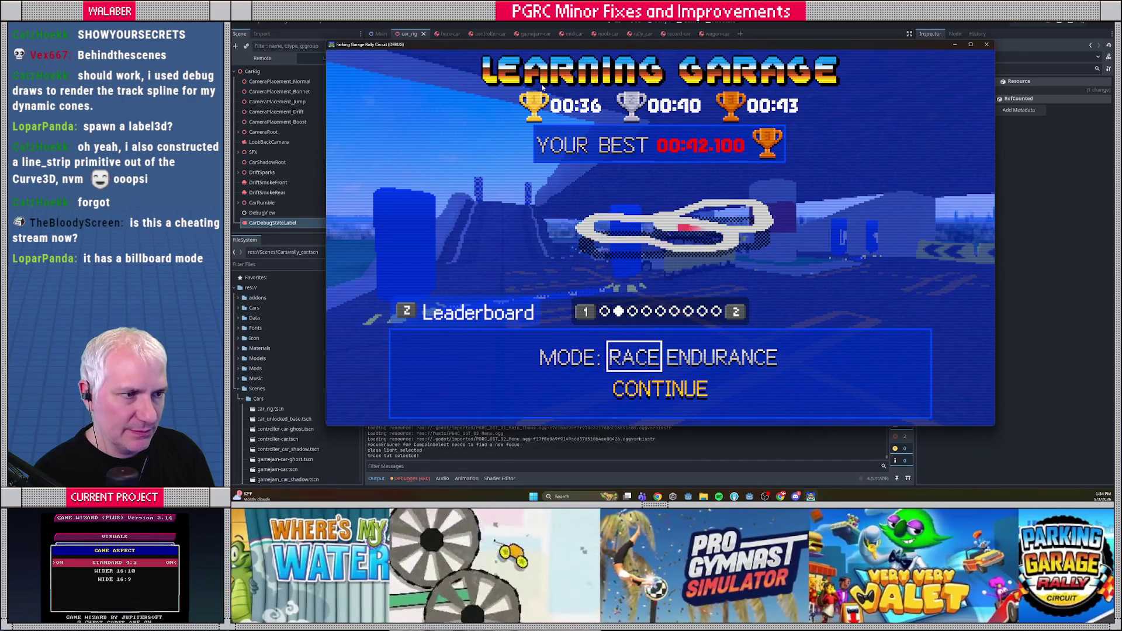
pyautogui.press('Return')
pyautogui.press('Escape')
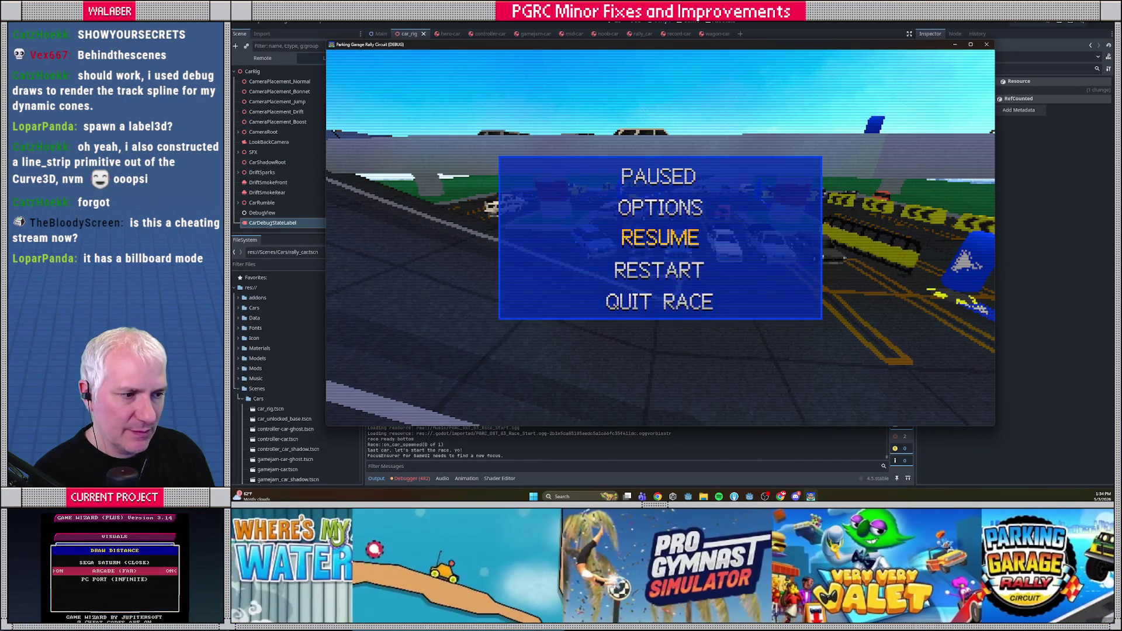
# Reach Options > Gameplay > Cheat Codes, checking the still-empty discovered-codes list.
pyautogui.press('Return')
pyautogui.press('Escape')
pyautogui.press('Up')
pyautogui.press('Return')
pyautogui.press('Down')
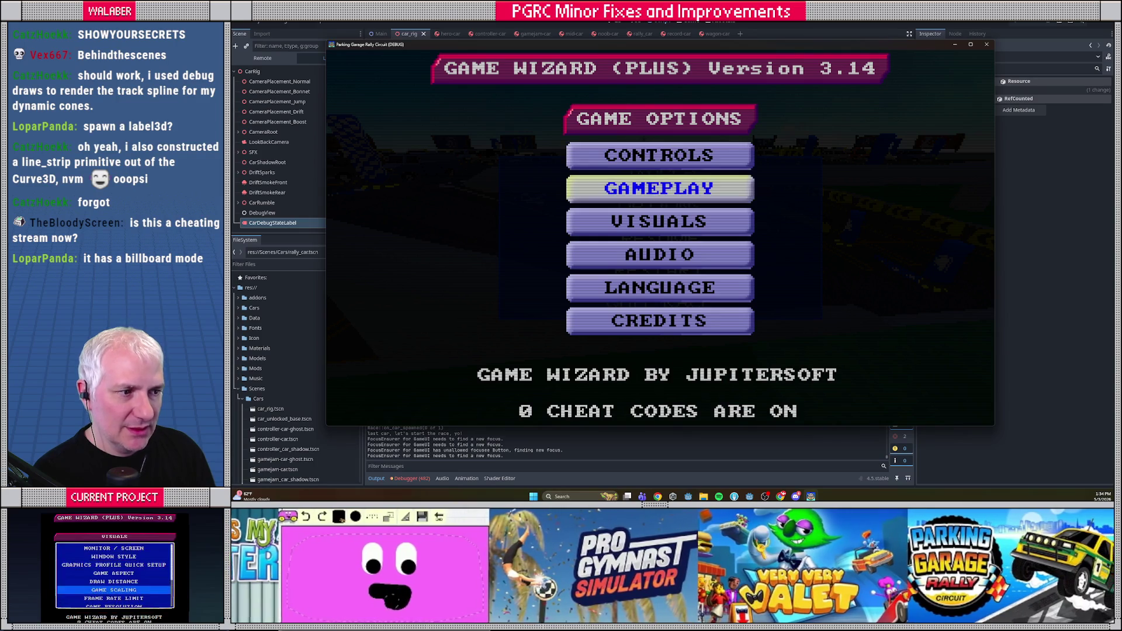
pyautogui.press('Return')
pyautogui.press('Down')
pyautogui.press('Down')
pyautogui.press('Down')
pyautogui.press('Down')
pyautogui.press('Down')
pyautogui.press('Down')
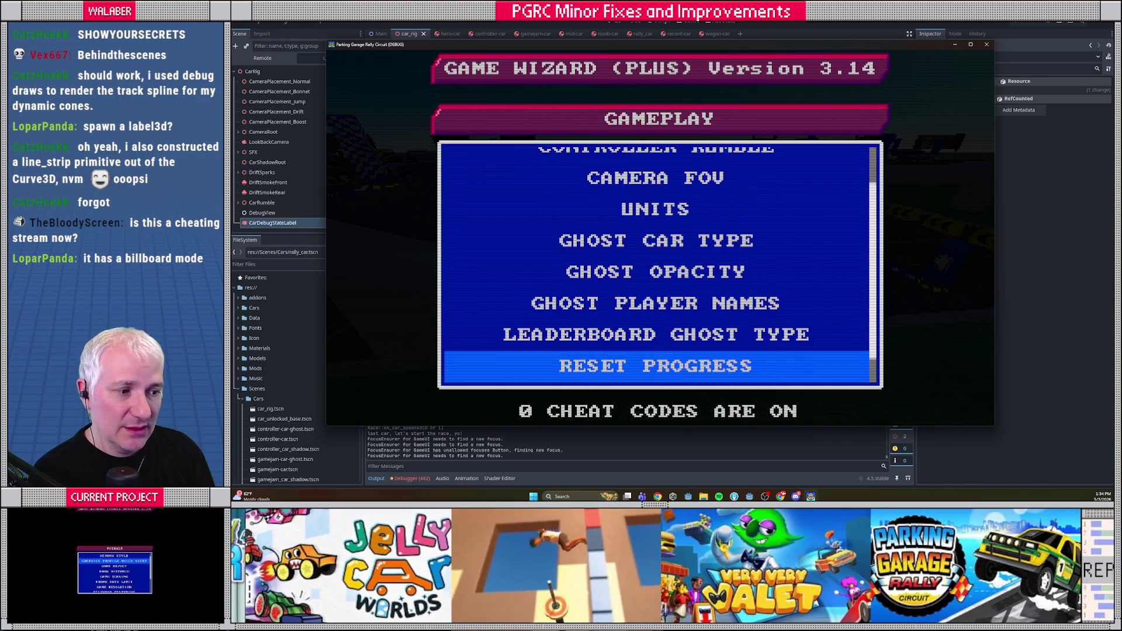
pyautogui.press('Return')
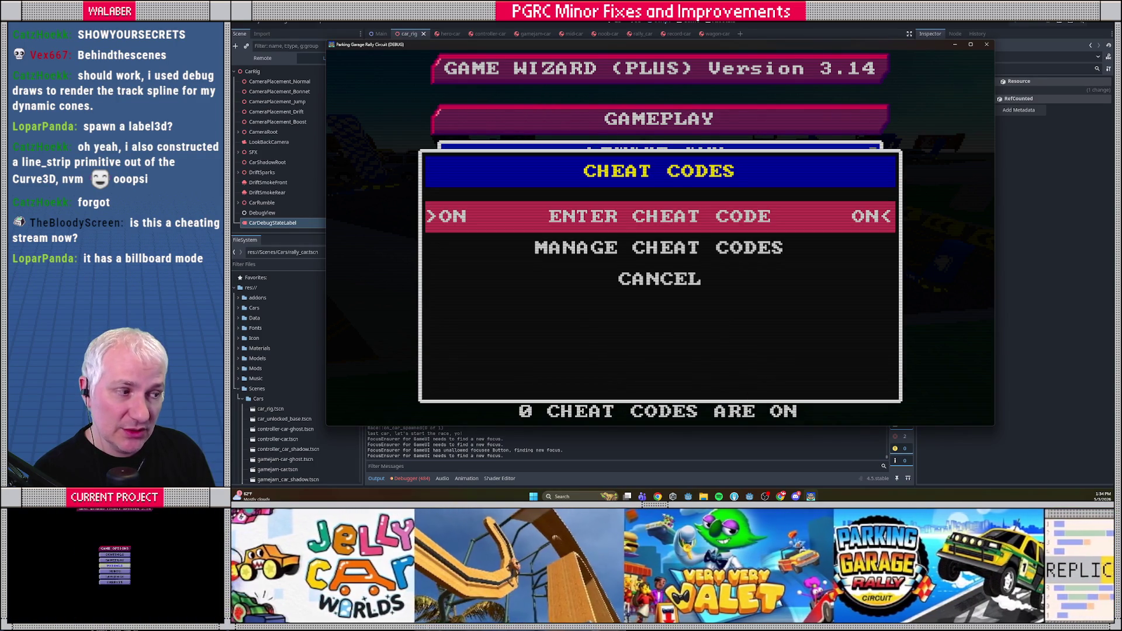
pyautogui.press('Down')
pyautogui.press('Return')
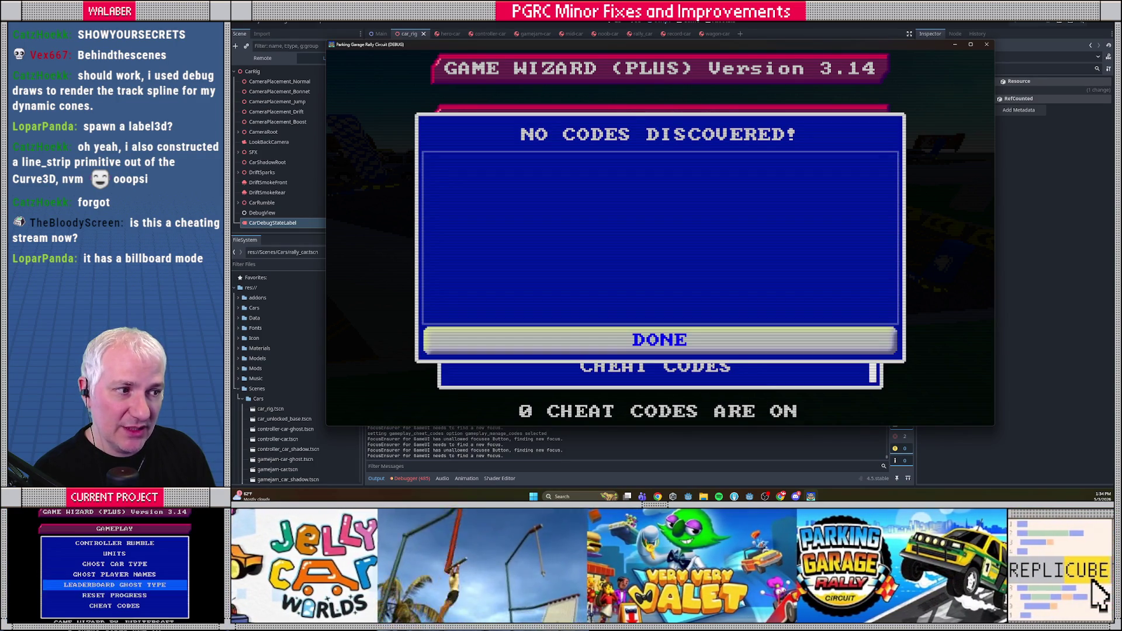
pyautogui.press('Return')
pyautogui.press('Return')
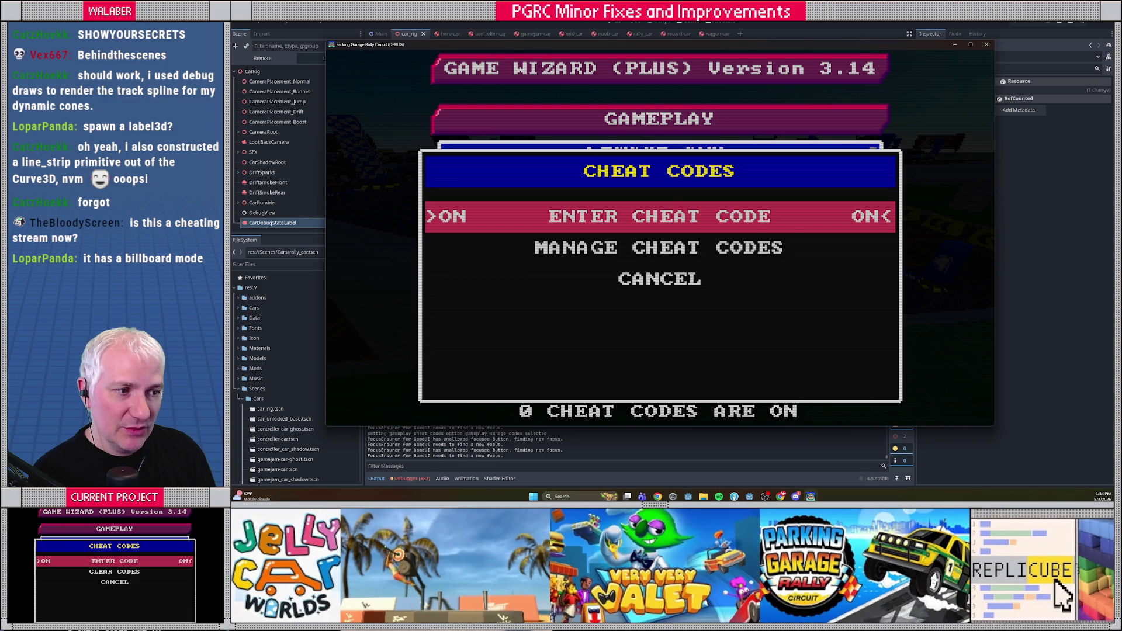
pyautogui.press('Return')
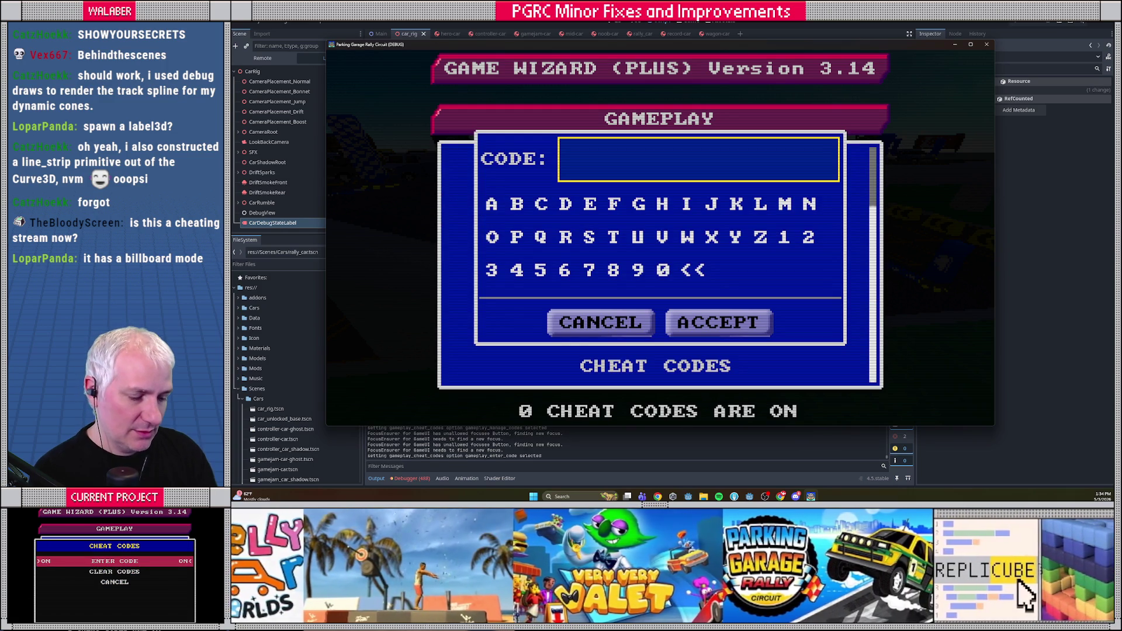
# Enter and accept the HOVERCRAFT cheat code, then return to the paused race.
pyautogui.press('Down')
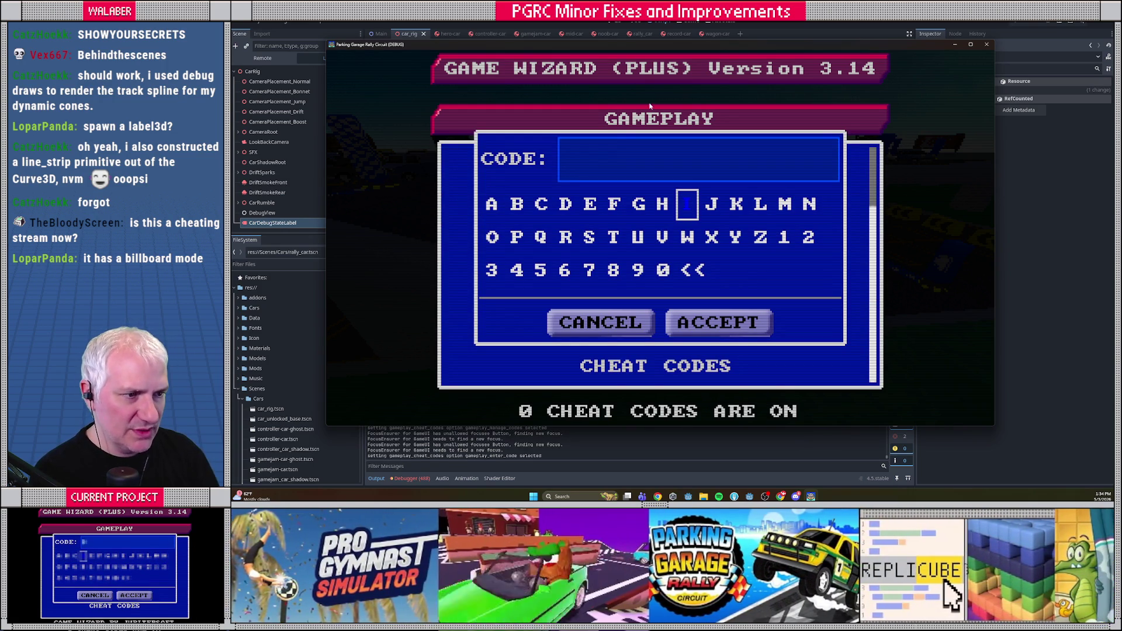
pyautogui.click(602, 156)
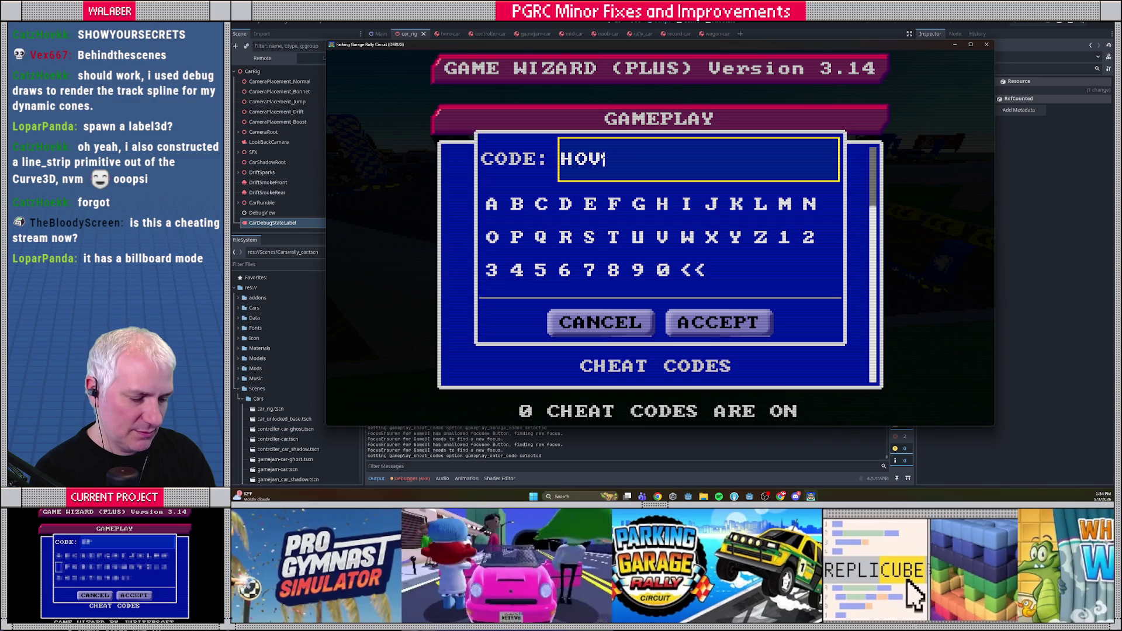
pyautogui.click(694, 325)
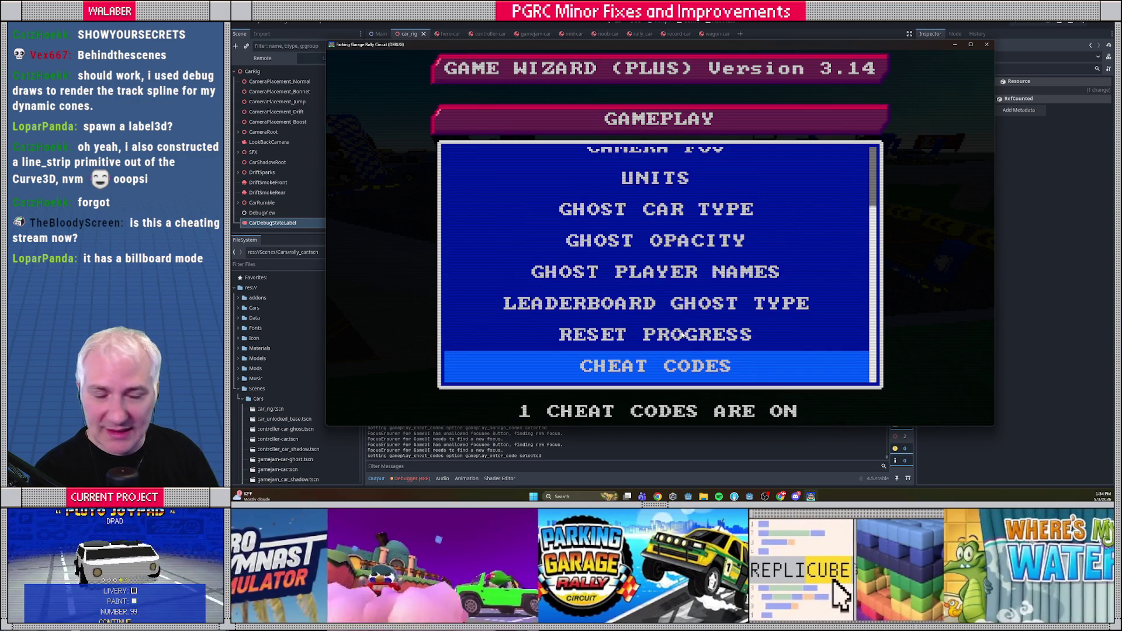
pyautogui.press('Escape')
pyautogui.press('Escape')
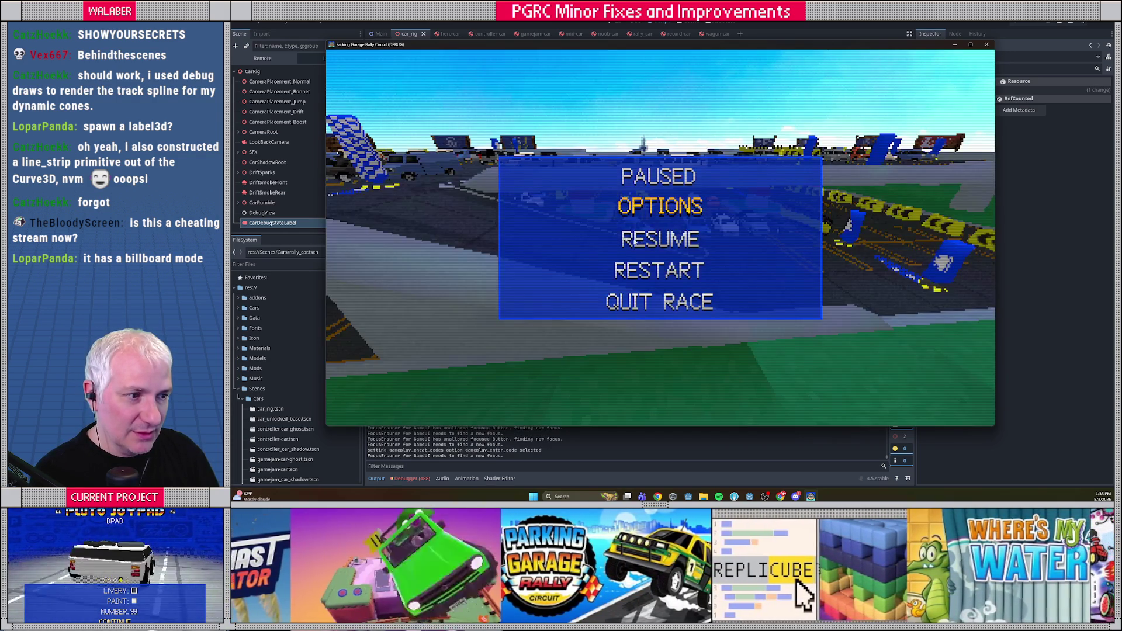
pyautogui.press('Escape')
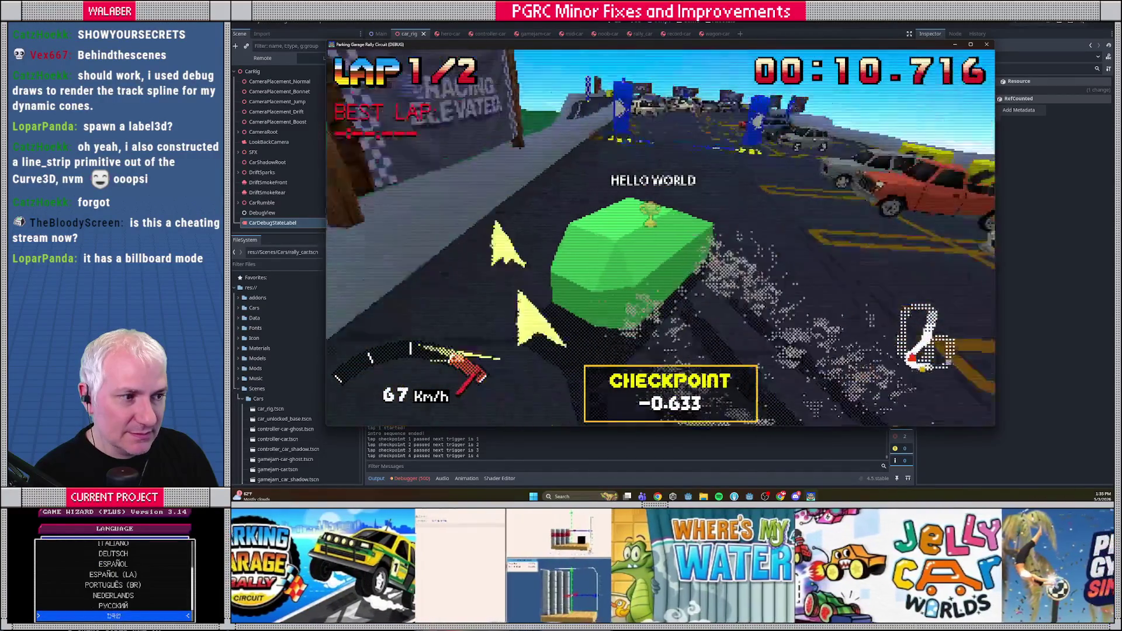
# Drive the first lap watching the HELLO WORLD label, then pause at 00:11.650.
pyautogui.press('Escape')
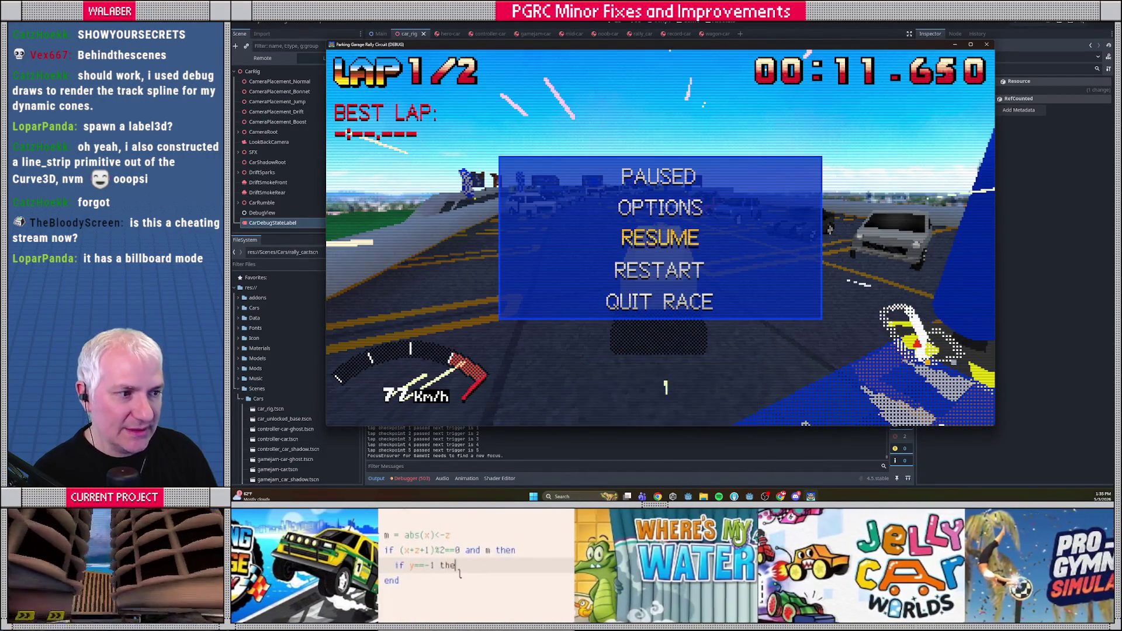
# Uncheck cheat_HOVERCRAFT in Manage Cheat Codes, press Done, and resume the race.
pyautogui.press('Up')
pyautogui.press('Return')
pyautogui.press('Return')
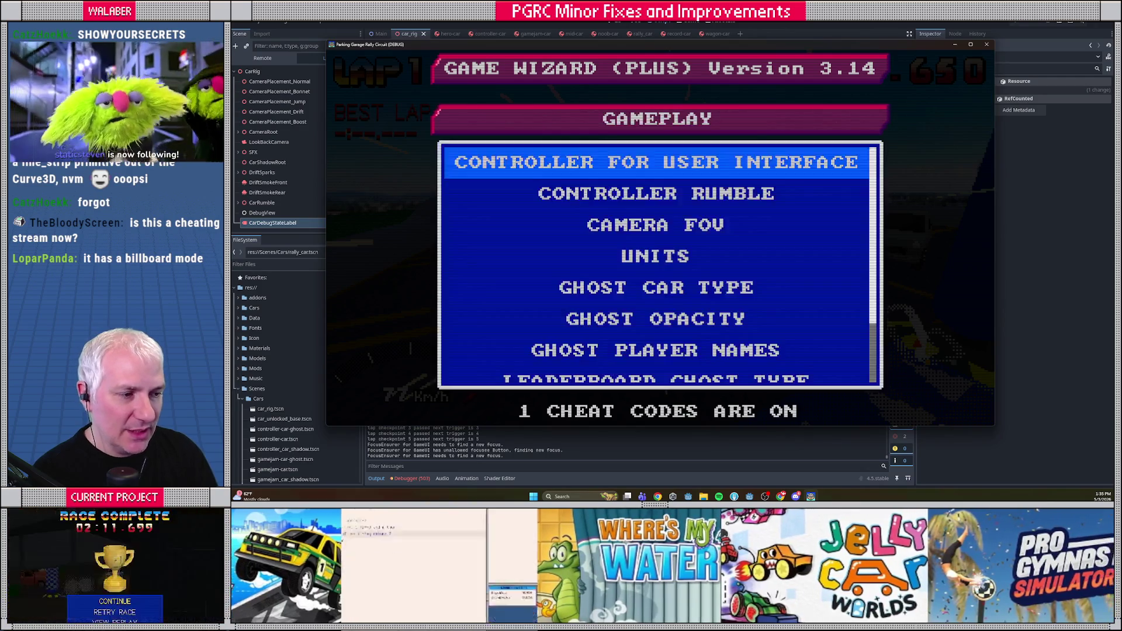
pyautogui.press('Down')
pyautogui.press('Down')
pyautogui.press('Down')
pyautogui.press('Down')
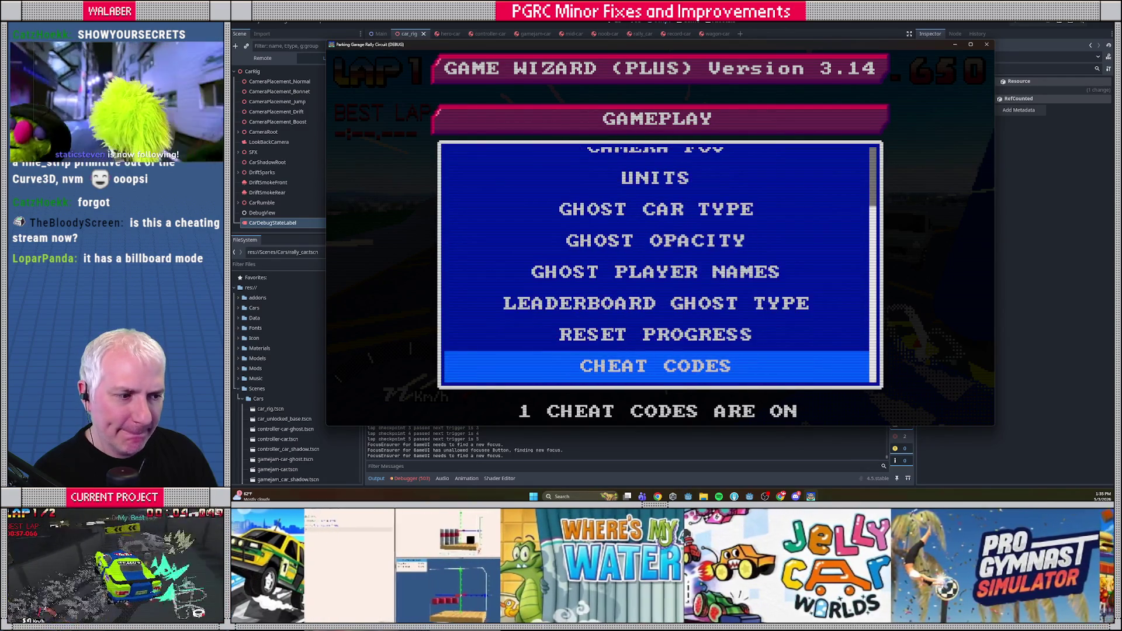
pyautogui.press('Return')
pyautogui.press('Down')
pyautogui.press('Return')
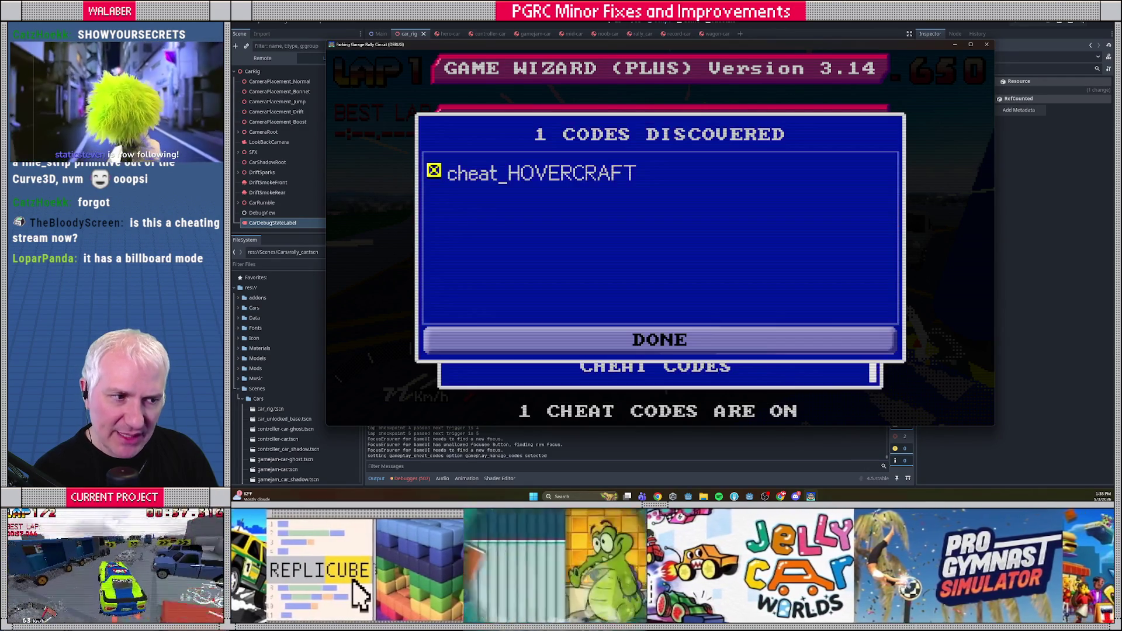
pyautogui.press('Return')
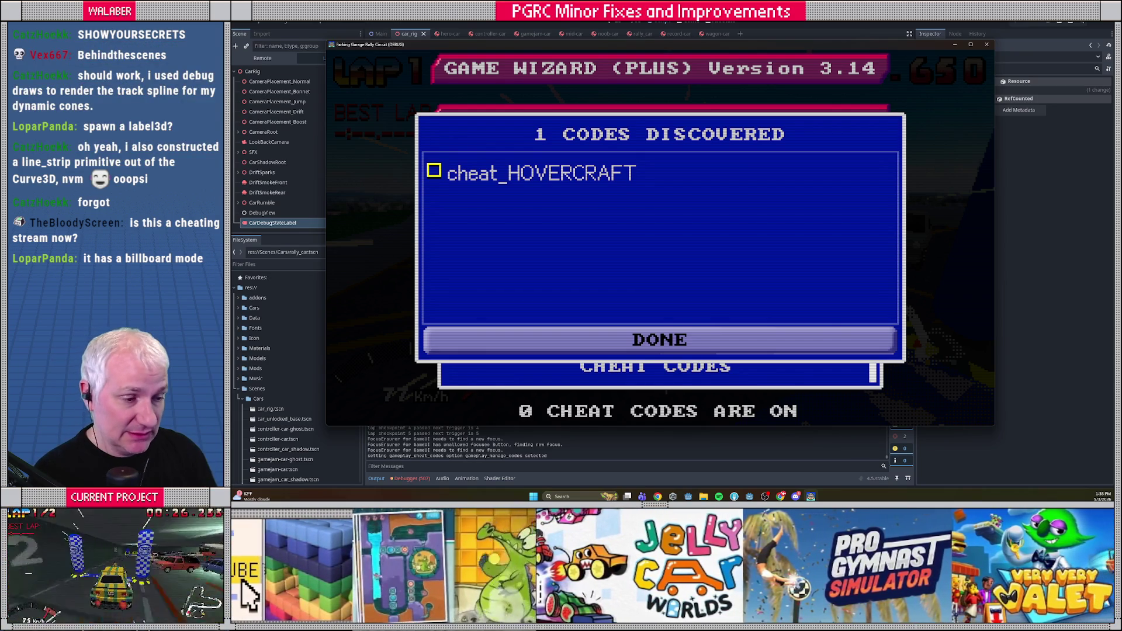
pyautogui.press('Down')
pyautogui.press('Return')
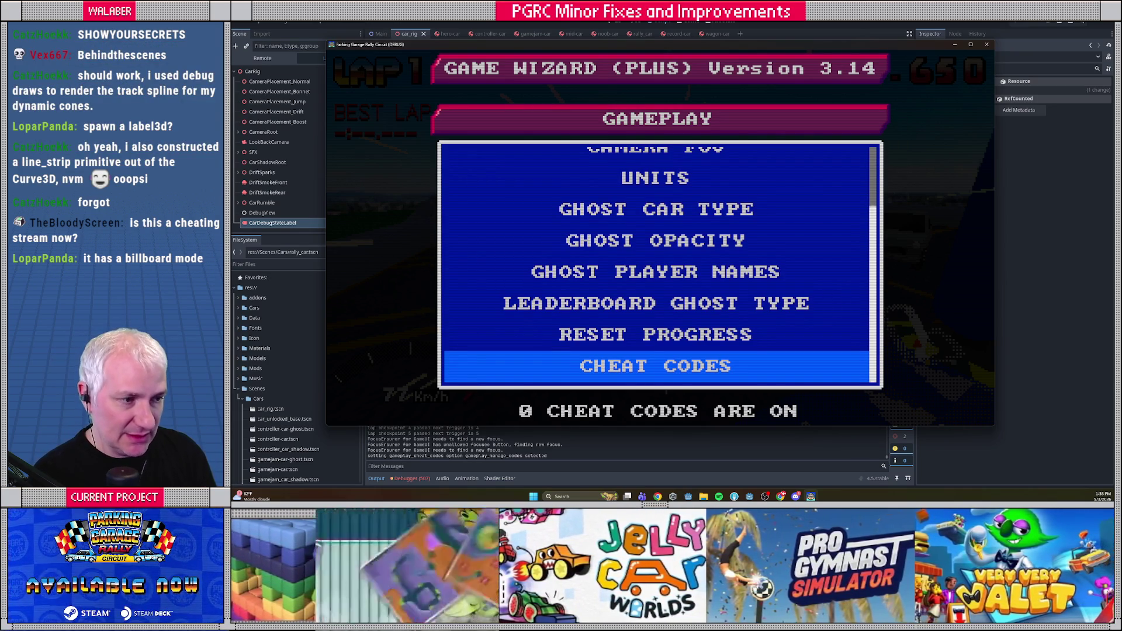
pyautogui.press('Escape')
pyautogui.press('Escape')
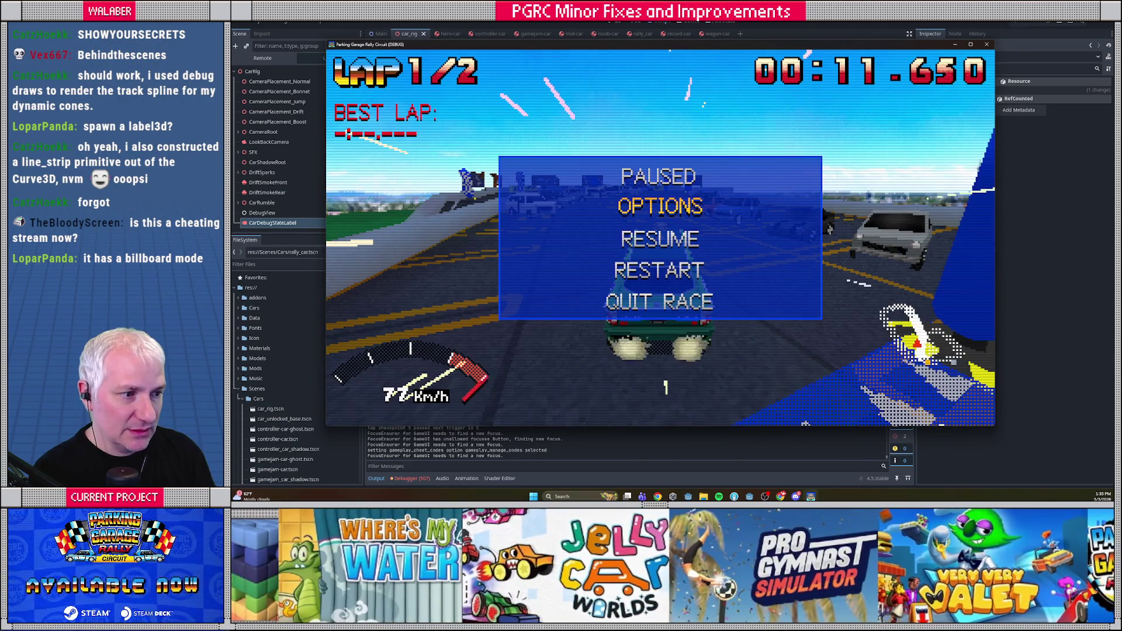
pyautogui.press('Return')
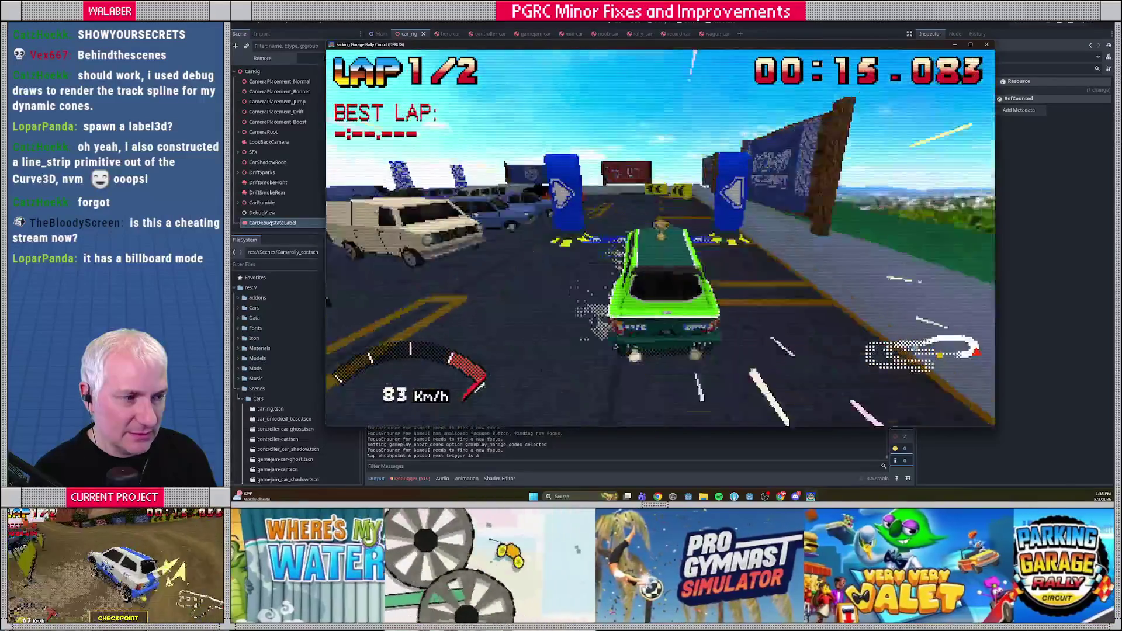
# Pause the race and look through the audio settings' sound effects and music volume.
pyautogui.press('Escape')
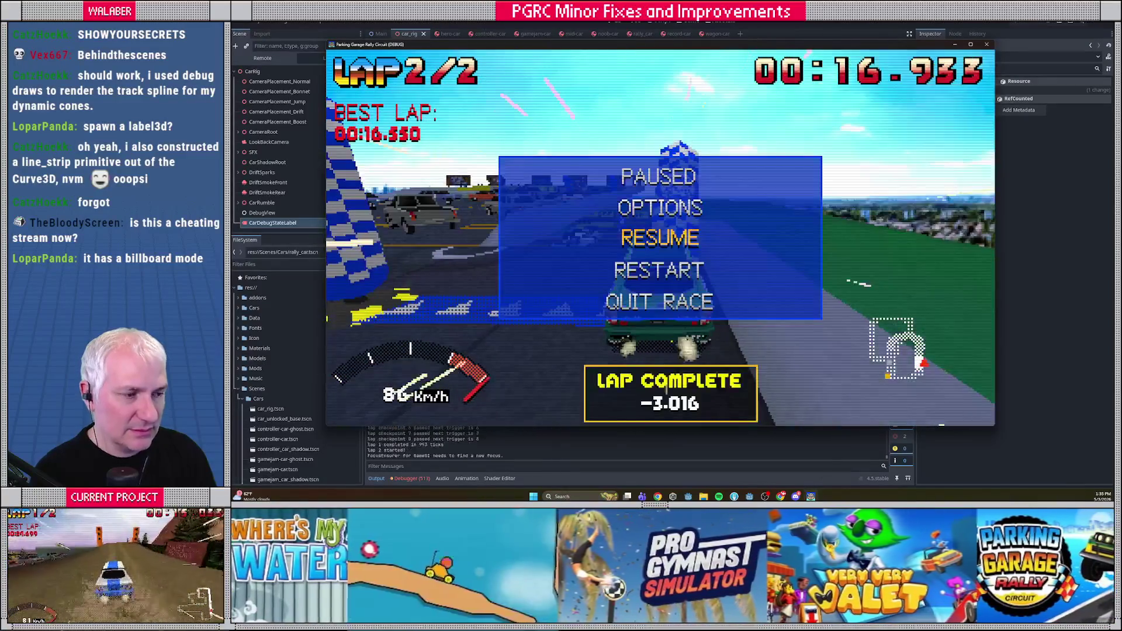
pyautogui.press('Up')
pyautogui.press('Return')
pyautogui.press('Down')
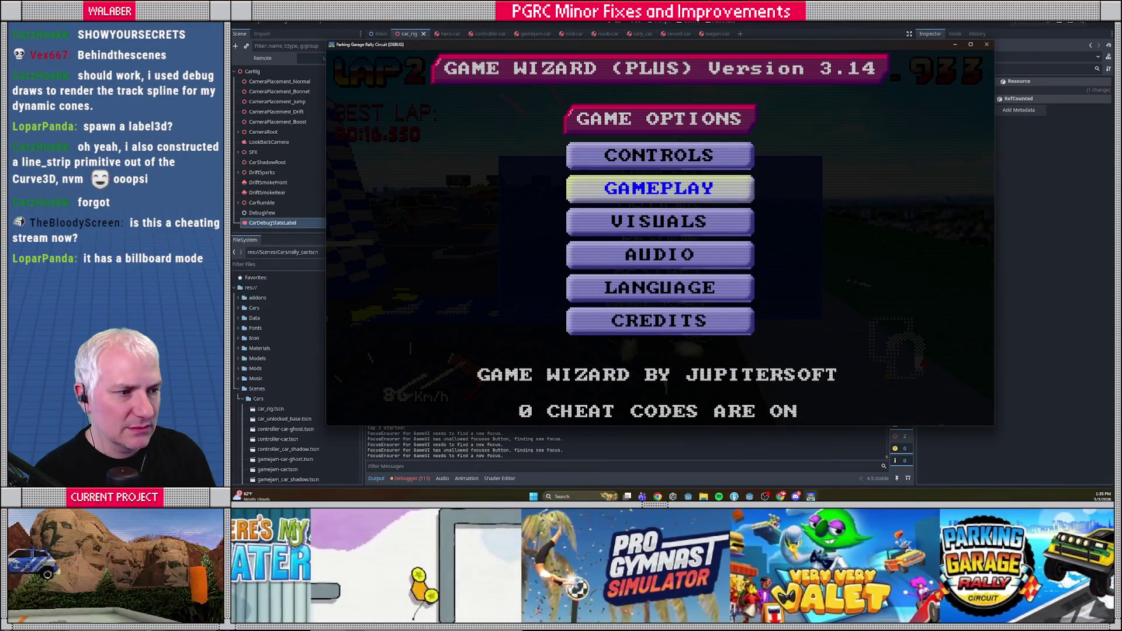
pyautogui.press('Down')
pyautogui.press('Down')
pyautogui.press('Return')
pyautogui.press('Down')
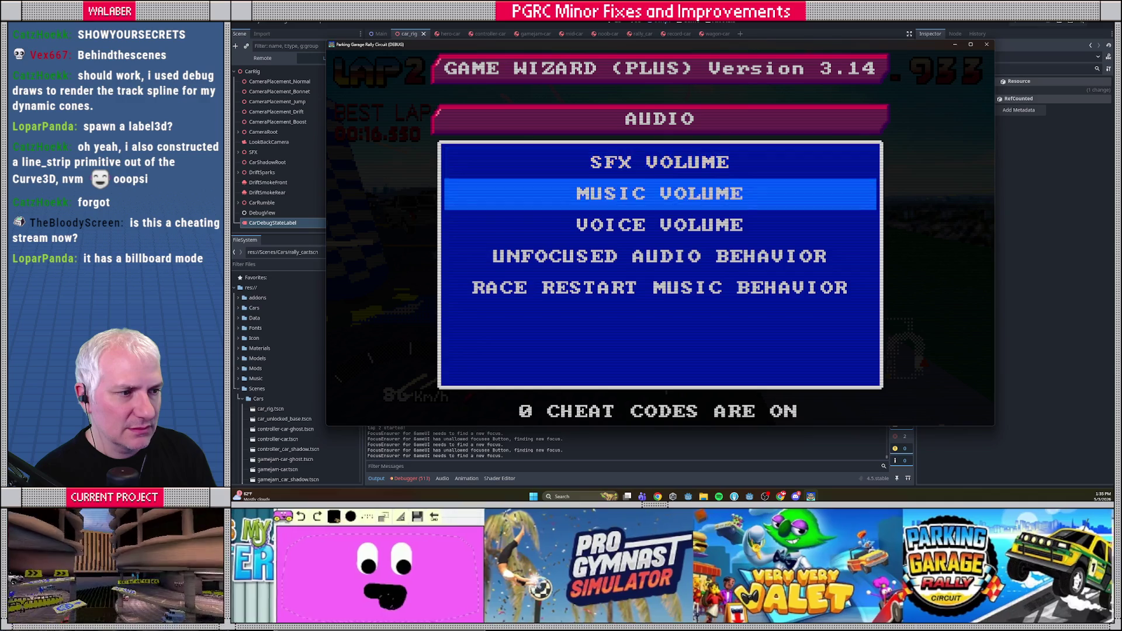
pyautogui.press('Up')
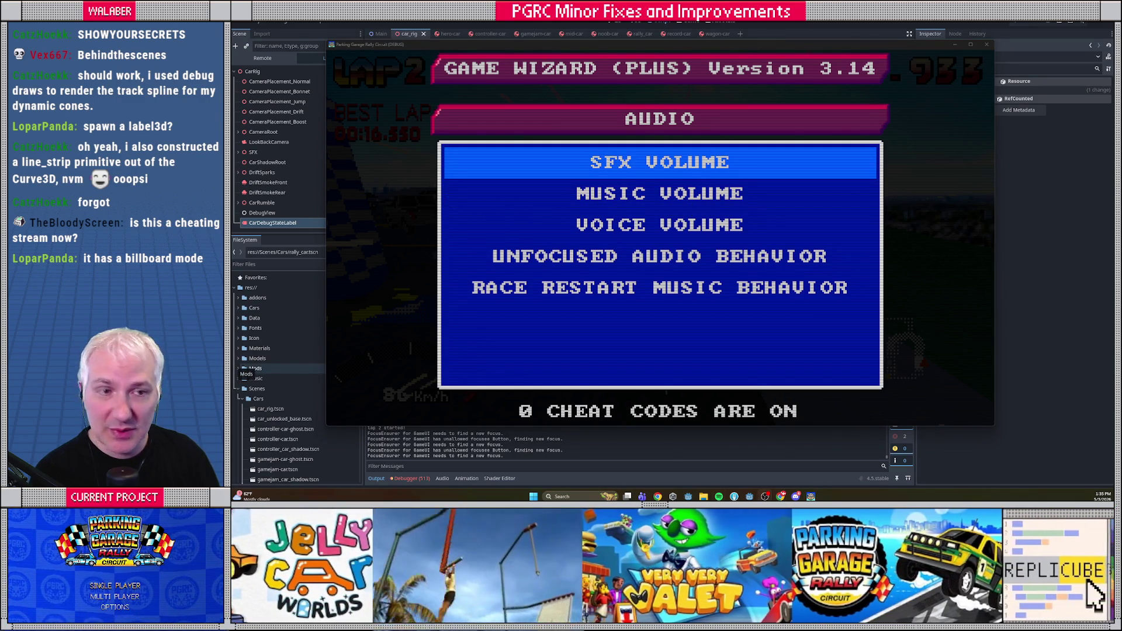
pyautogui.press('Down')
pyautogui.press('Down')
pyautogui.press('Escape')
pyautogui.press('Escape')
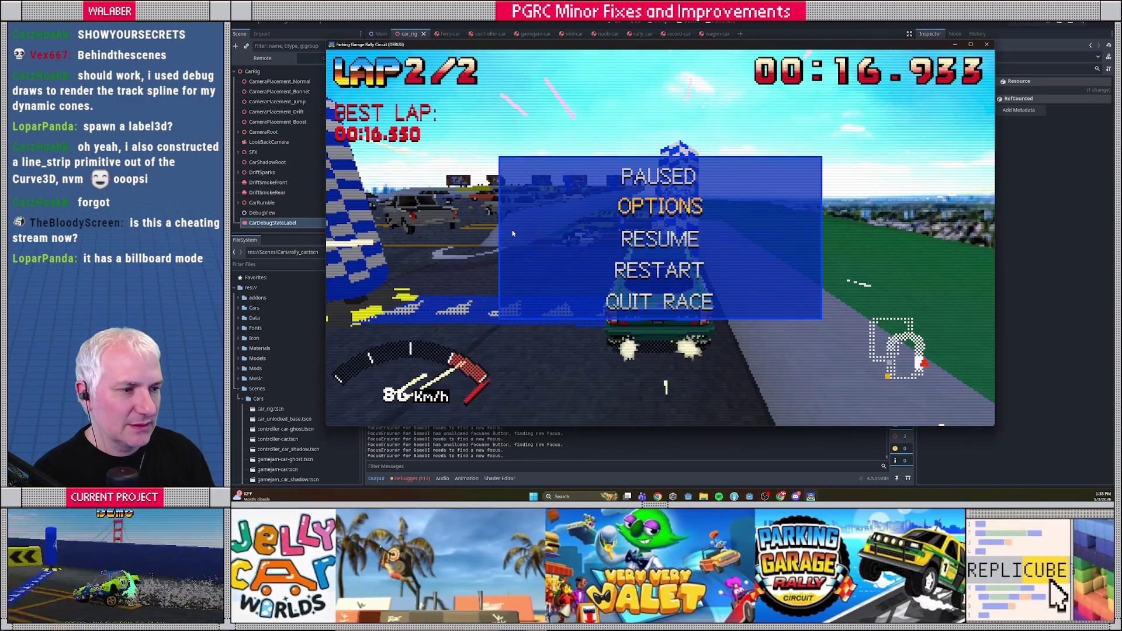
# View the discovered cheat codes list, resume the race to check the label, then stop the game.
pyautogui.press('Return')
pyautogui.press('Down')
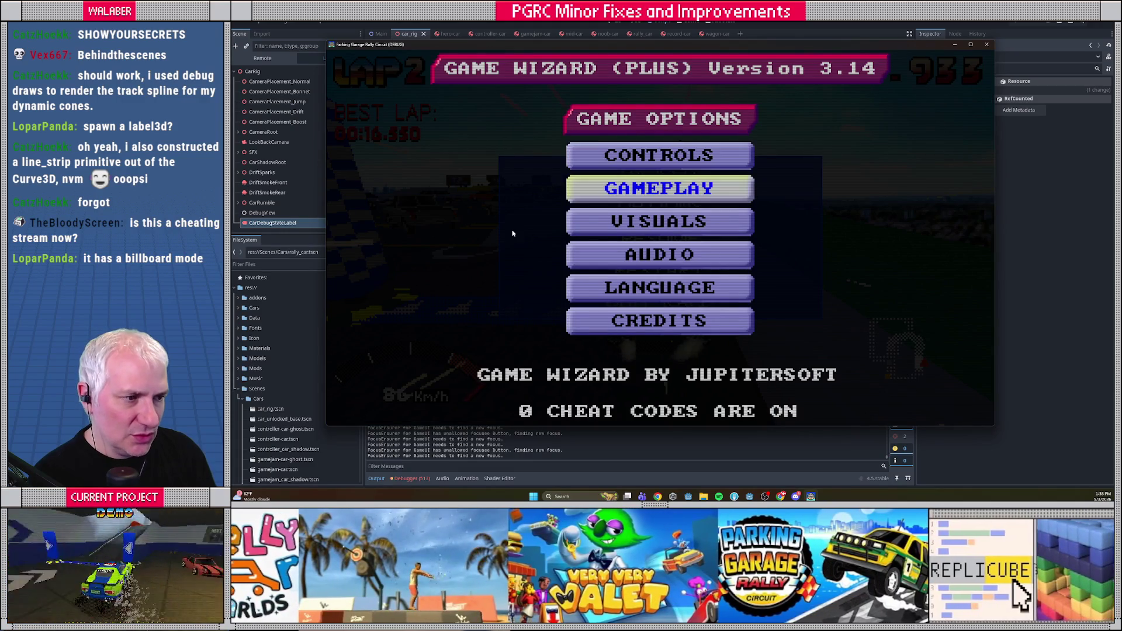
pyautogui.press('Return')
pyautogui.press('Down')
pyautogui.press('Down')
pyautogui.press('Down')
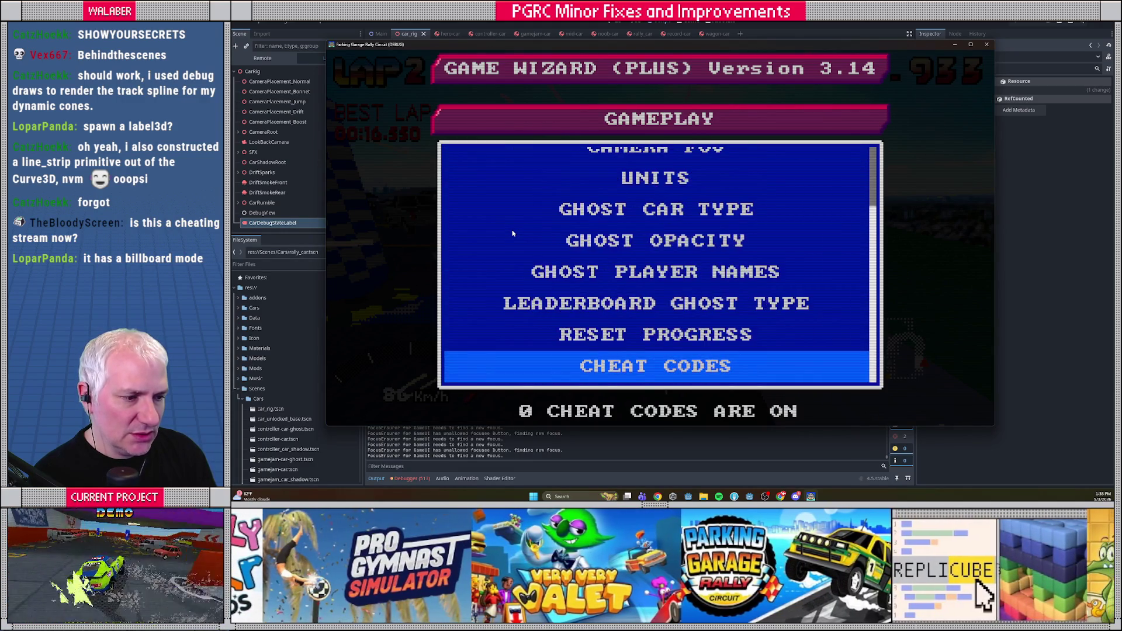
pyautogui.press('Return')
pyautogui.press('Down')
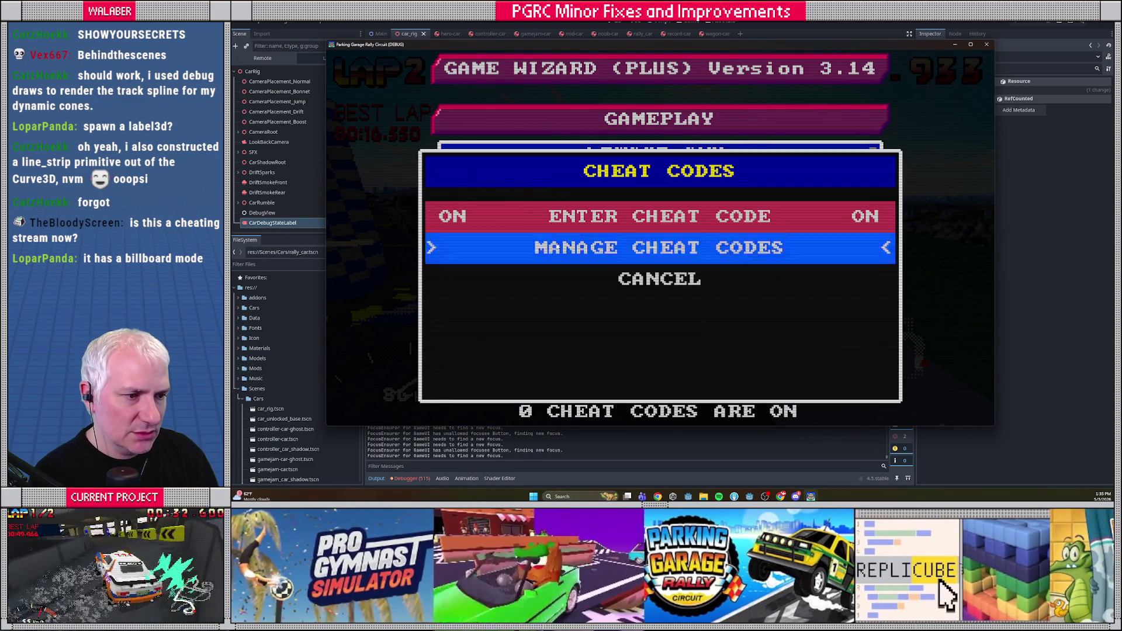
pyautogui.press('Return')
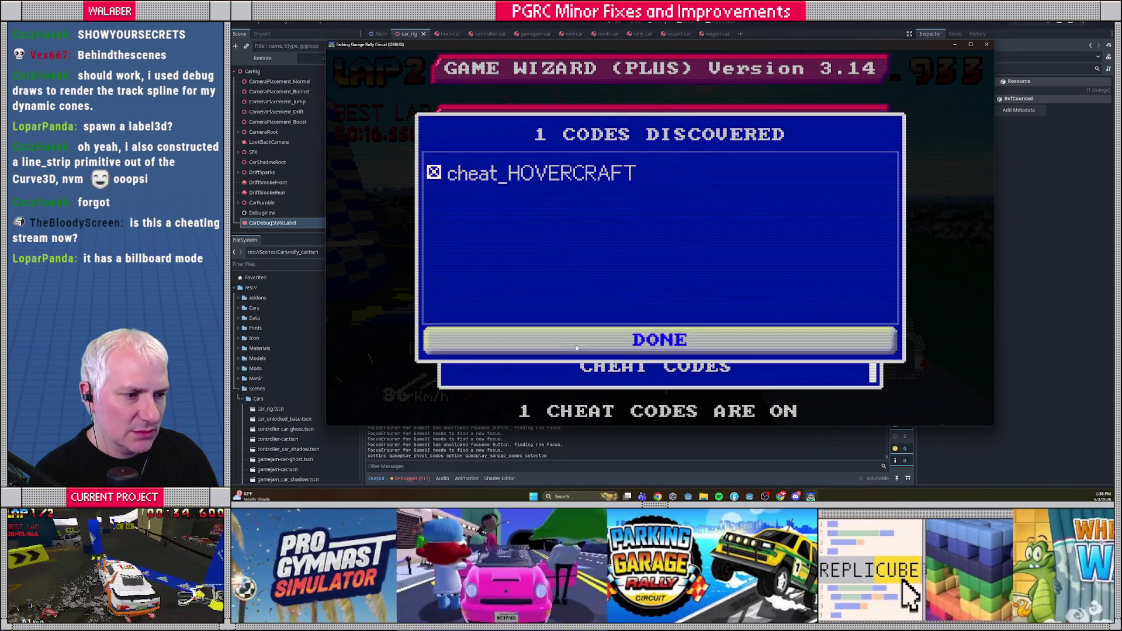
pyautogui.press('Escape')
pyautogui.press('Escape')
pyautogui.press('Escape')
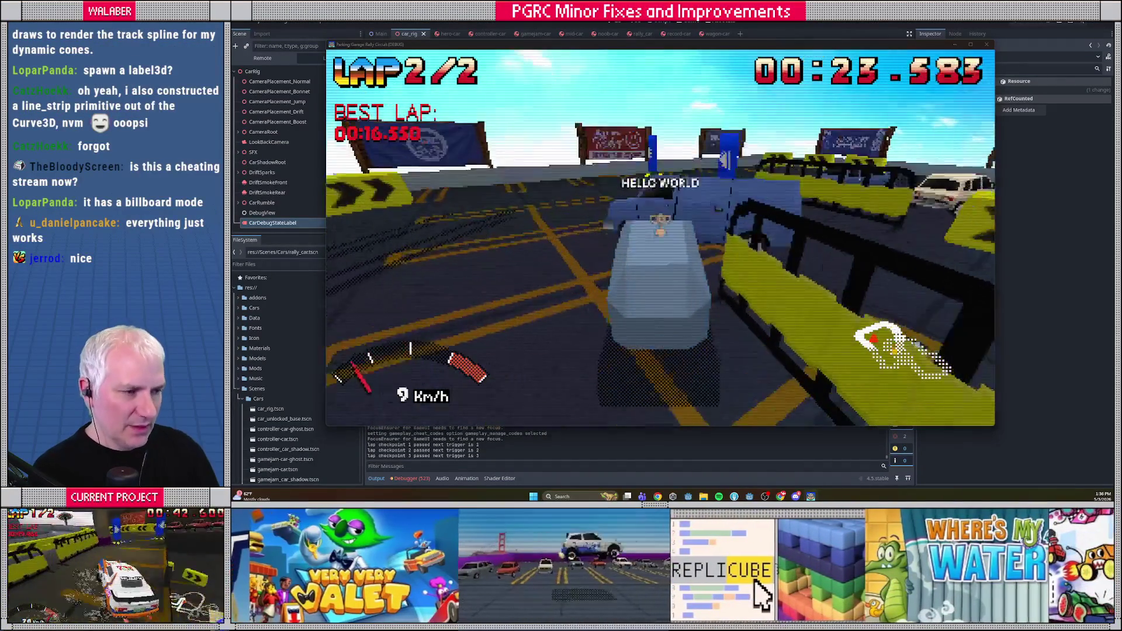
pyautogui.press('F8')
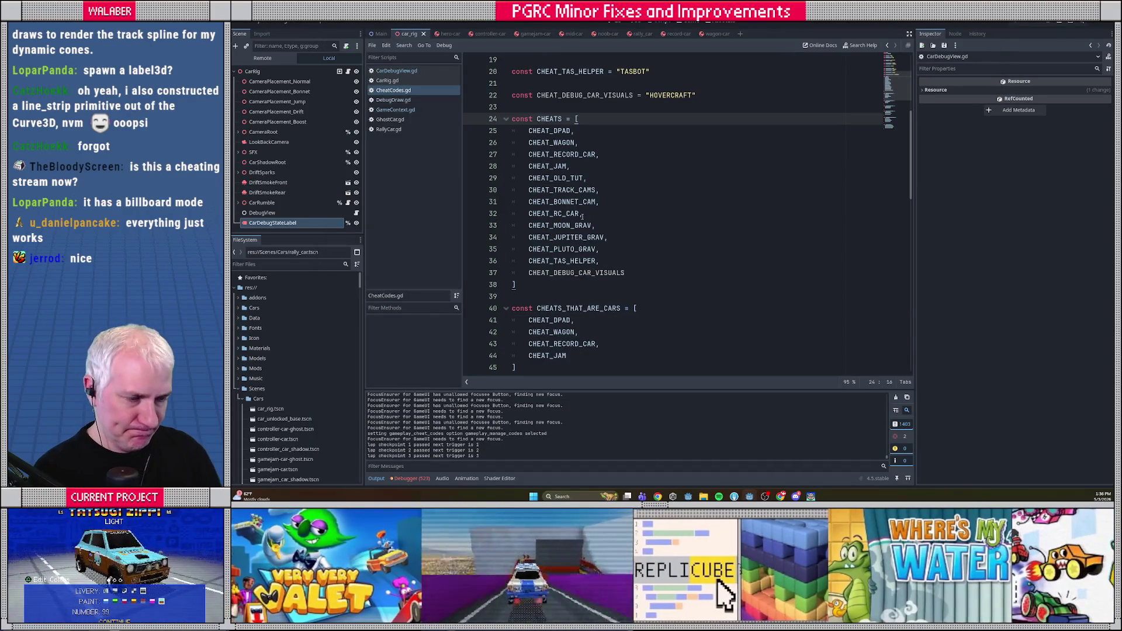
# In CarDebugView.gd, uncomment the if _showing_colliders check on line 86.
pyautogui.click(392, 100)
pyautogui.scroll(5, 590, 208)
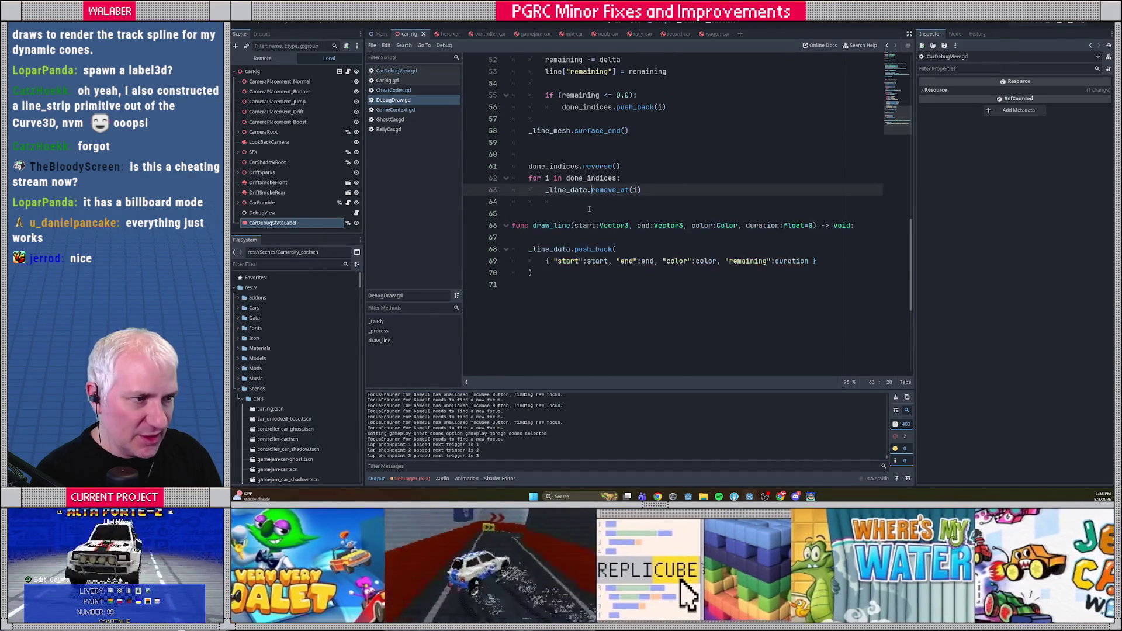
pyautogui.scroll(6, 589, 209)
pyautogui.scroll(3, 564, 224)
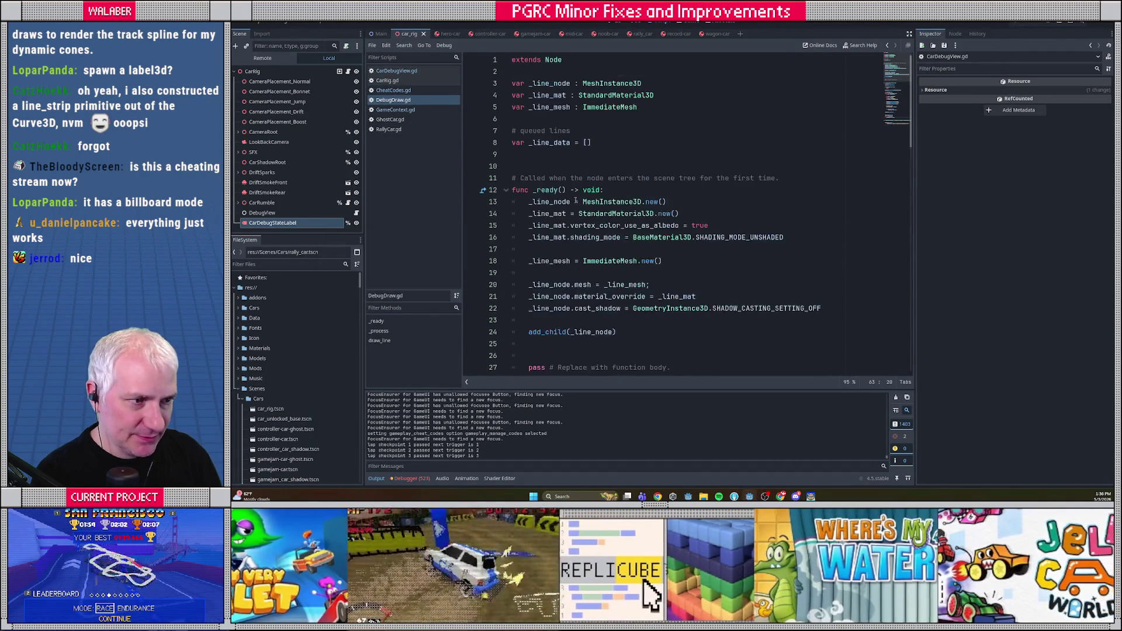
pyautogui.click(394, 71)
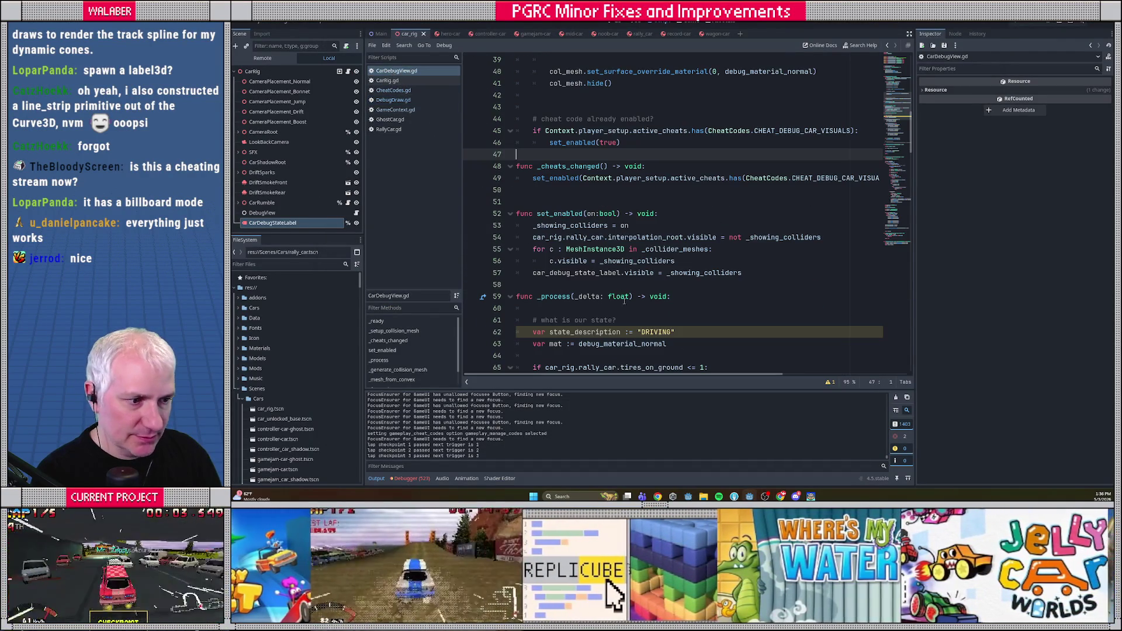
pyautogui.scroll(-9, 601, 284)
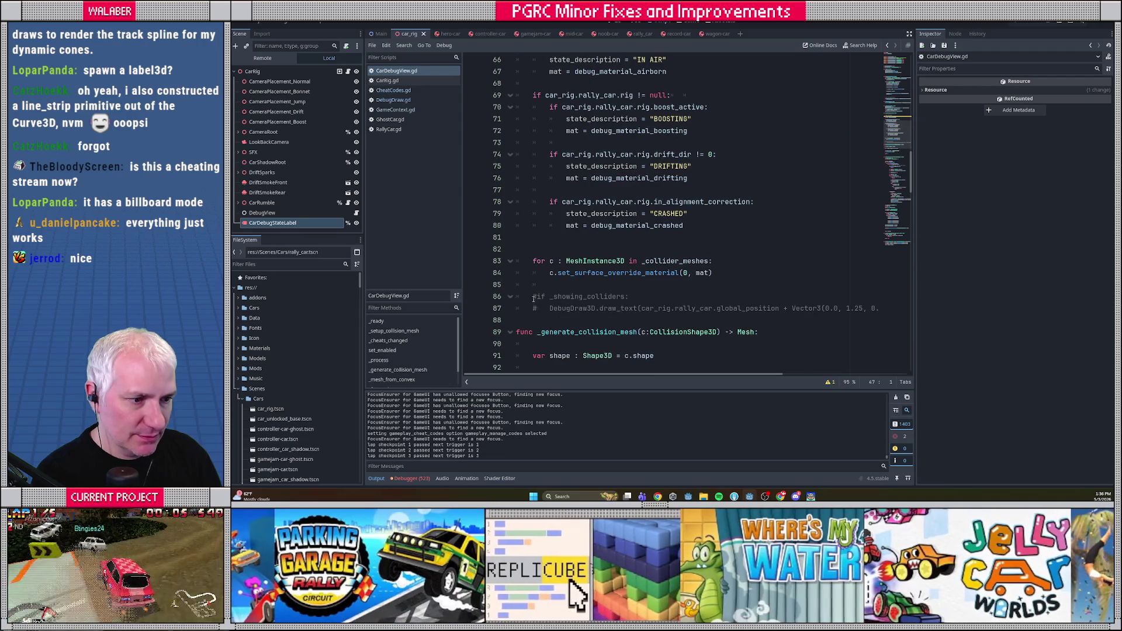
pyautogui.click(534, 297)
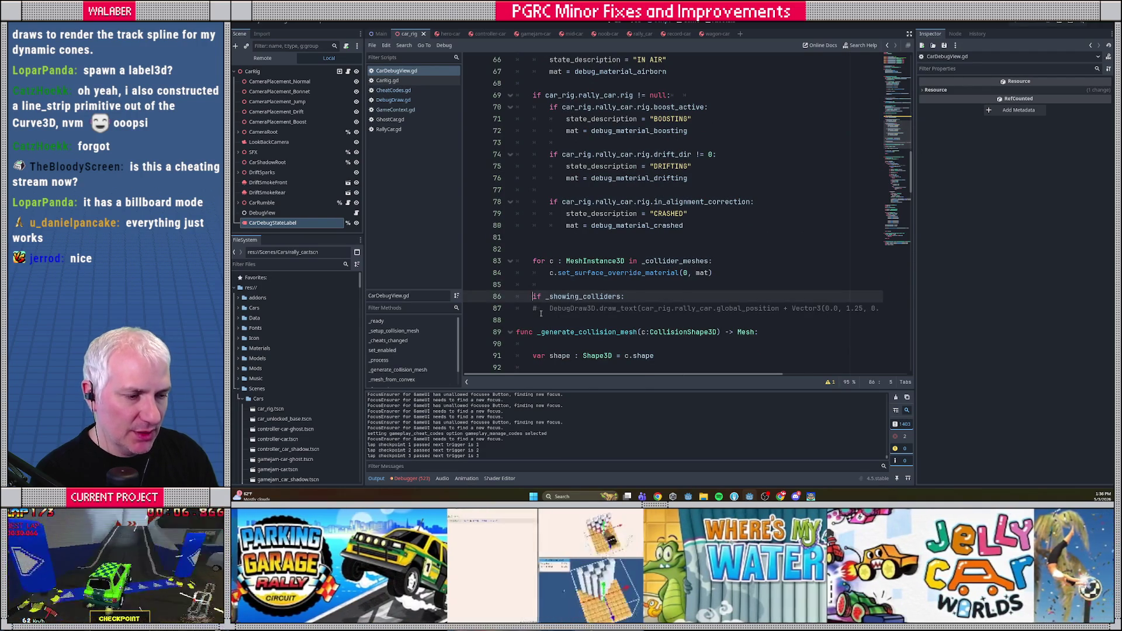
pyautogui.press('Delete')
pyautogui.press('Down')
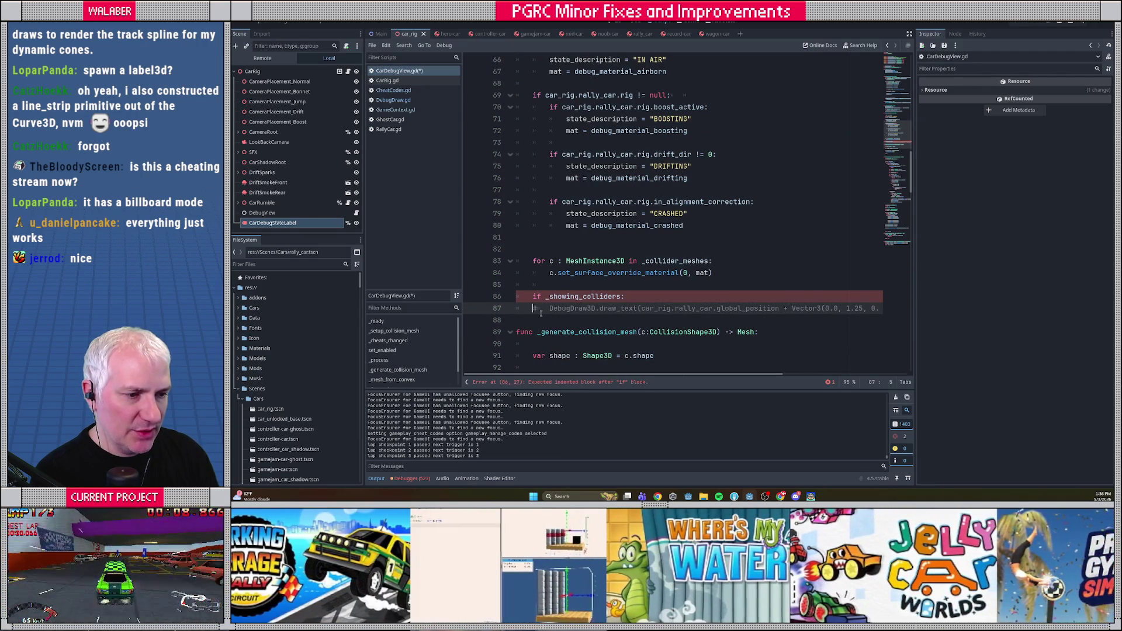
# Add car_debug_state_label.text = state_description as an indented line under the colliders check.
pyautogui.hscroll(1, 540, 314)
pyautogui.press('Up')
pyautogui.press('End')
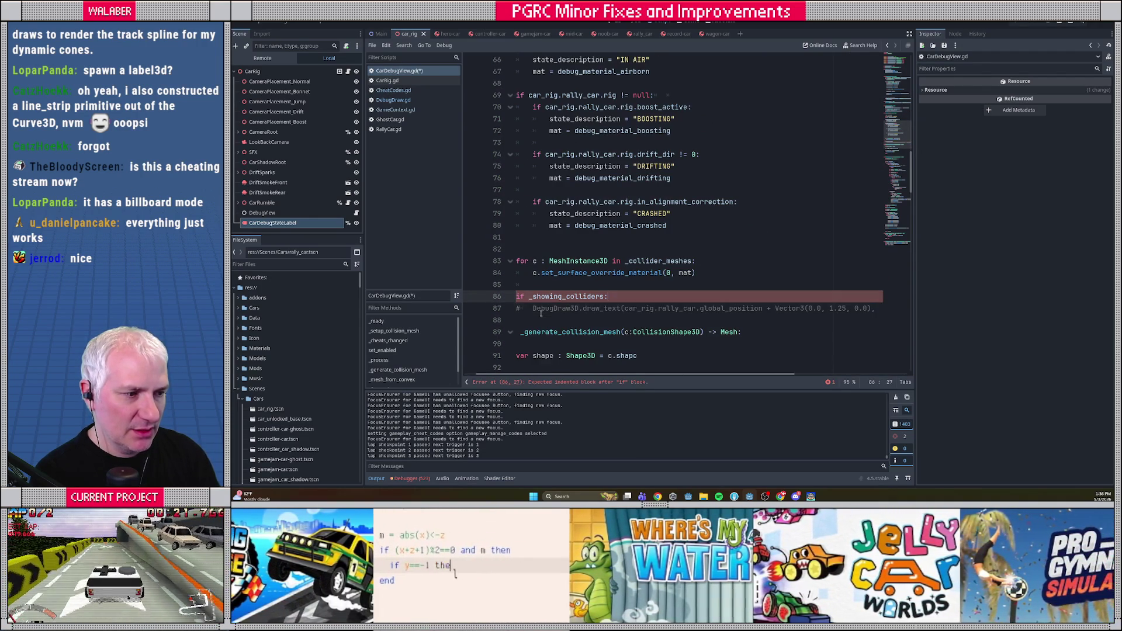
pyautogui.press('Return')
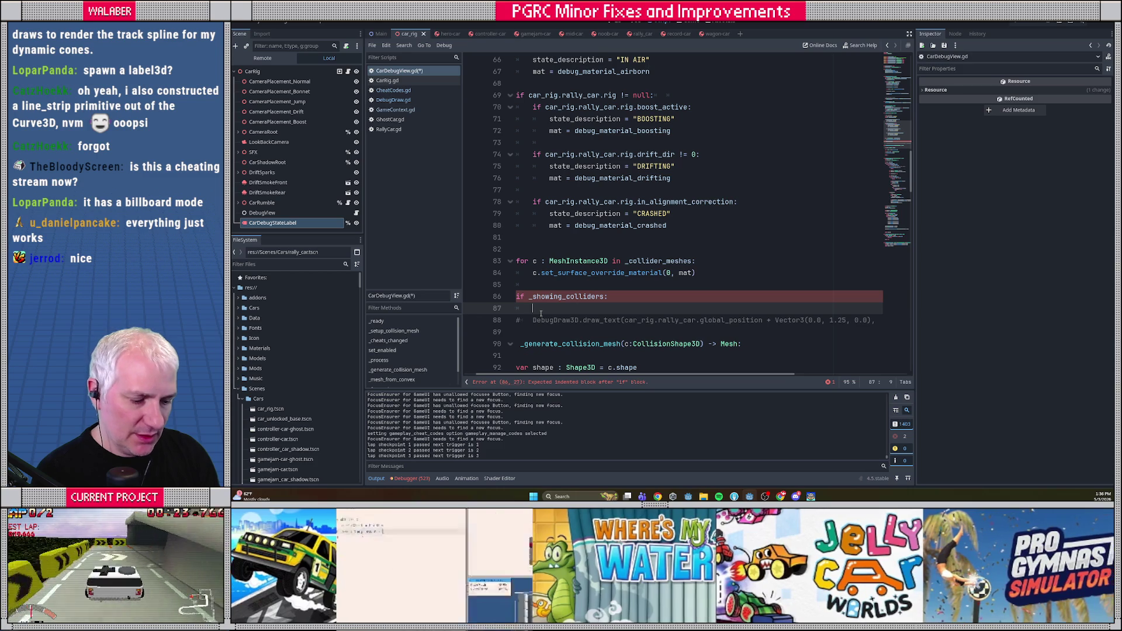
pyautogui.write('car_deb')
pyautogui.press('Return')
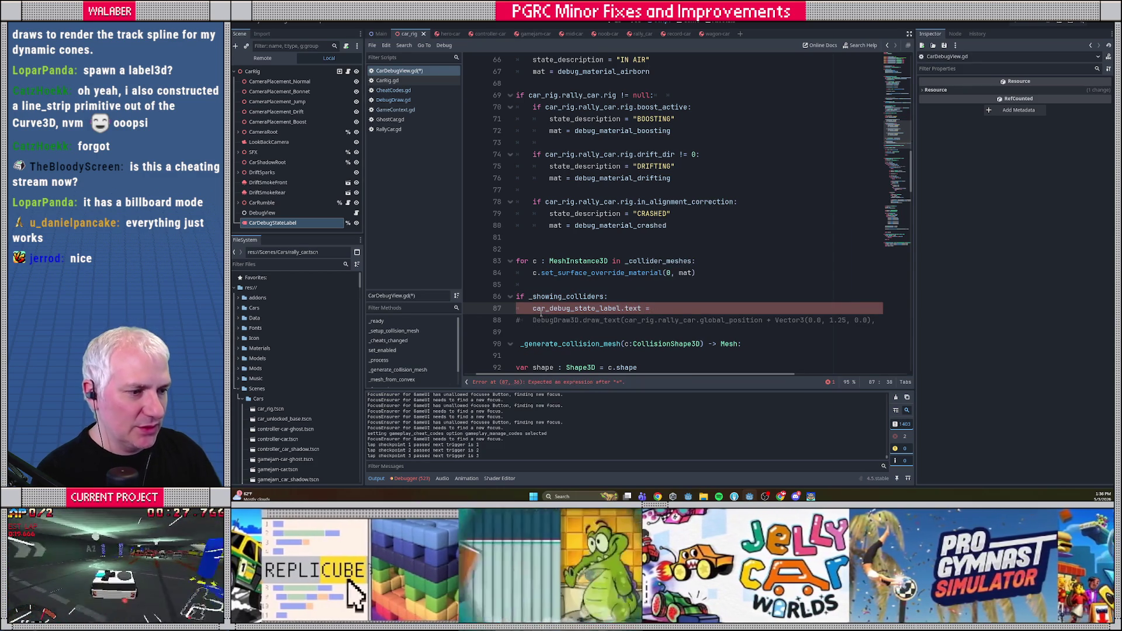
pyautogui.moveTo(590, 375); pyautogui.dragTo(667, 375)
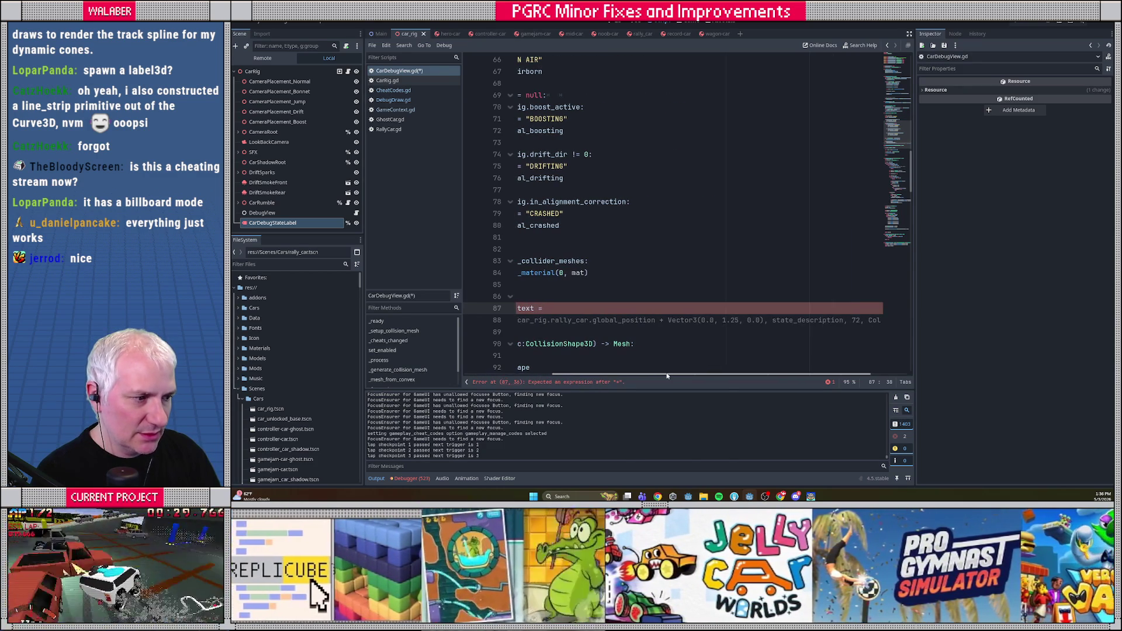
pyautogui.write('state_de')
pyautogui.press('Return')
# Delete the old commented DebugDraw3D line, save the script, and view the running game.
pyautogui.press('Down')
pyautogui.hotkey('shift', 'Home')
pyautogui.press('BackSpace')
pyautogui.press('BackSpace')
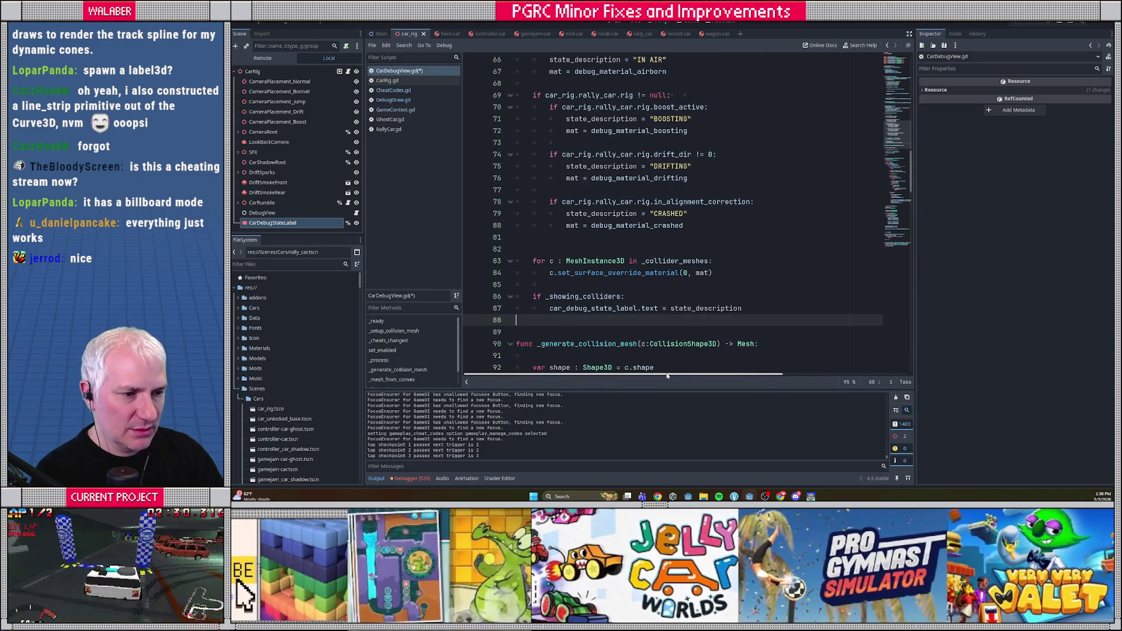
pyautogui.hotkey('ctrl', 's')
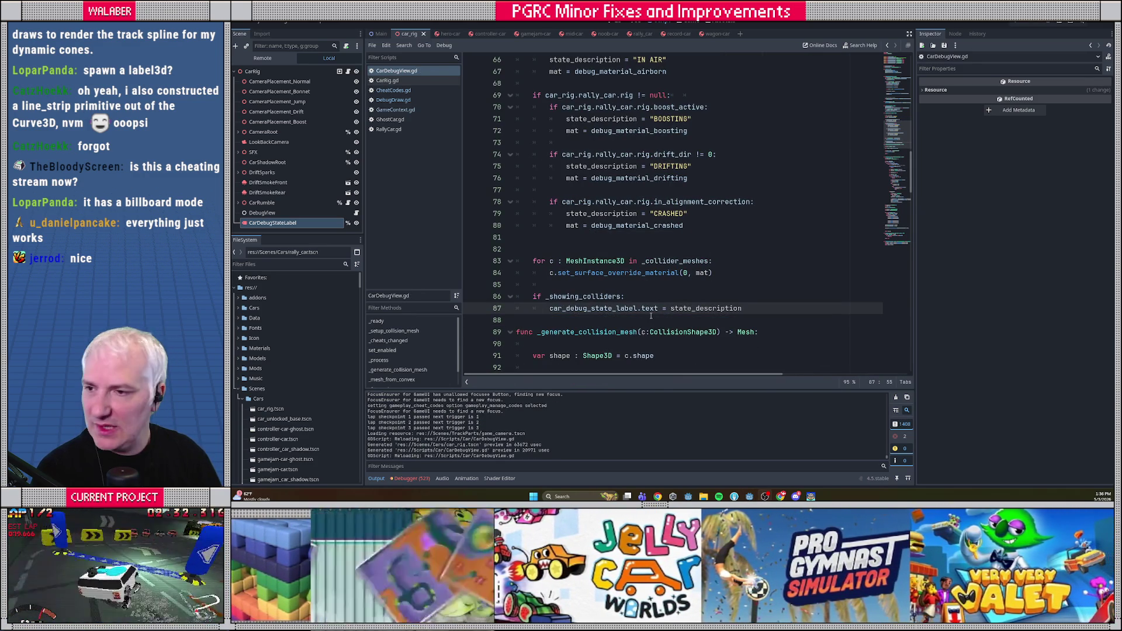
pyautogui.hotkey('alt', 'Tab')
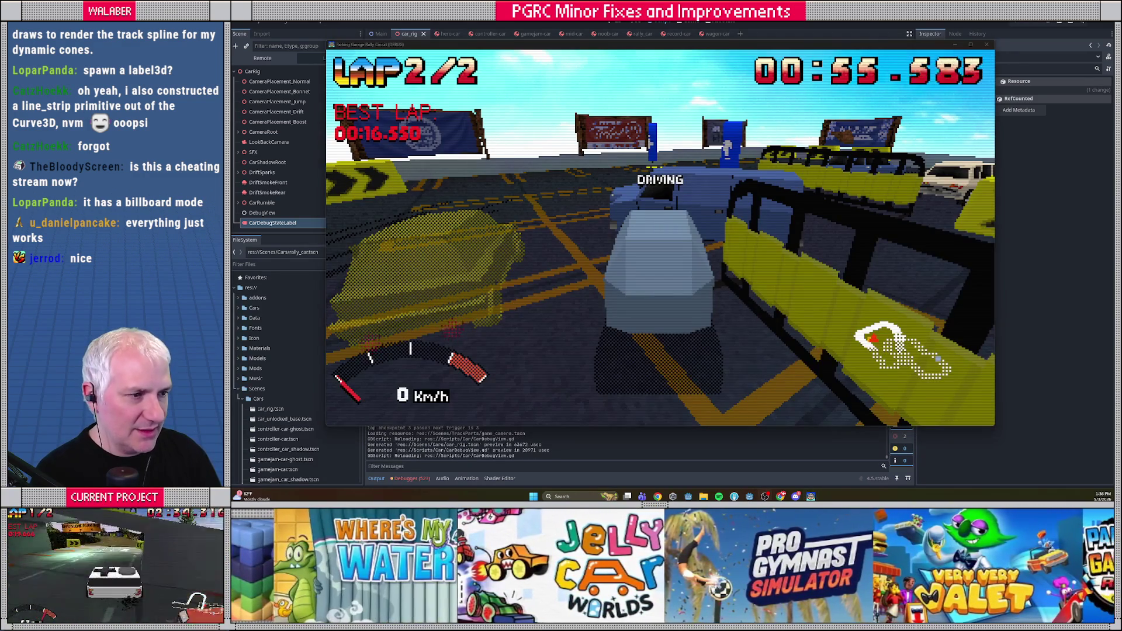
# Set CarDebugStateLabel's font size to 72, then 64 px, checking the label in game.
pyautogui.hotkey('alt', 'Tab')
pyautogui.click(272, 222)
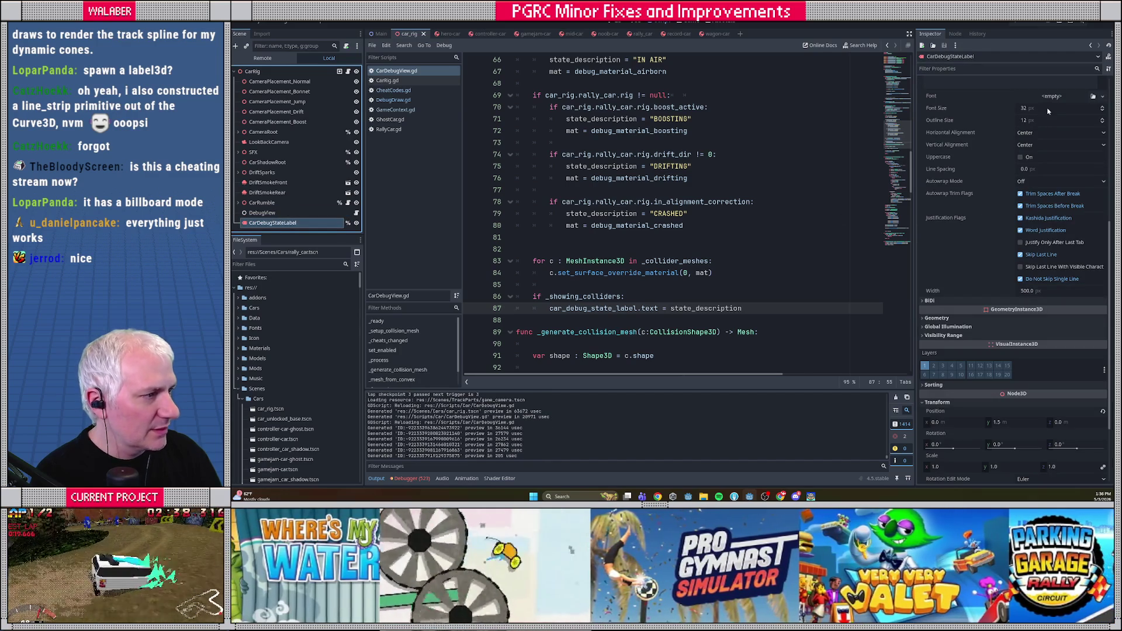
pyautogui.click(1048, 110)
pyautogui.write('72')
pyautogui.press('Return')
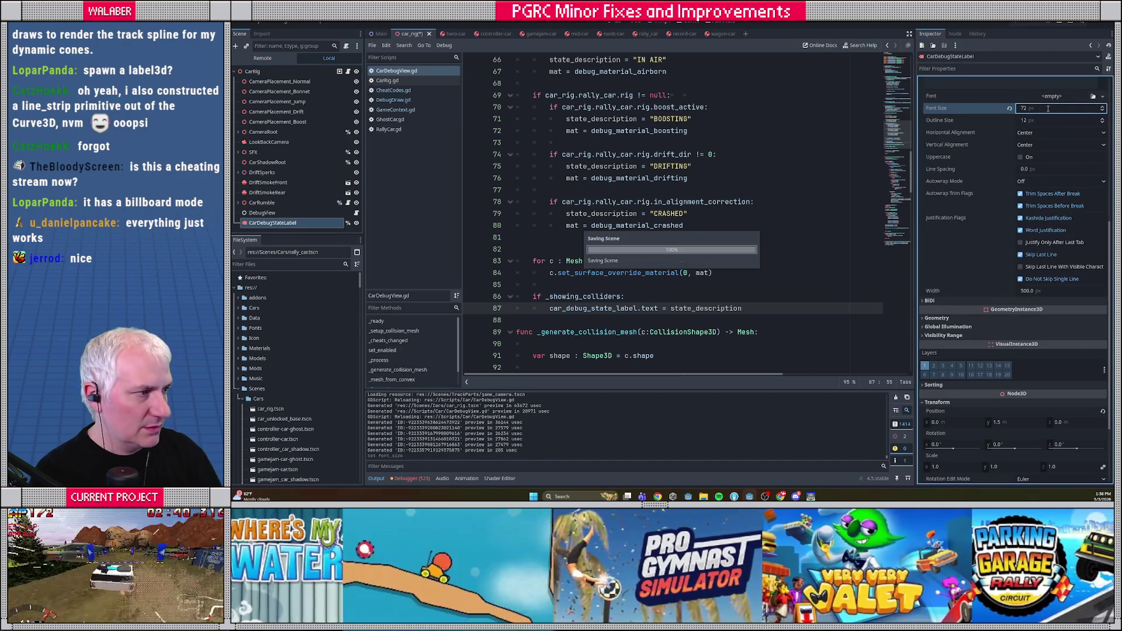
pyautogui.hotkey('alt', 'Tab')
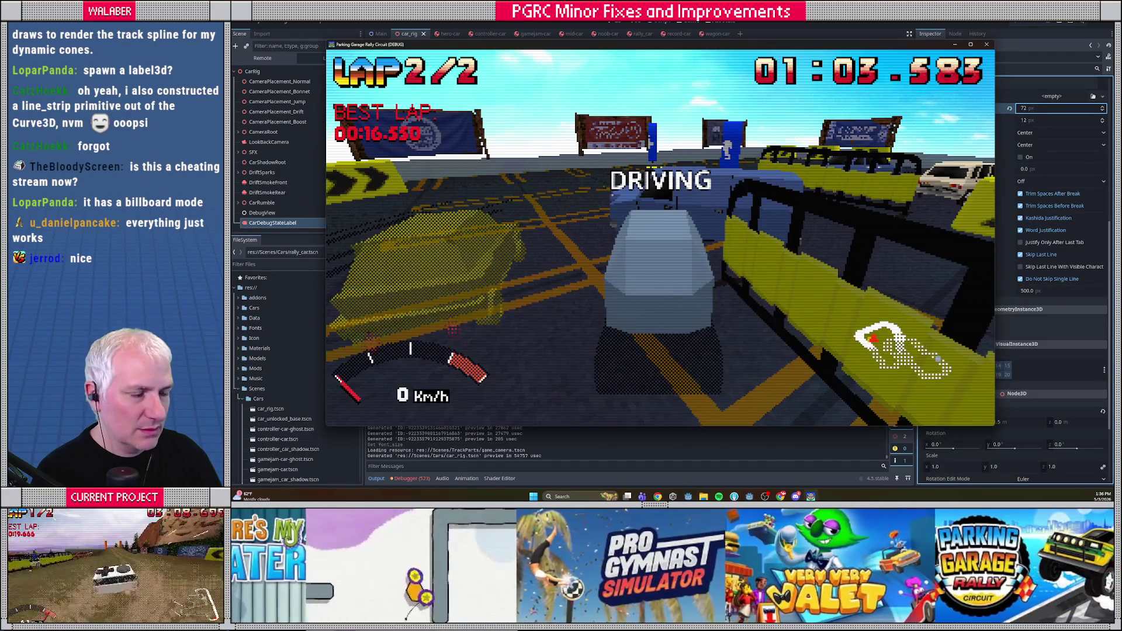
pyautogui.hotkey('alt', 'Tab')
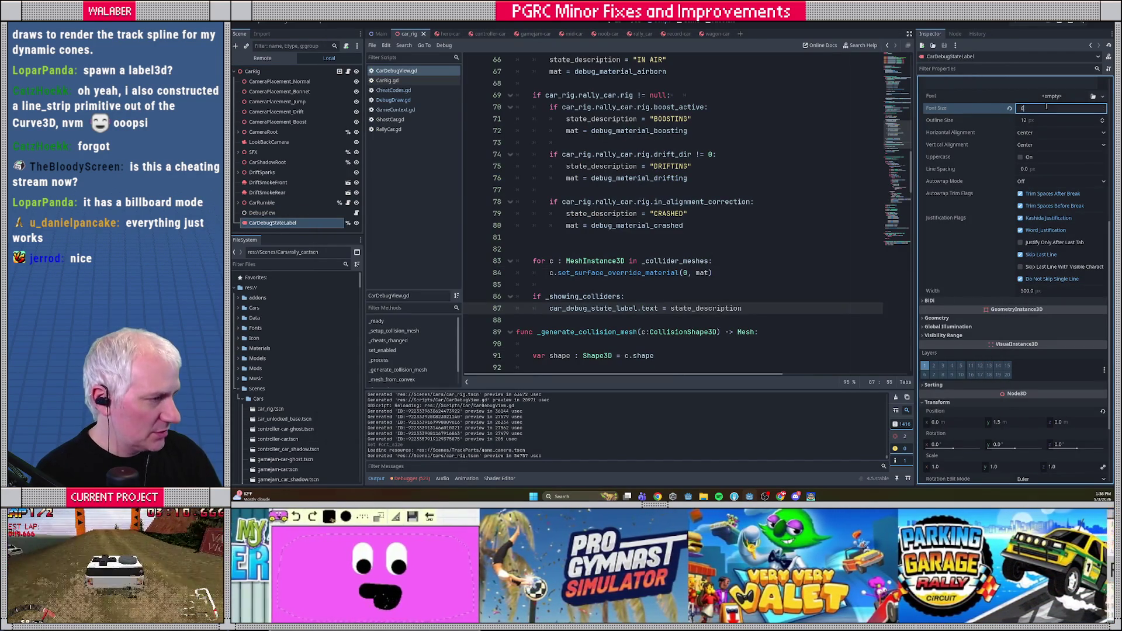
pyautogui.press('Return')
pyautogui.hotkey('alt', 'Tab')
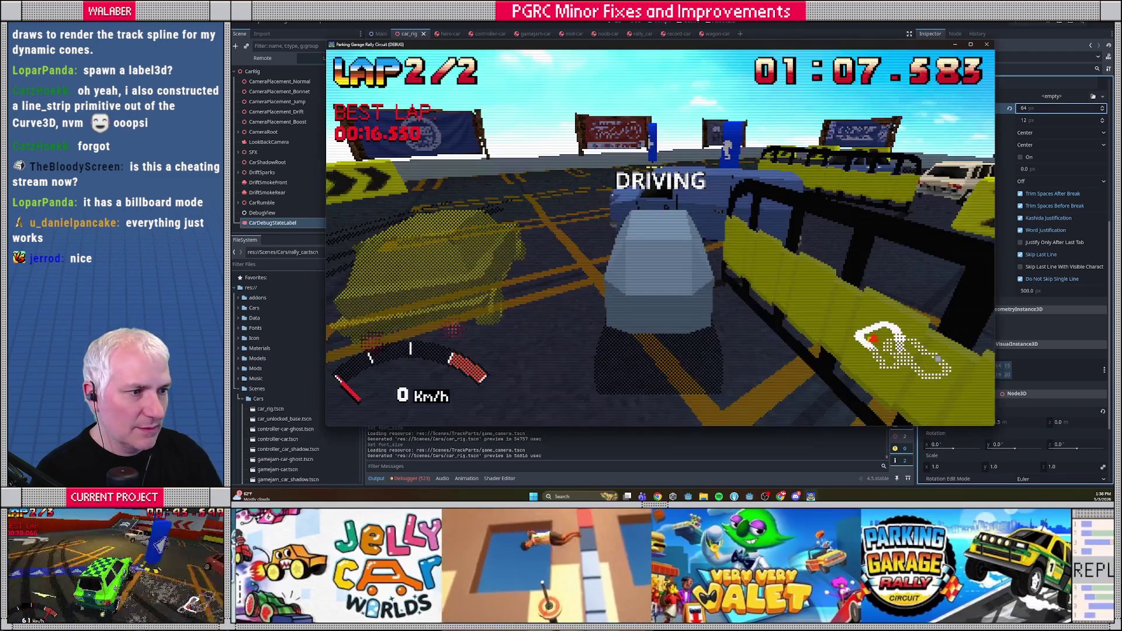
pyautogui.hotkey('alt', 'Tab')
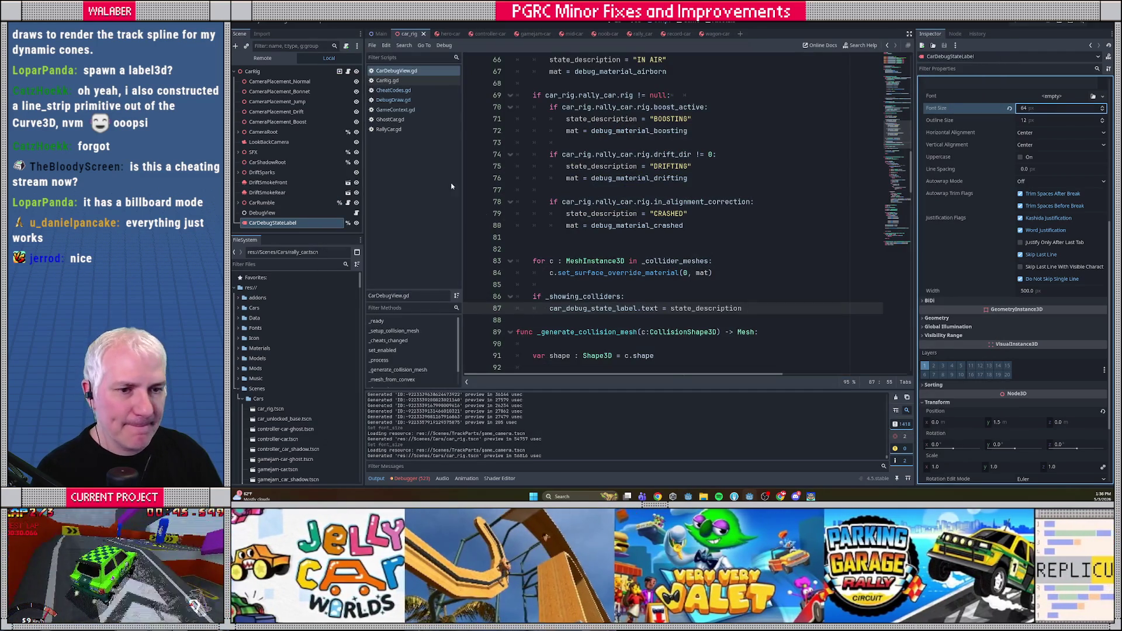
# Raise the label's Y position to 1.35 and check its height in game.
pyautogui.click(1016, 422)
pyautogui.write('5')
pyautogui.press('Return')
pyautogui.hotkey('alt', 'Tab')
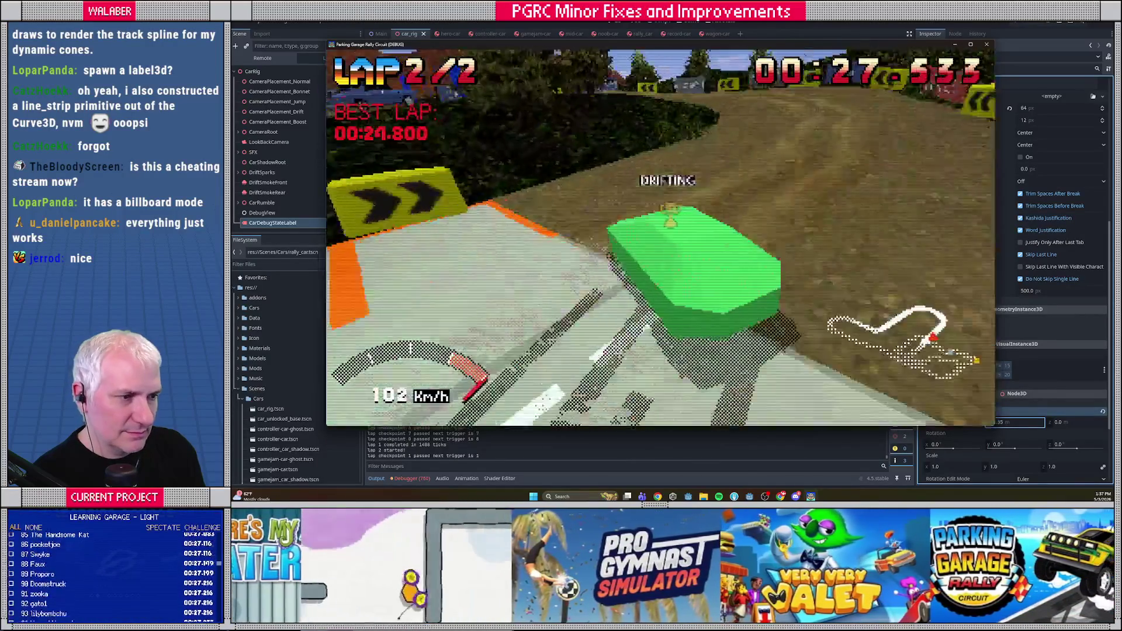
# Quit the race to track select and switch to the ALTA FORTE-Z car.
pyautogui.press('Down')
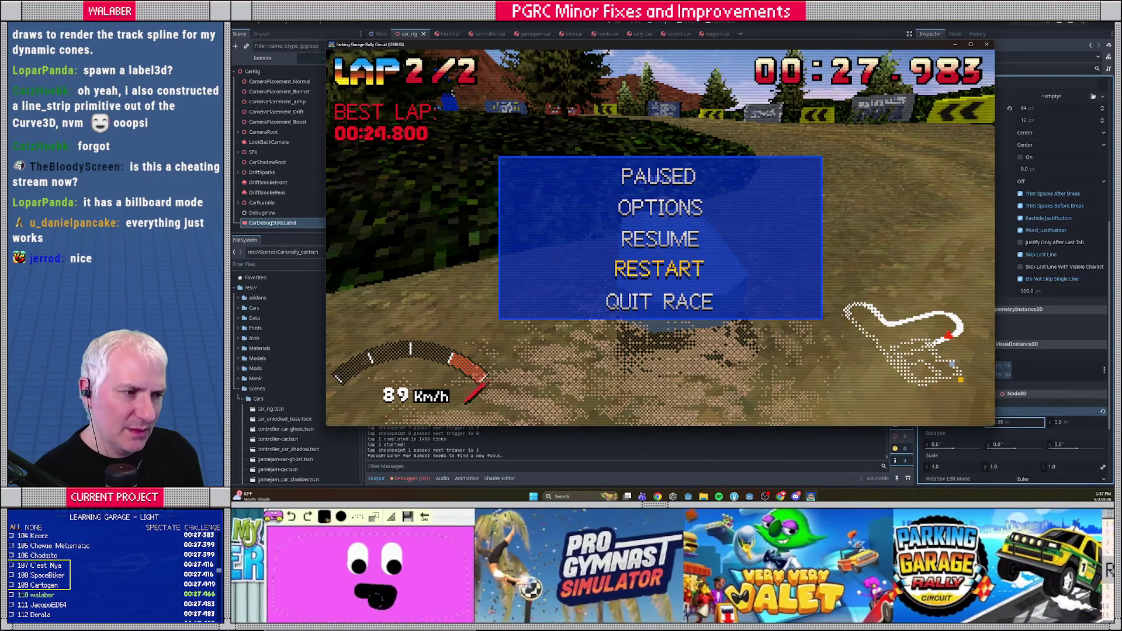
pyautogui.press('Return')
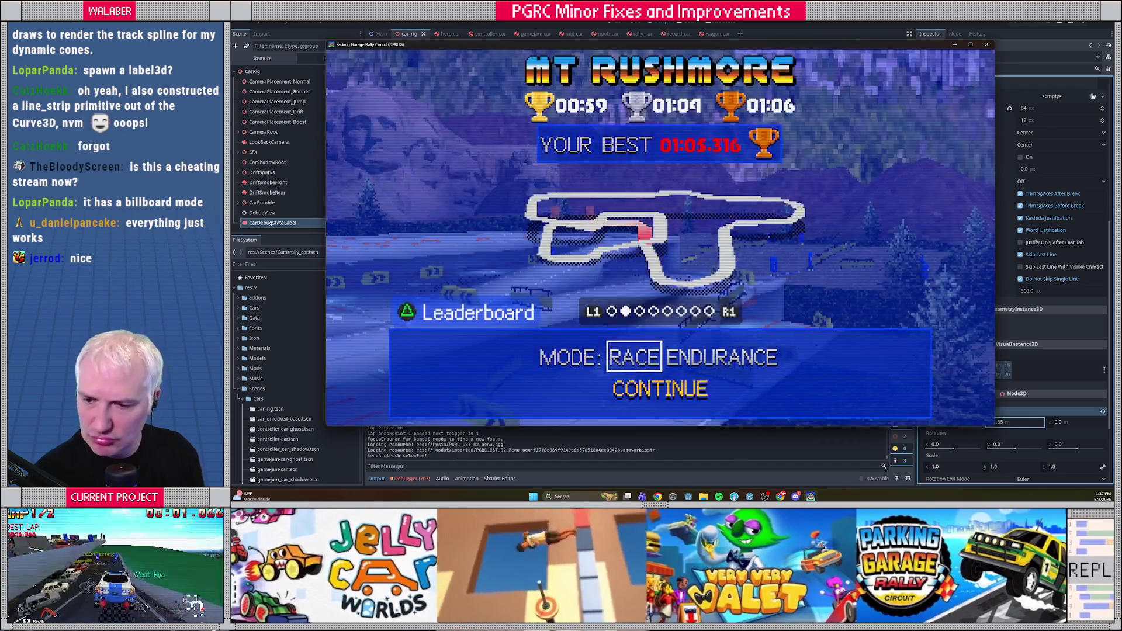
pyautogui.press('Right')
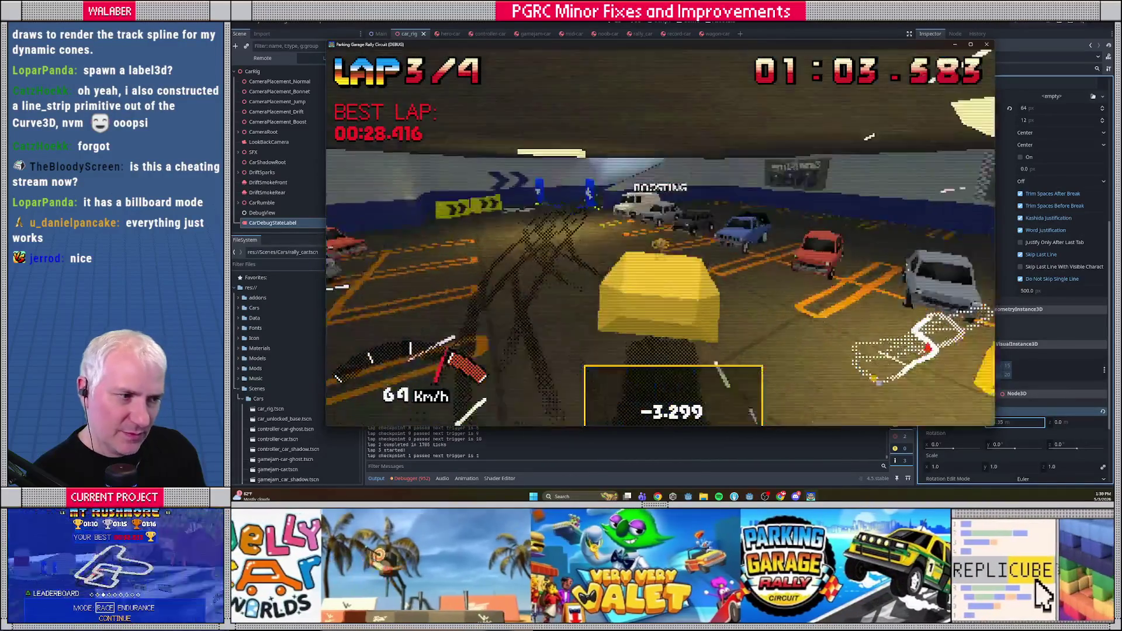
# Leave the race for the title menu and reach Options > Gameplay > Cheat Codes.
pyautogui.press('Escape')
pyautogui.press('Return')
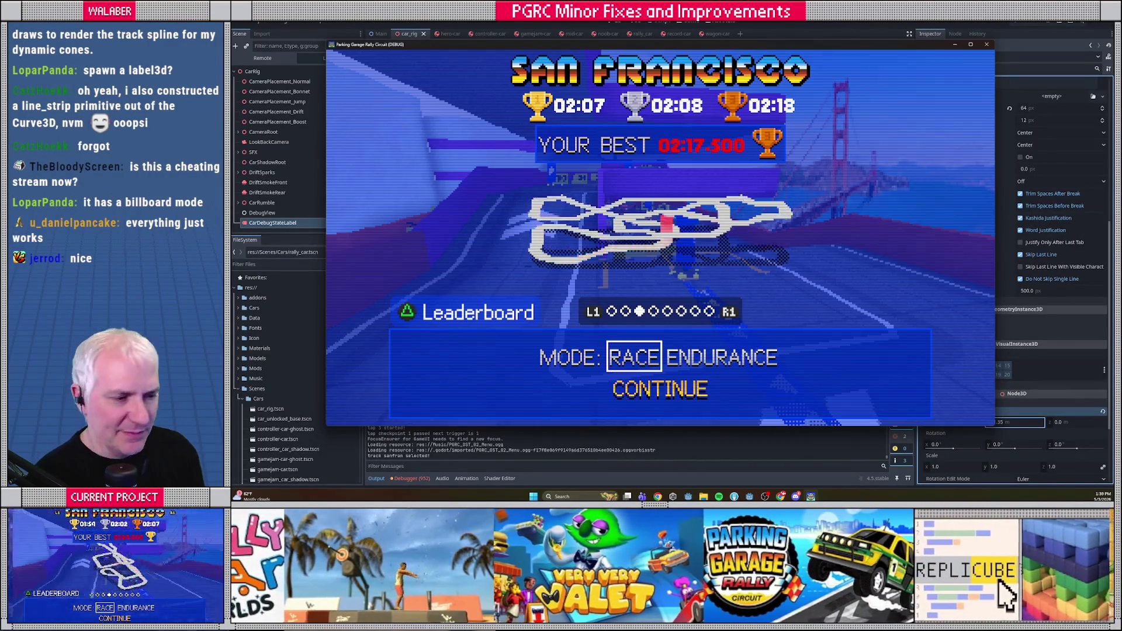
pyautogui.press('Return')
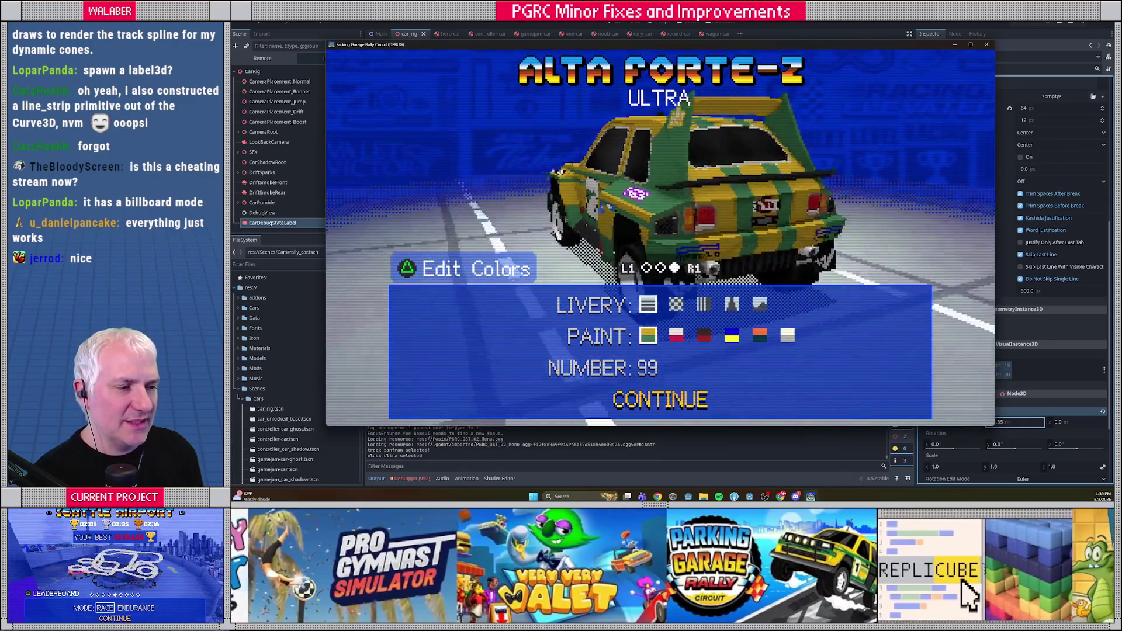
pyautogui.press('Return')
pyautogui.press('Return')
pyautogui.press('Escape')
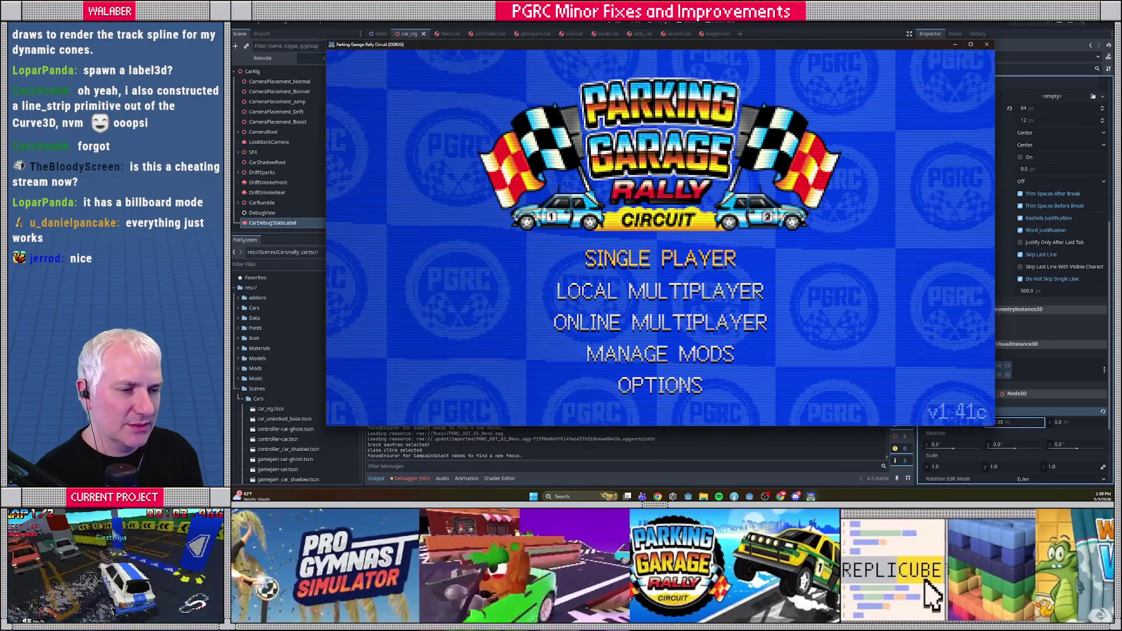
pyautogui.press('Down')
pyautogui.press('Down')
pyautogui.press('Down')
pyautogui.press('Down')
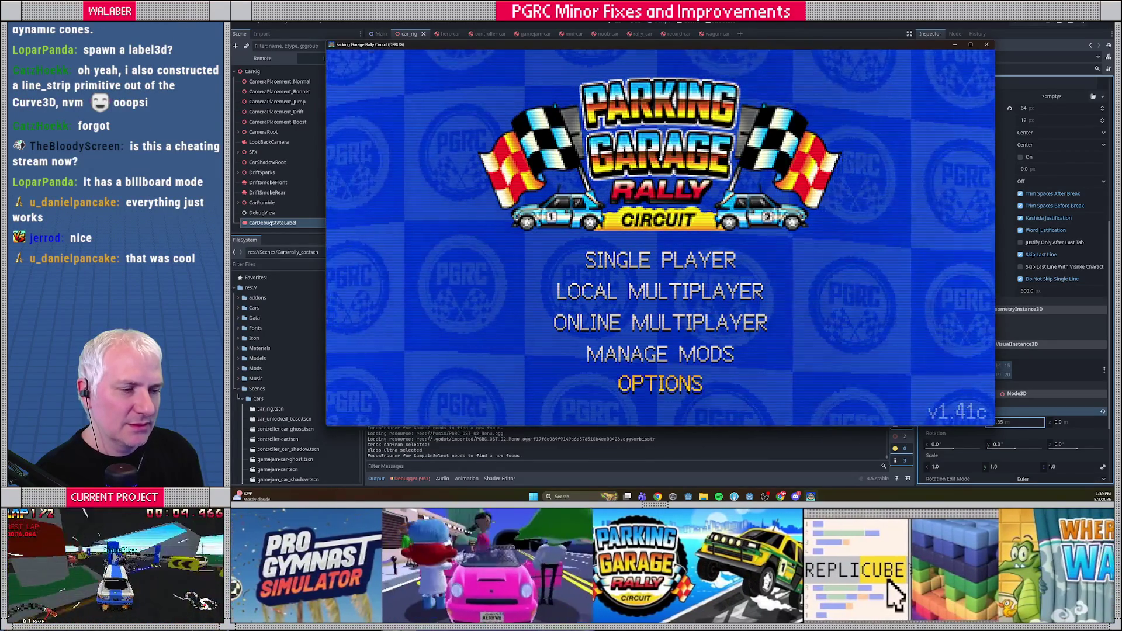
pyautogui.press('Return')
pyautogui.press('Down')
pyautogui.press('Return')
pyautogui.press('Down')
pyautogui.press('Down')
pyautogui.press('Down')
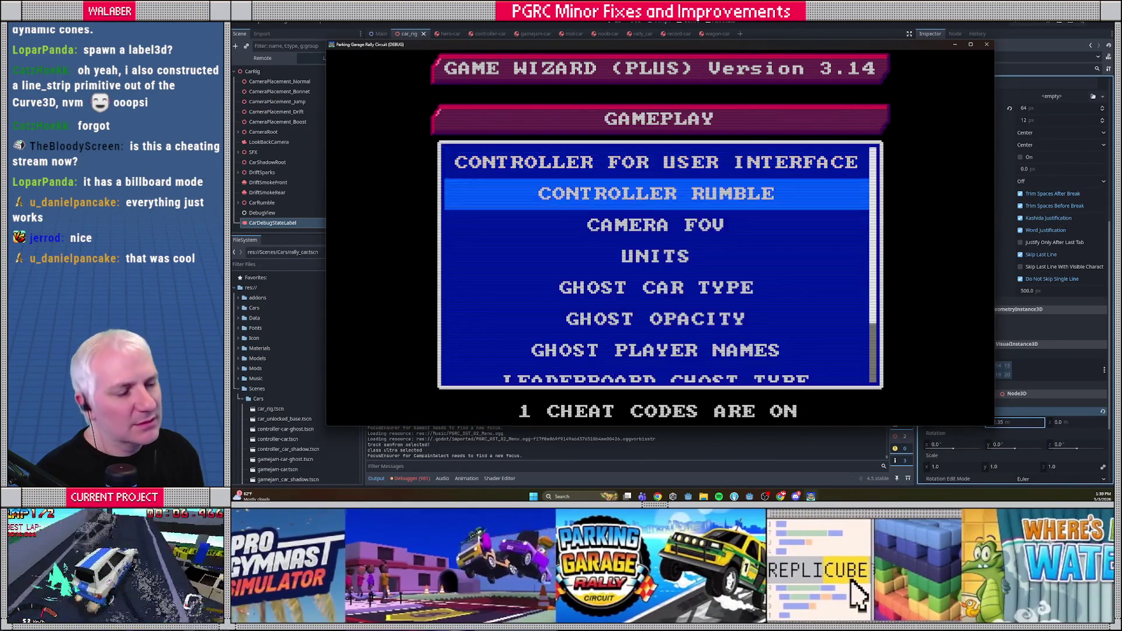
pyautogui.press('Down')
pyautogui.press('Down')
pyautogui.press('Down')
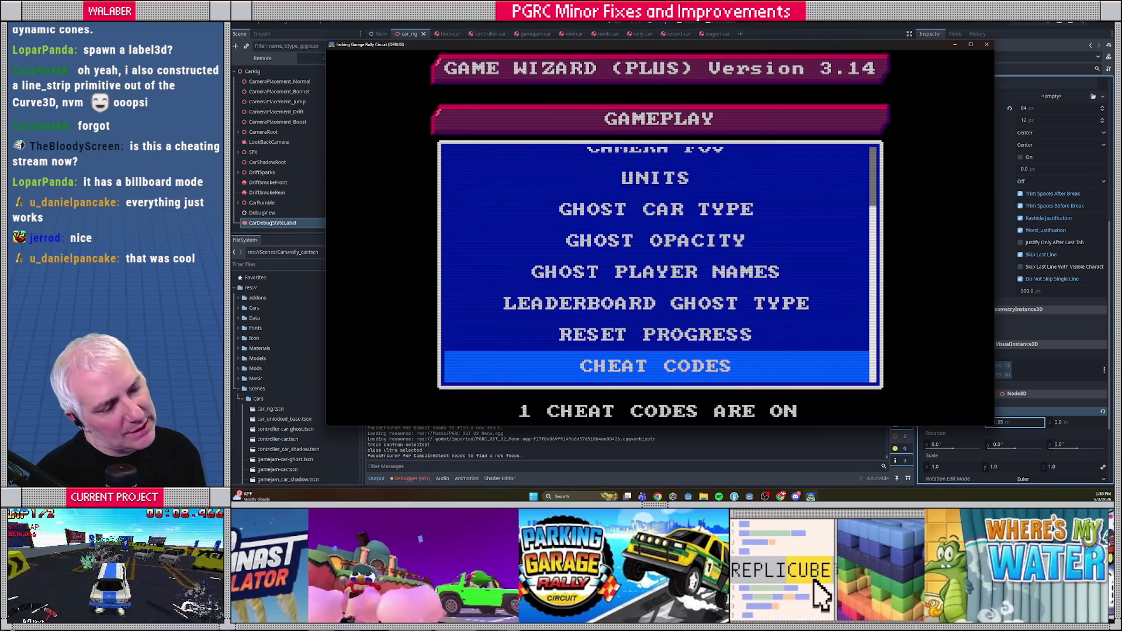
pyautogui.press('Return')
pyautogui.press('Return')
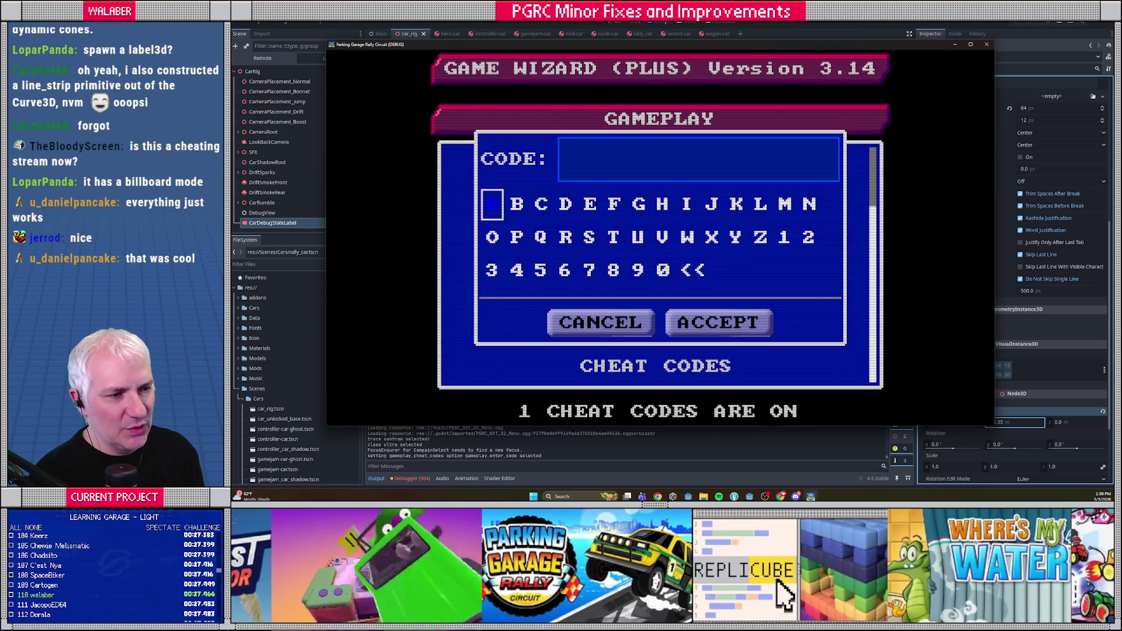
# Enter the LD54 and OST cheat codes.
pyautogui.press('Up')
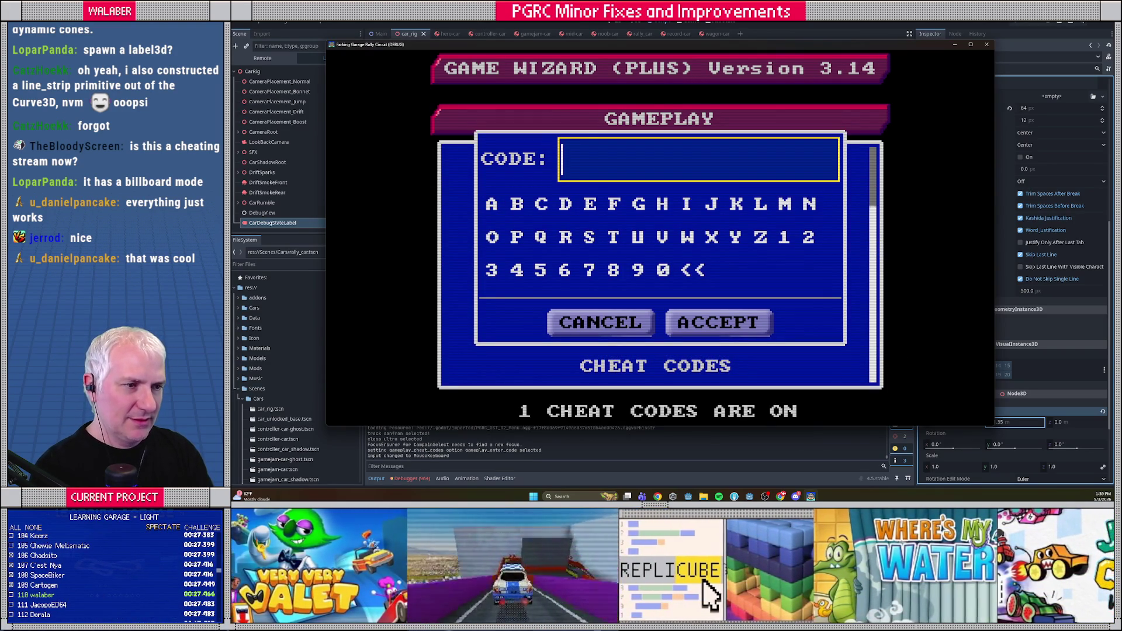
pyautogui.write('LD54')
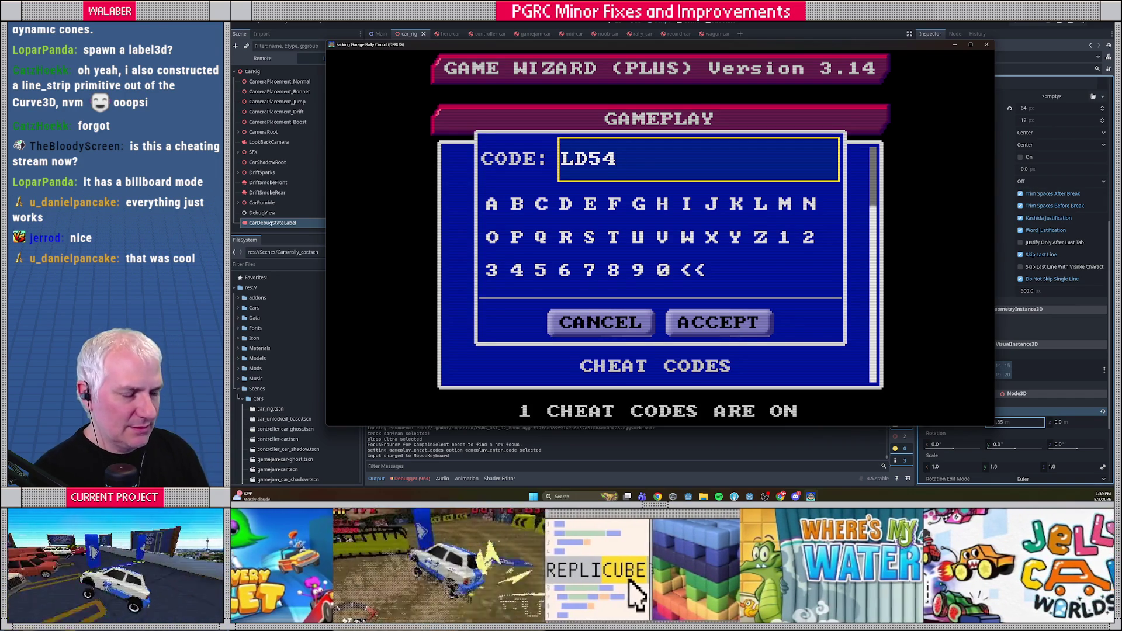
pyautogui.click(736, 327)
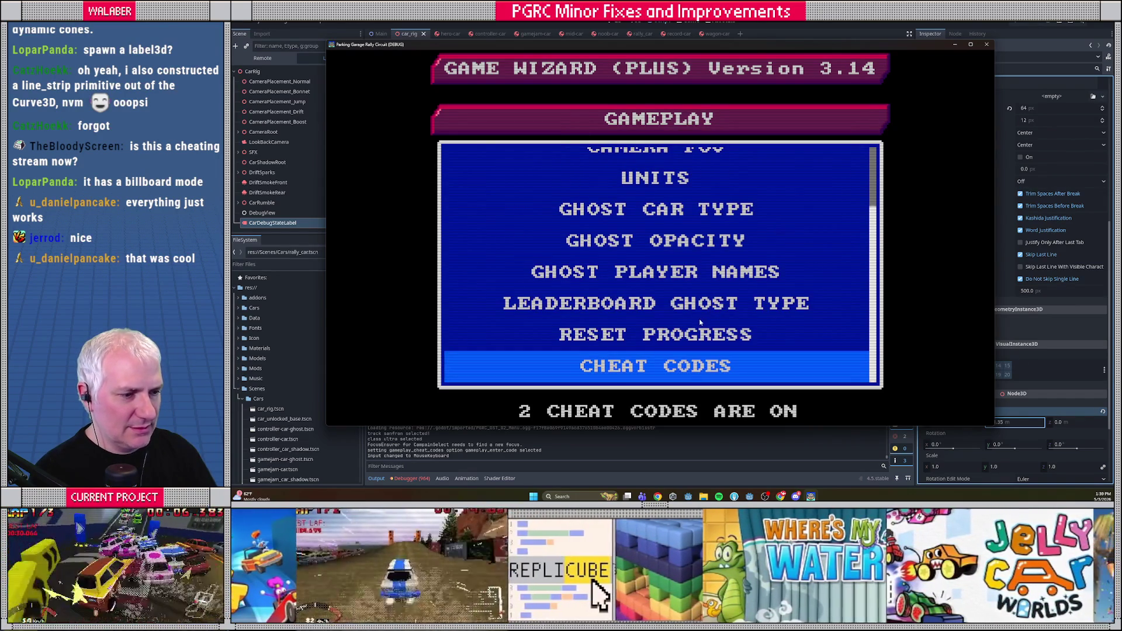
pyautogui.click(668, 369)
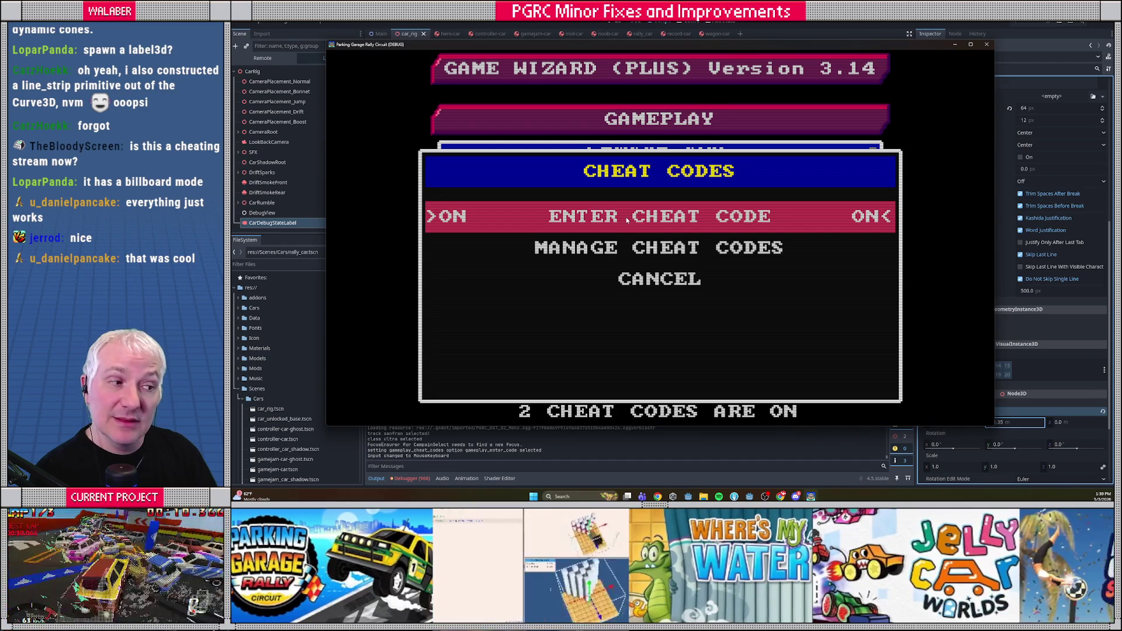
pyautogui.click(601, 218)
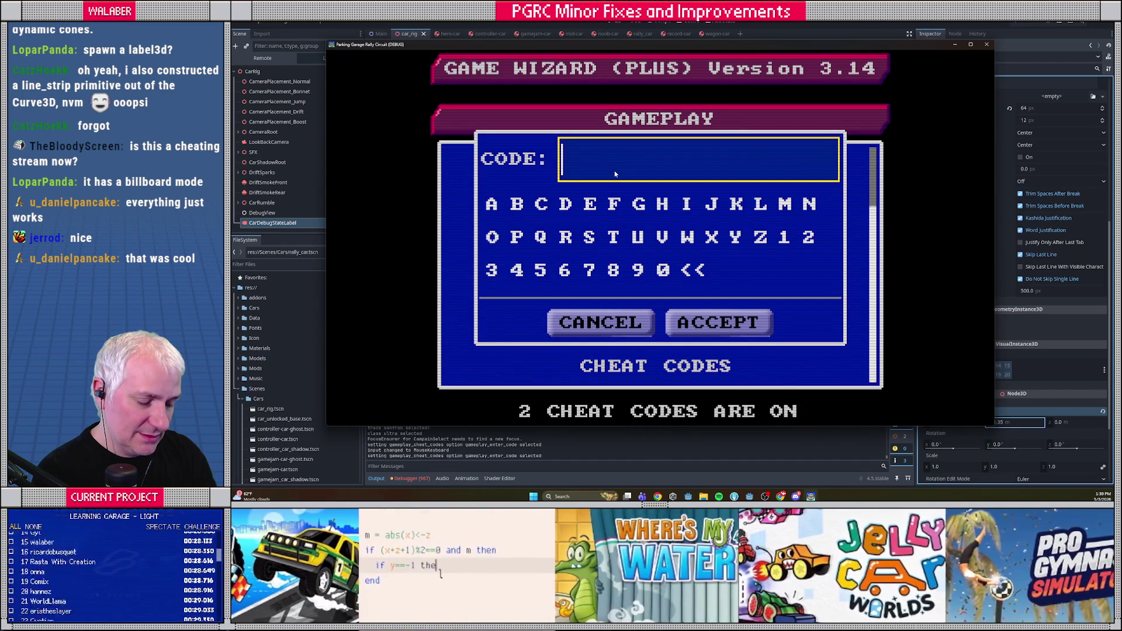
pyautogui.write('OST')
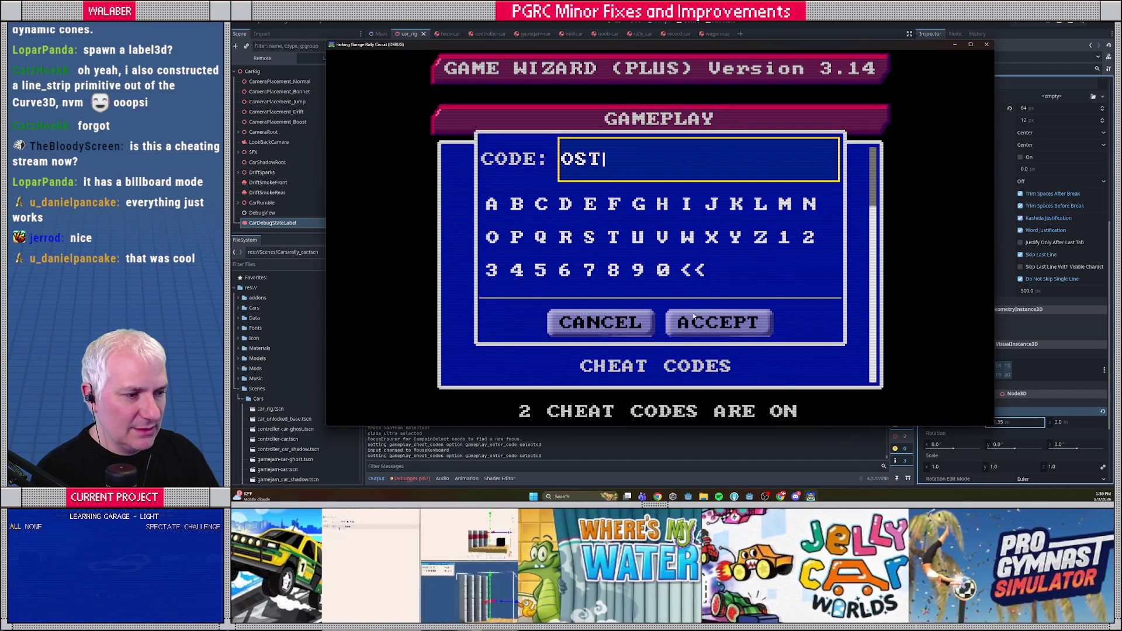
pyautogui.click(698, 328)
# Enter the WAGON and DPAD cheat codes, then stop the game and open CheatCodes.gd.
pyautogui.click(626, 359)
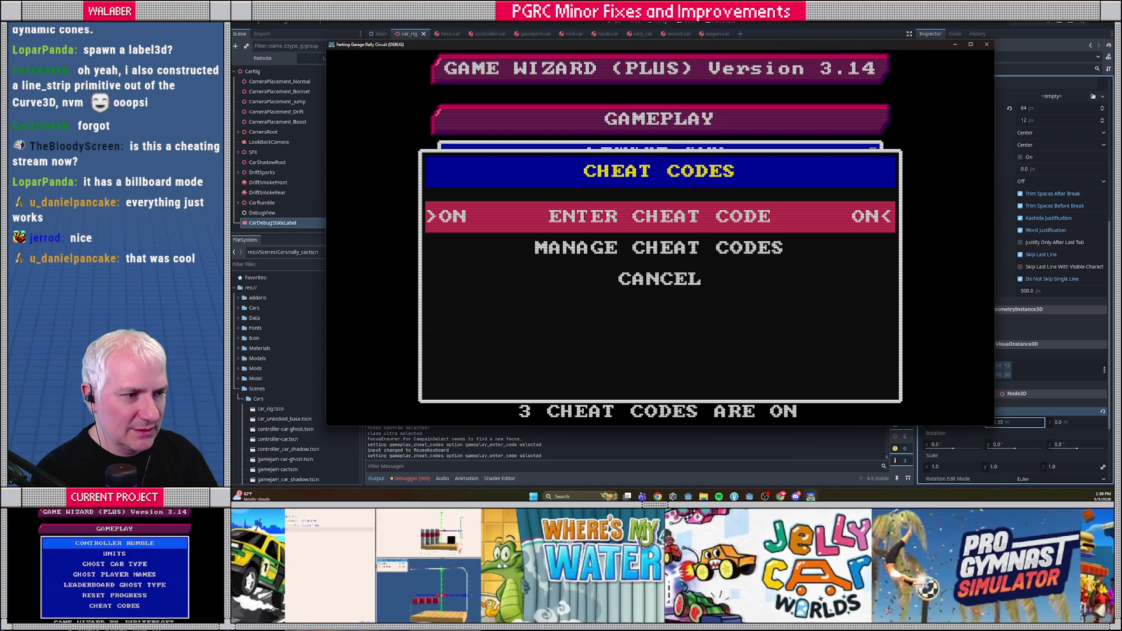
pyautogui.click(623, 219)
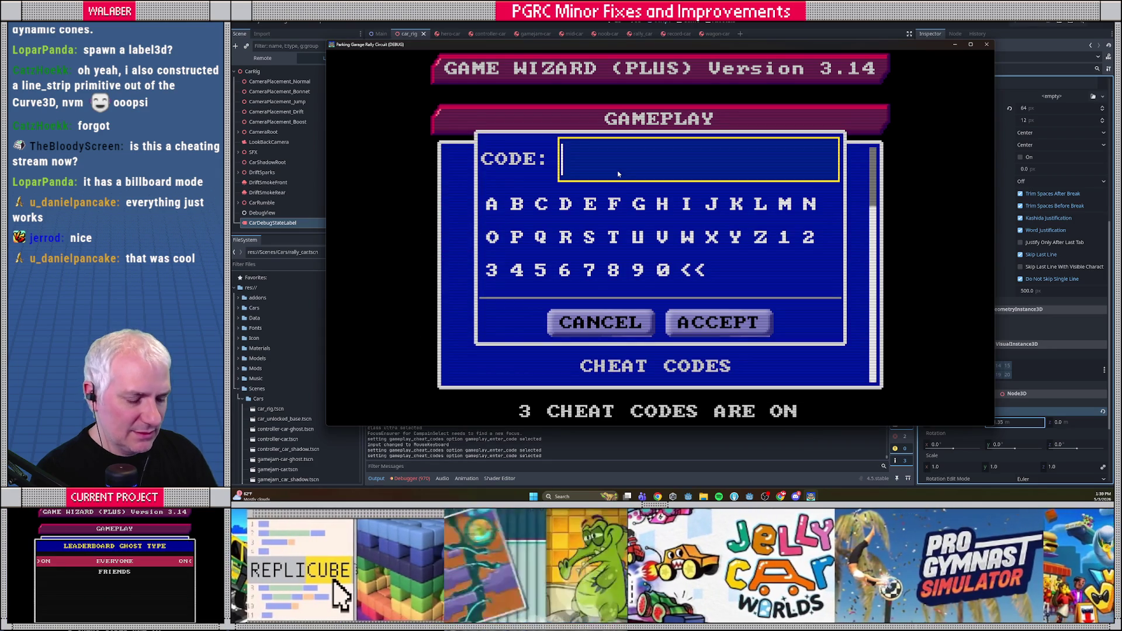
pyautogui.write('WAGON')
pyautogui.press('Return')
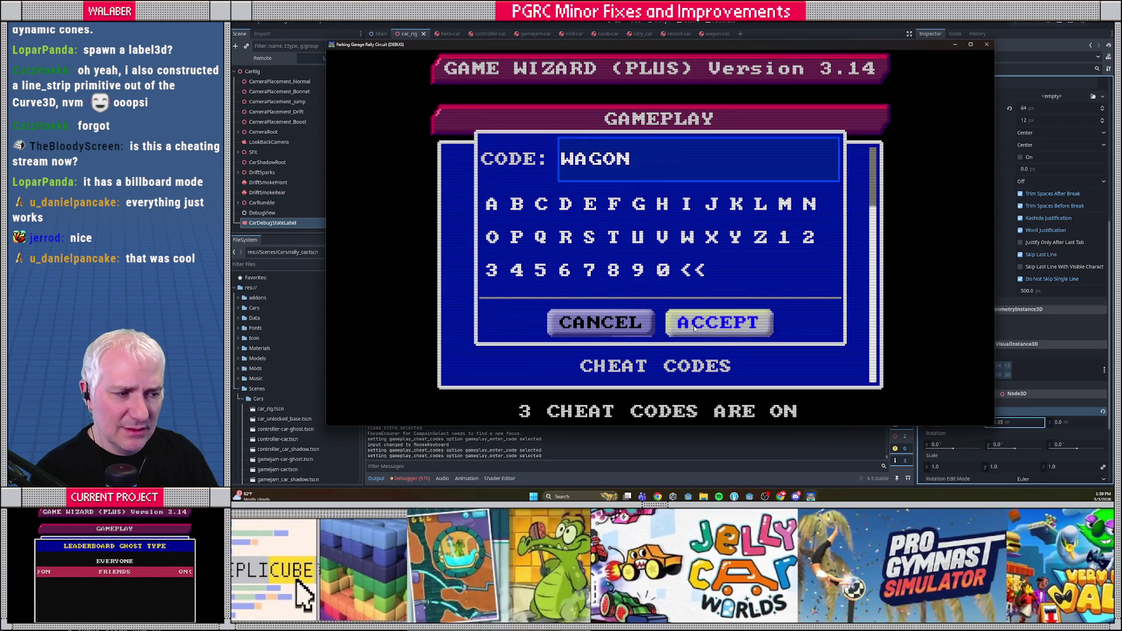
pyautogui.press('Return')
pyautogui.click(614, 219)
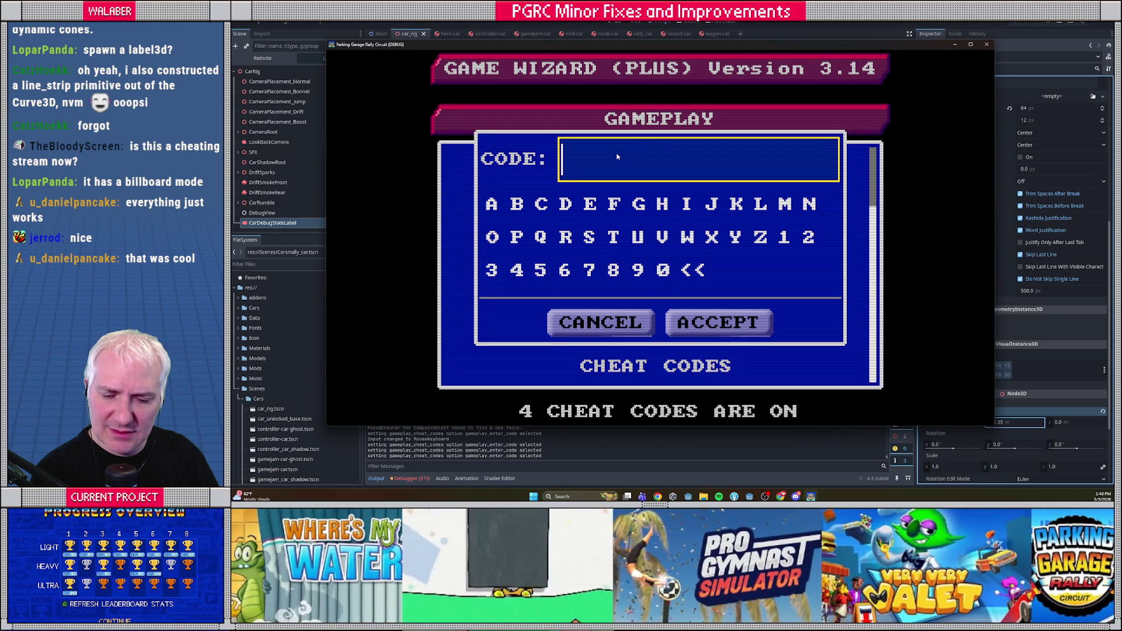
pyautogui.write('DPAD')
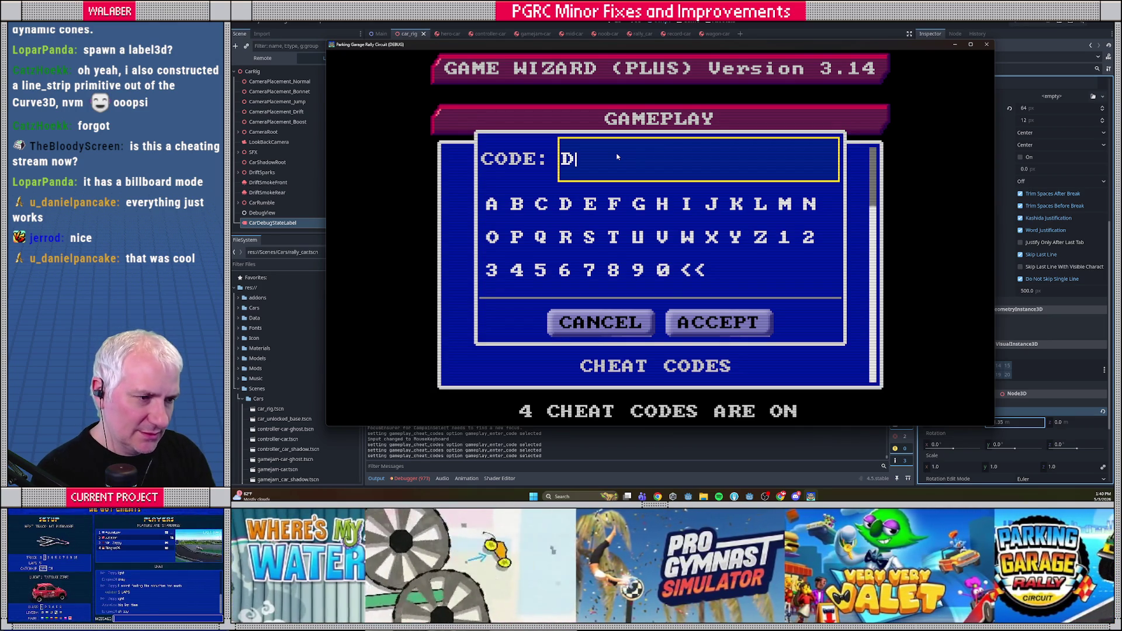
pyautogui.click(742, 331)
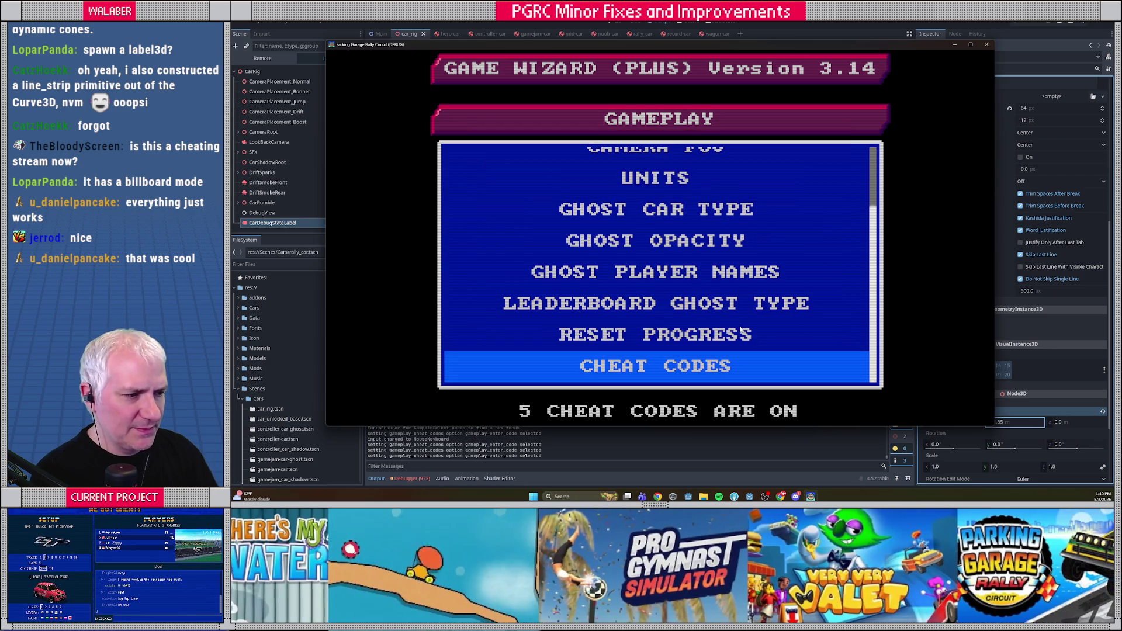
pyautogui.press('F8')
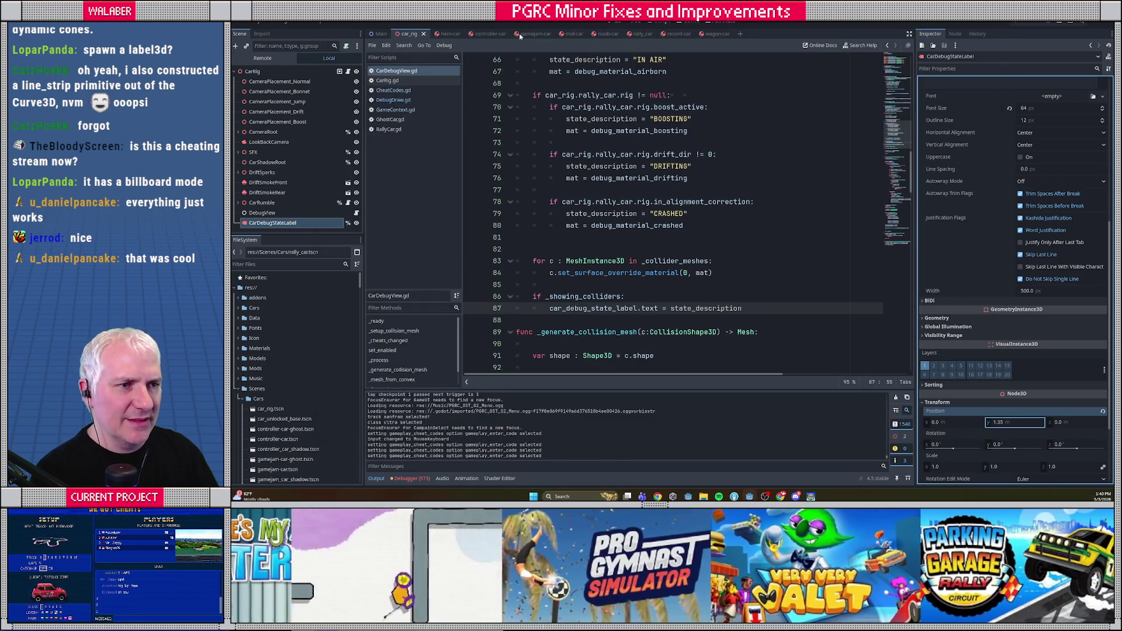
pyautogui.click(394, 90)
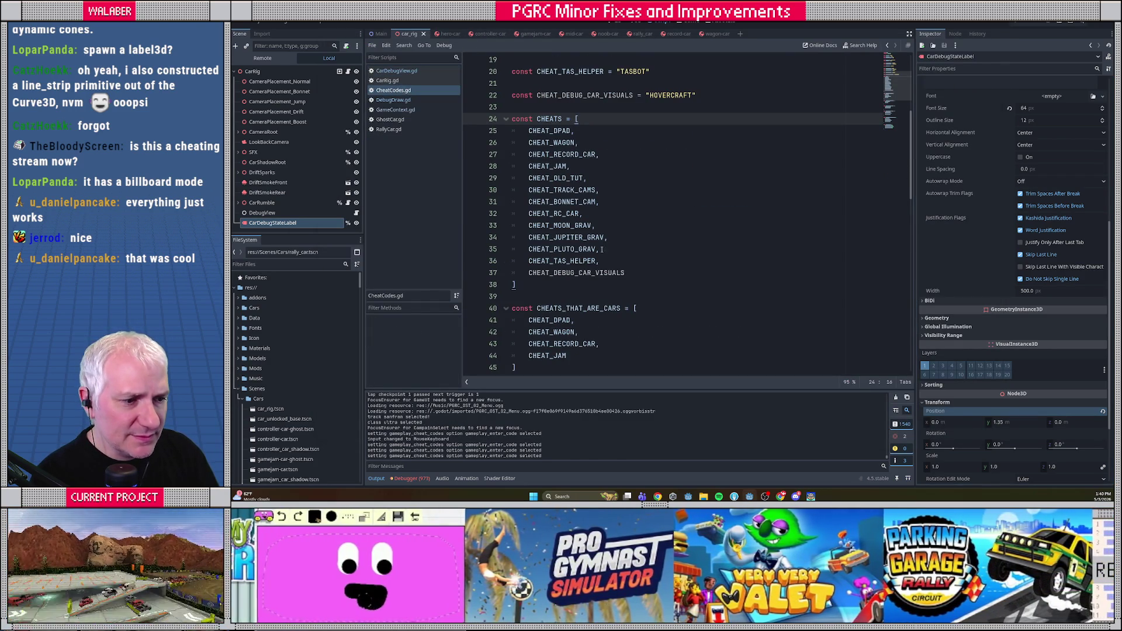
# Relaunch the game and start a single-player race with Pluto Joypad at Seattle Airport.
pyautogui.press('F5')
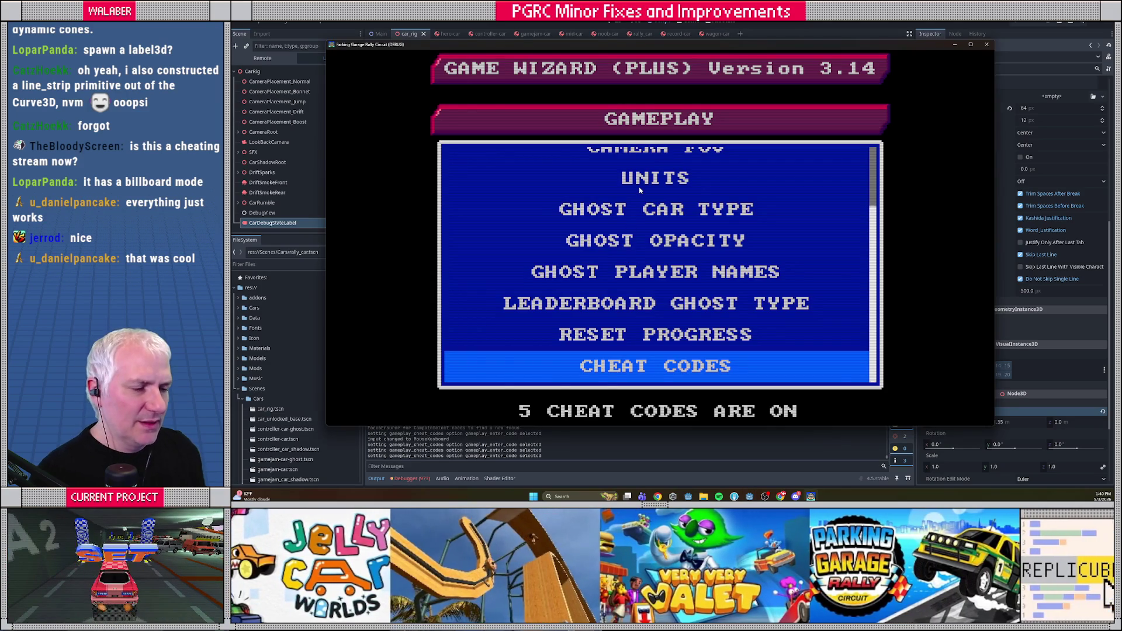
pyautogui.press('Return')
pyautogui.press('Return')
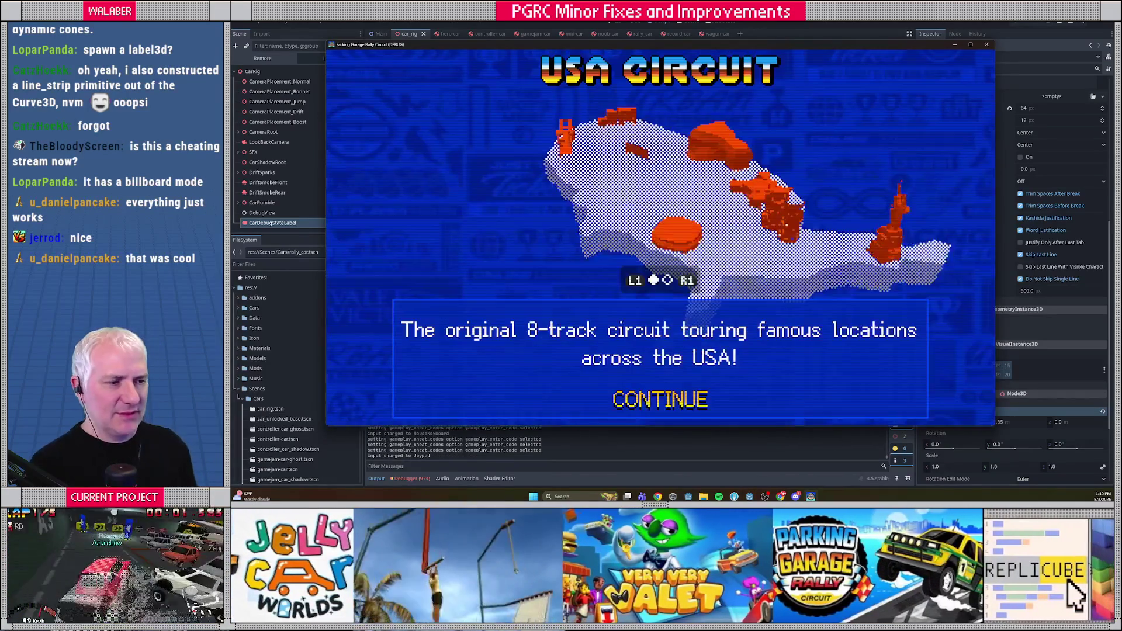
pyautogui.press('Return')
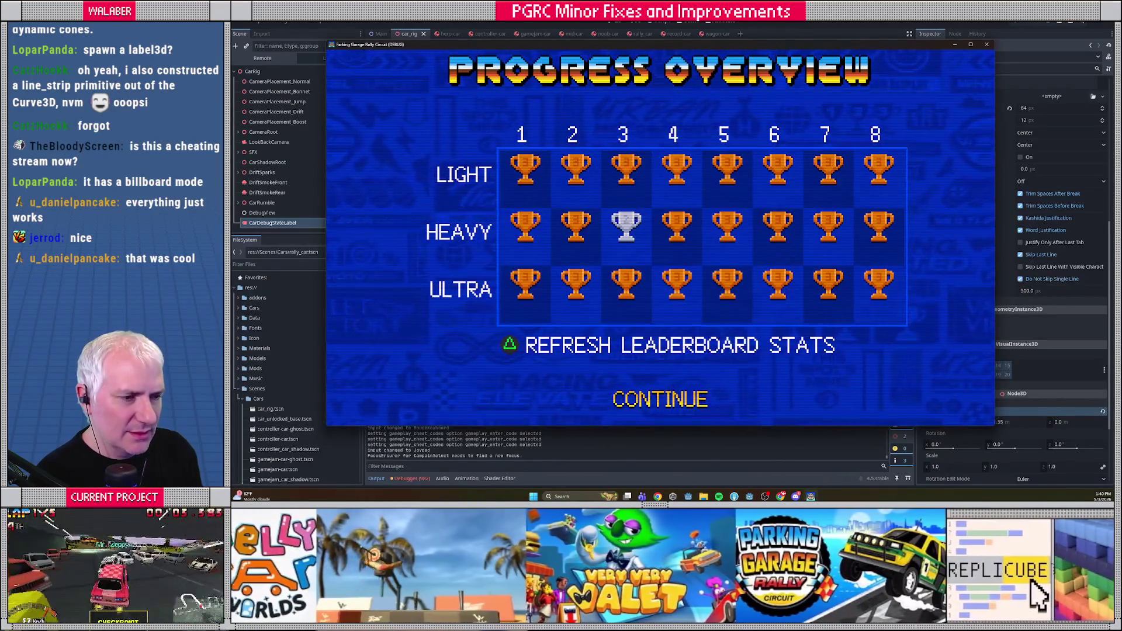
pyautogui.press('Return')
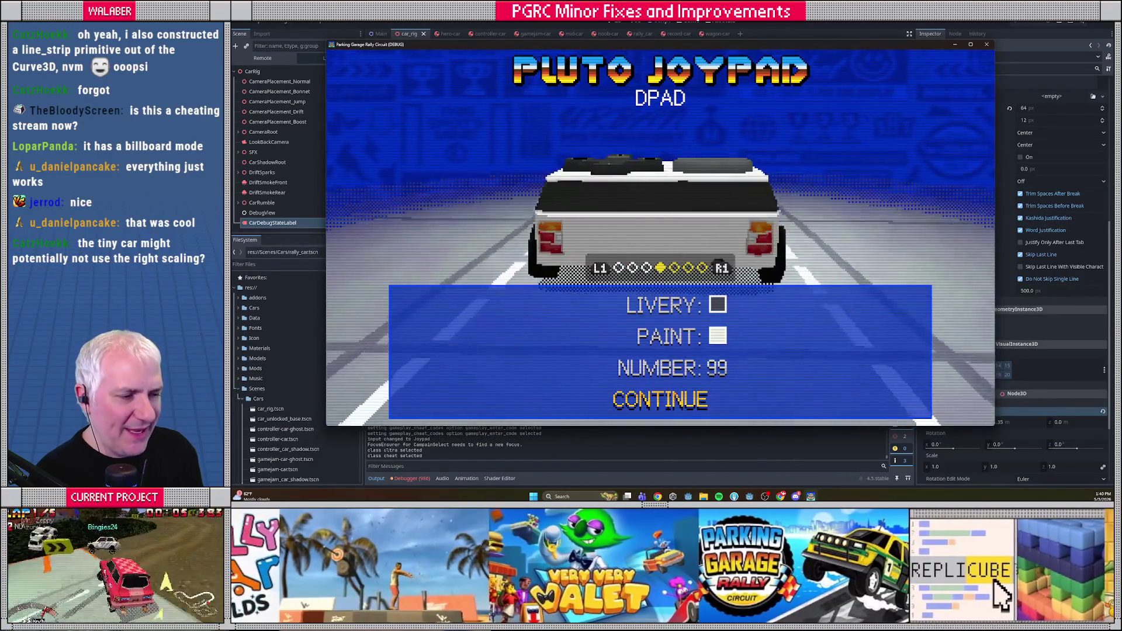
pyautogui.press('Return')
pyautogui.press('Right')
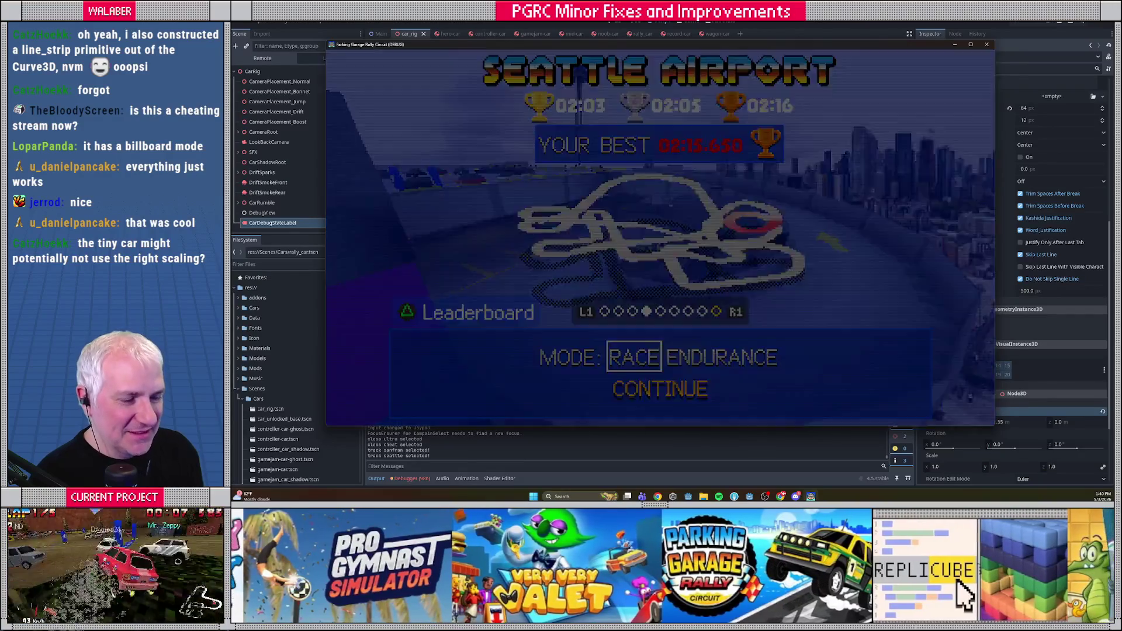
pyautogui.press('Return')
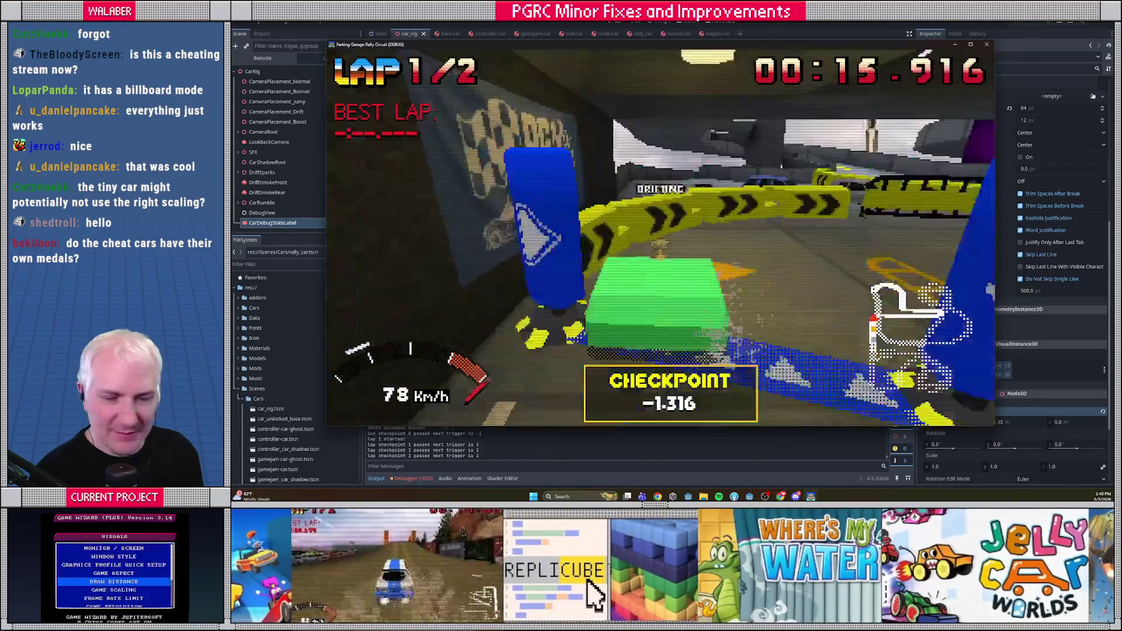
# Pause the race and quit back to track selection.
pyautogui.press('Escape')
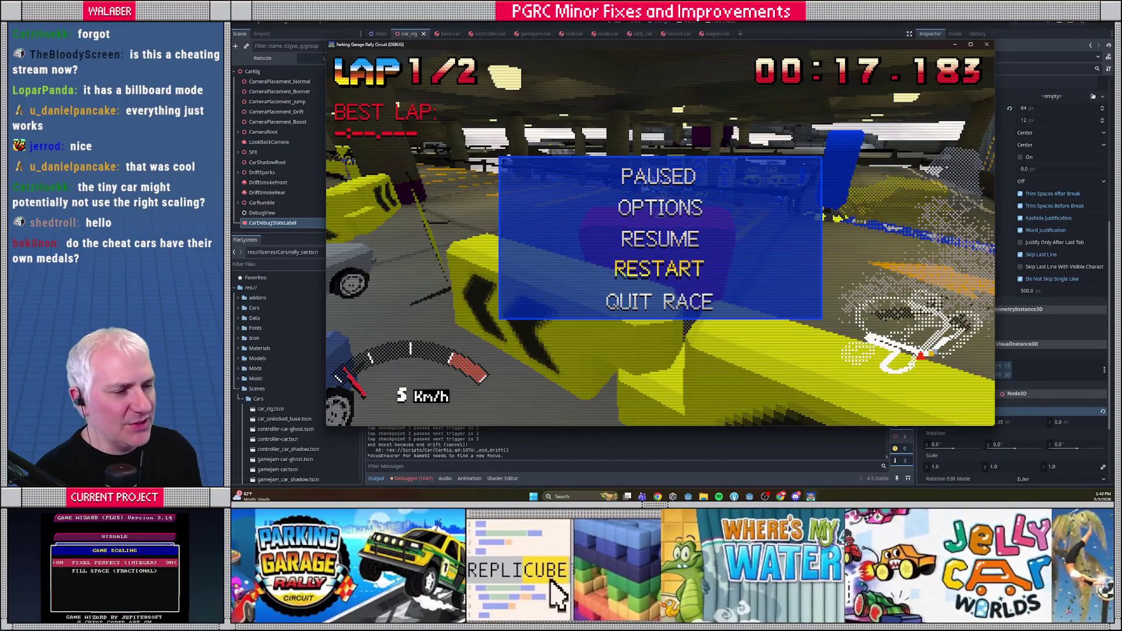
pyautogui.press('Down')
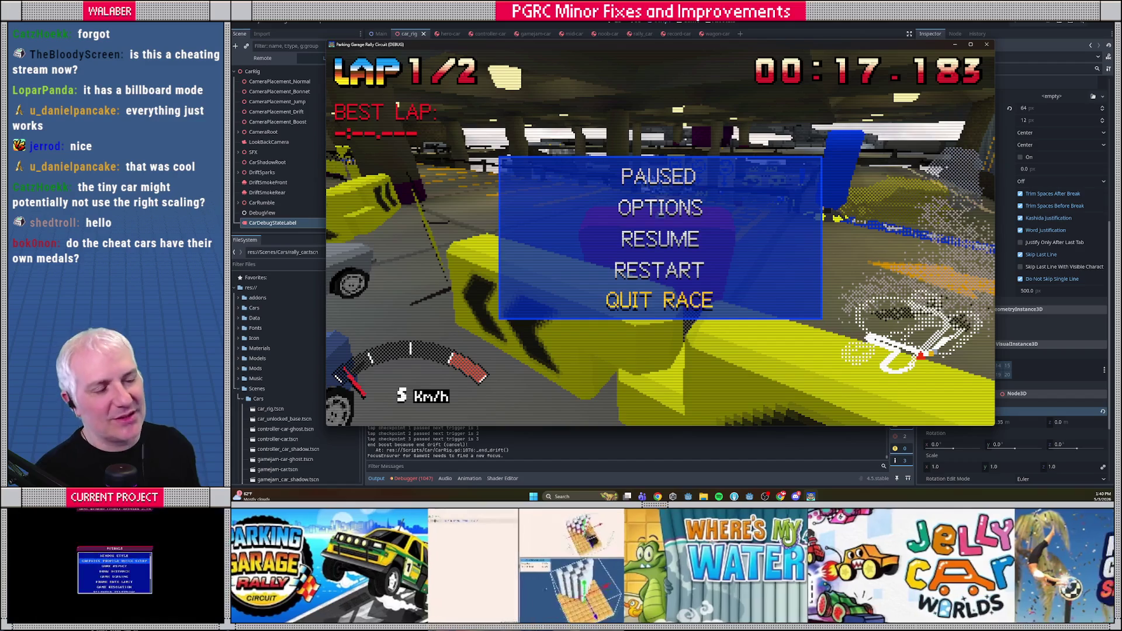
pyautogui.press('Return')
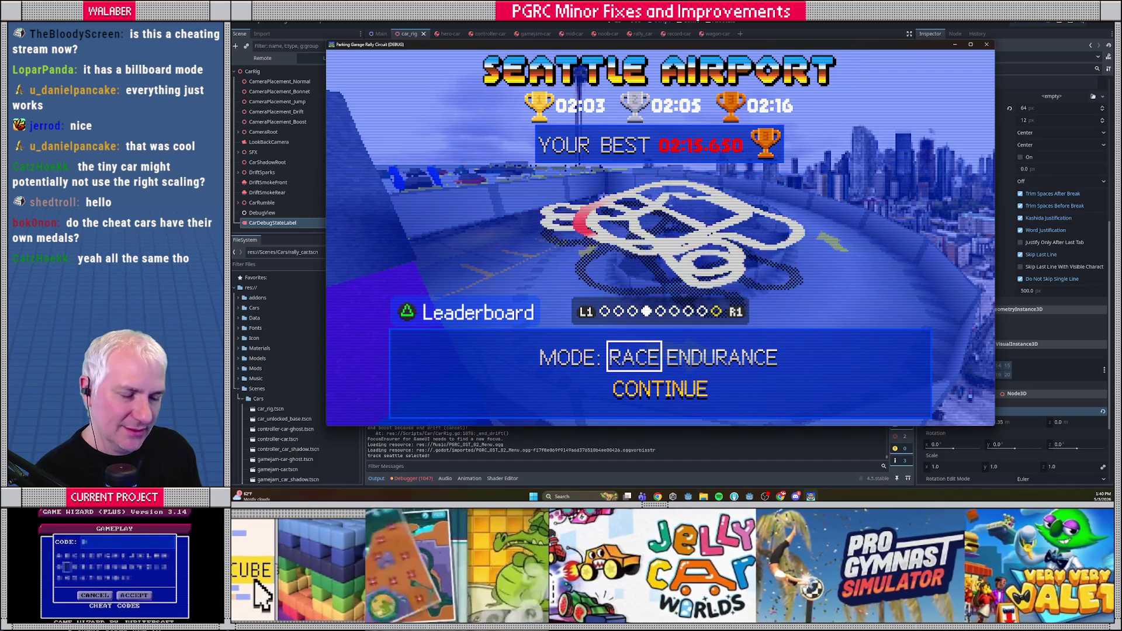
# Pick the Big Wagon cheat car and drift it through the first Seattle Airport curve.
pyautogui.press('Return')
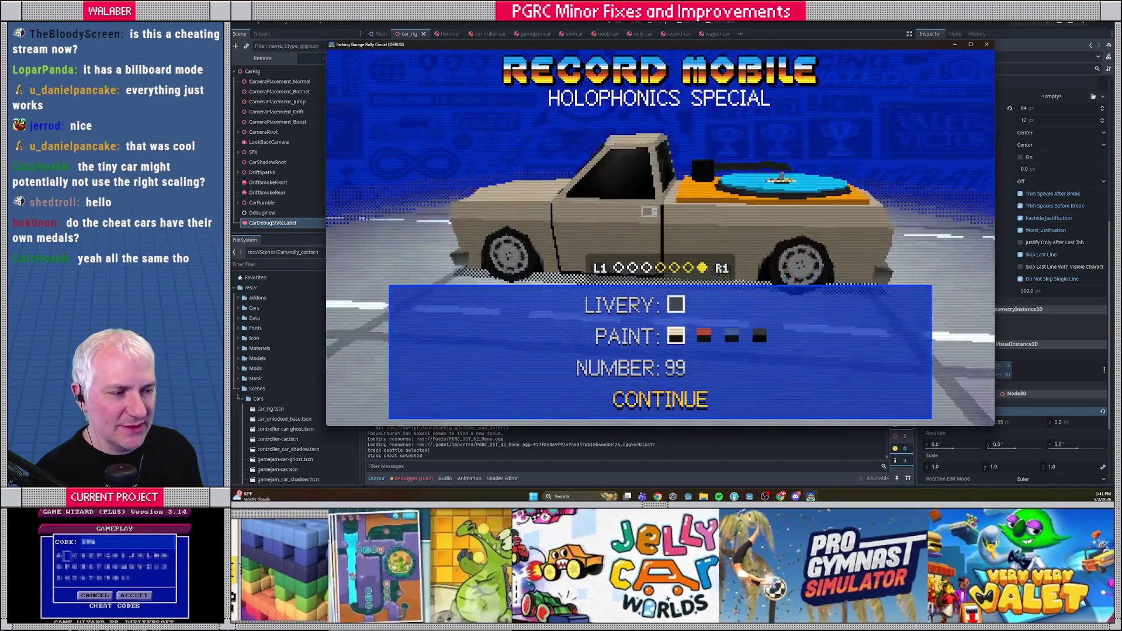
pyautogui.press('Right')
pyautogui.press('Right')
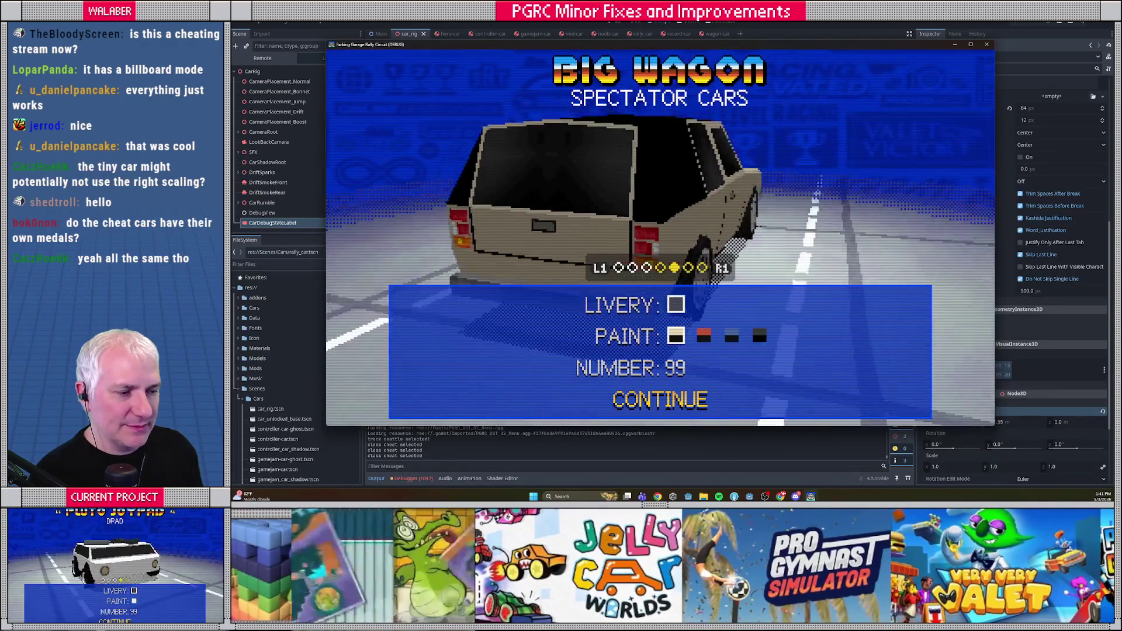
pyautogui.press('Escape')
pyautogui.press('Return')
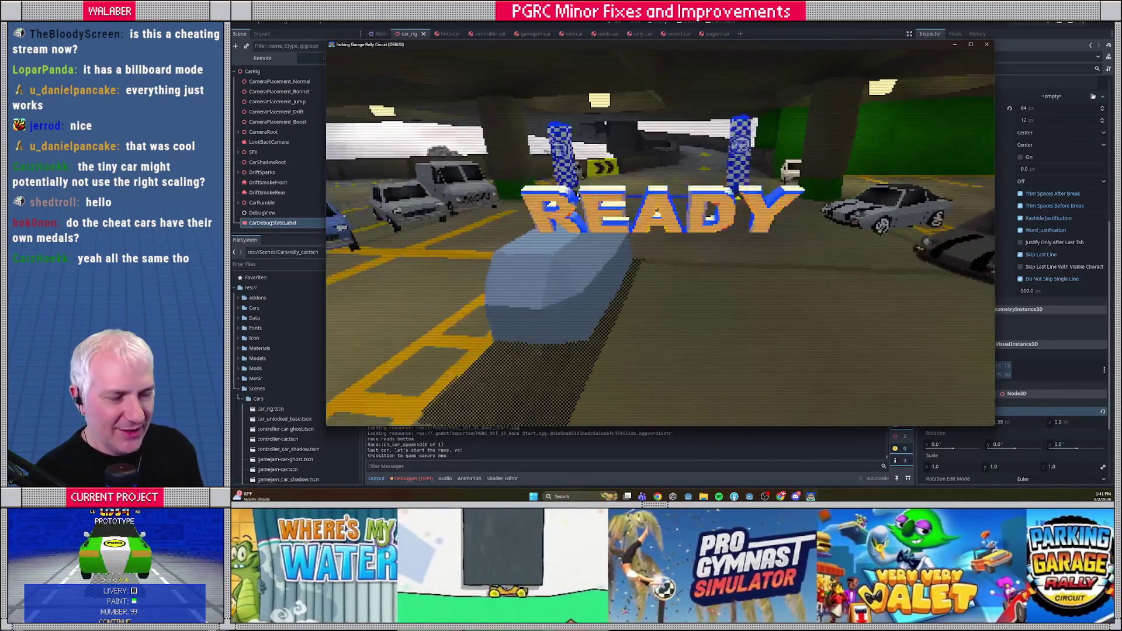
pyautogui.press('Up')
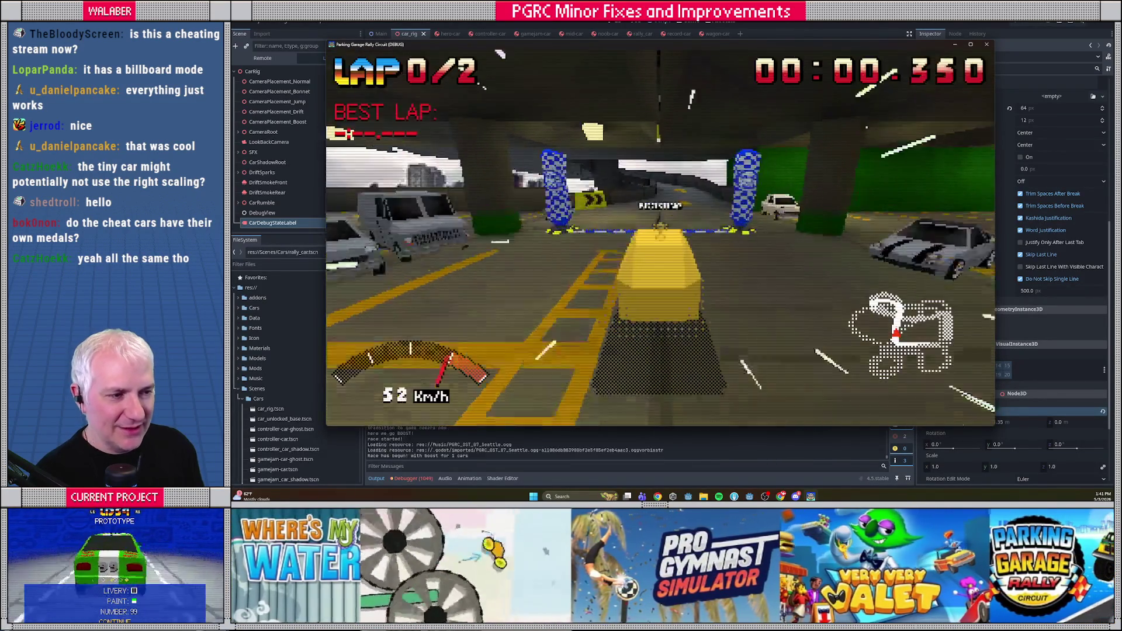
pyautogui.press('Left')
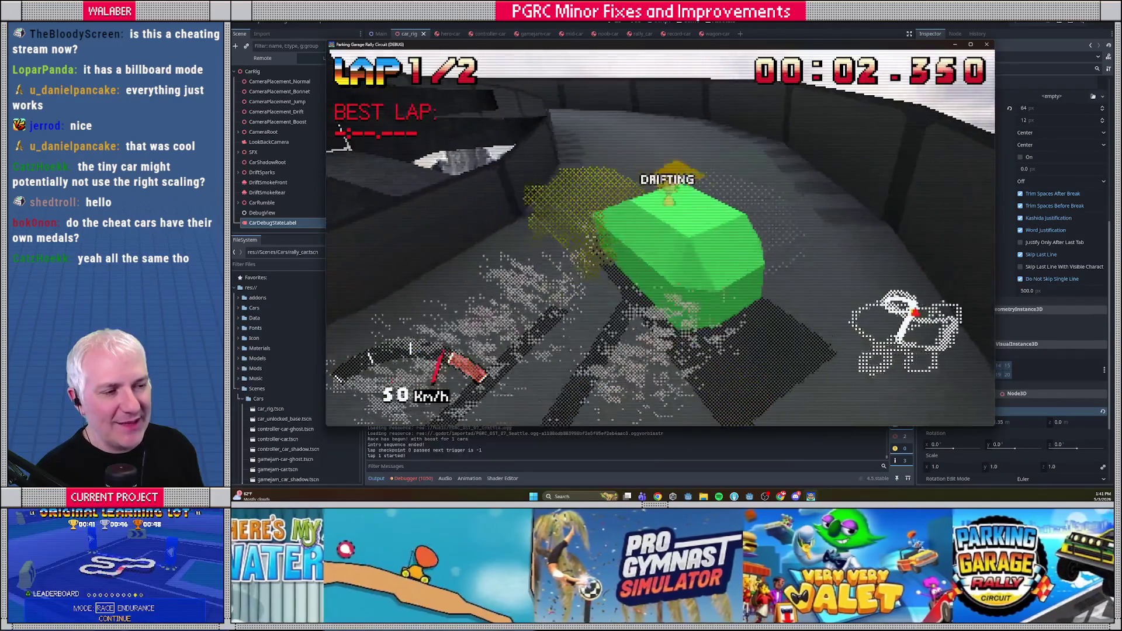
pyautogui.press('Left')
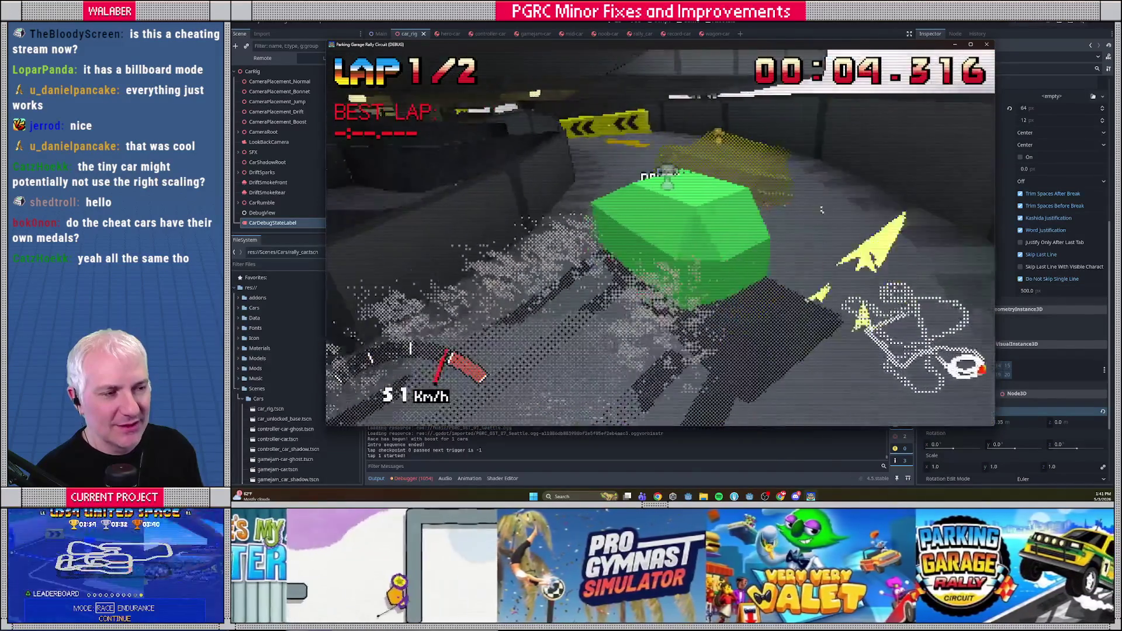
pyautogui.press('Left')
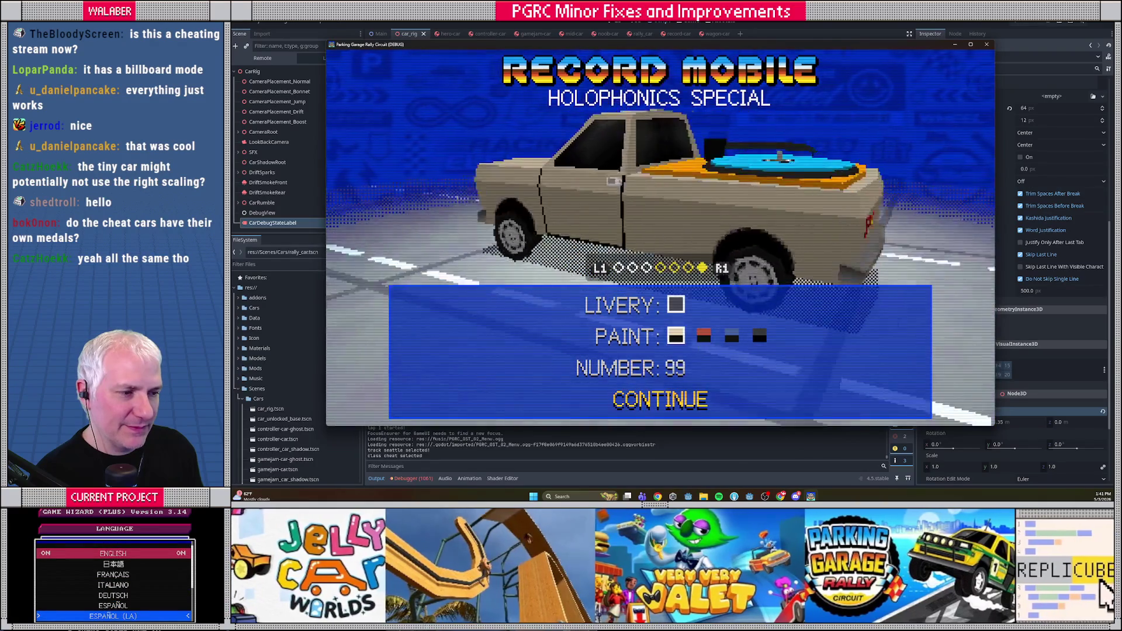
# Start another Seattle Airport race, then pause and quit to track select.
pyautogui.press('Return')
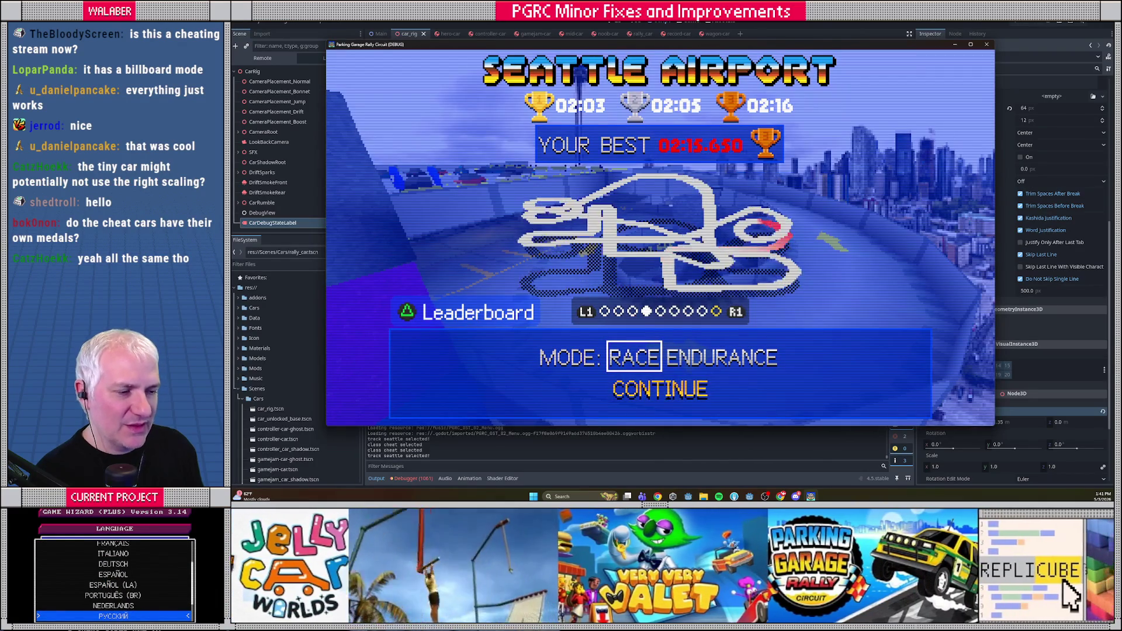
pyautogui.press('Return')
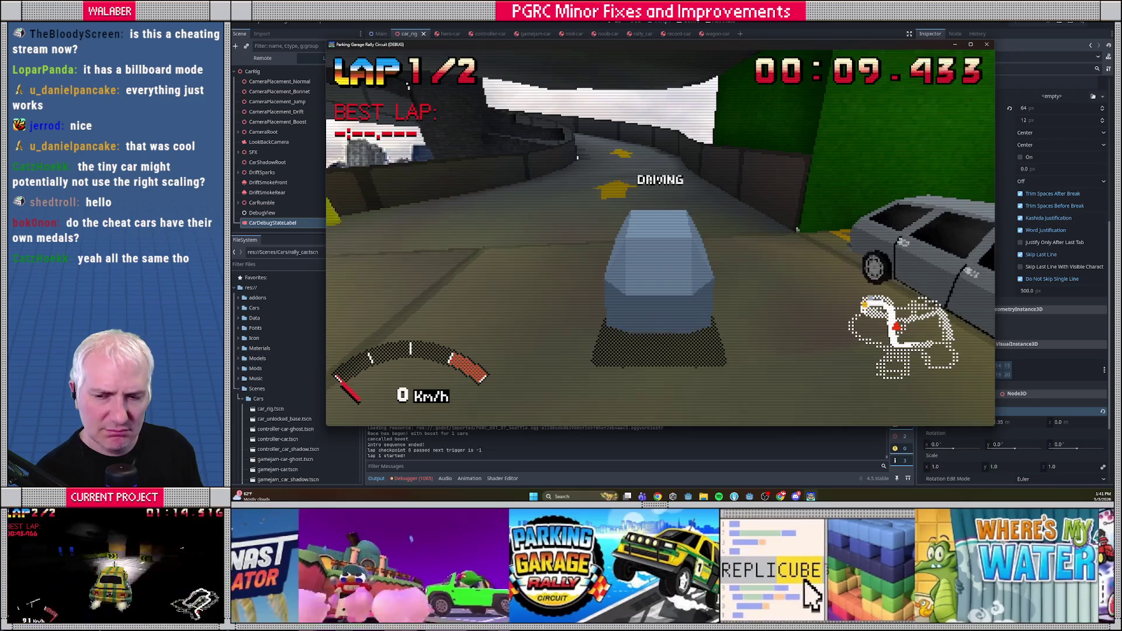
pyautogui.press('Escape')
pyautogui.press('Return')
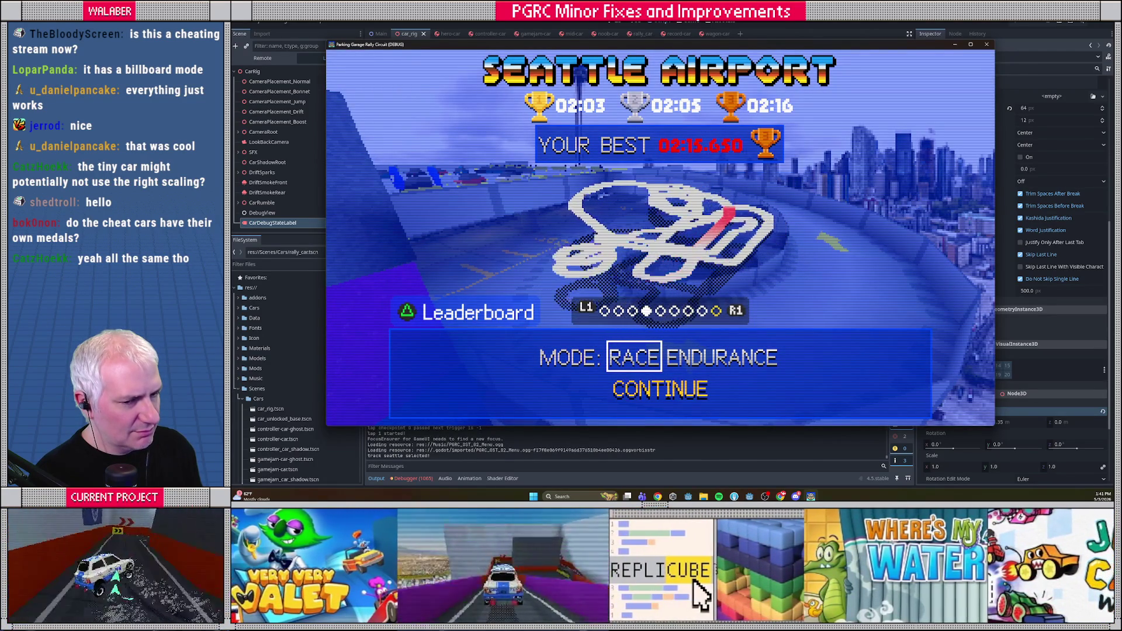
# Race a cheat-class car at Seattle Airport, pause and resume, then close the game.
pyautogui.press('Escape')
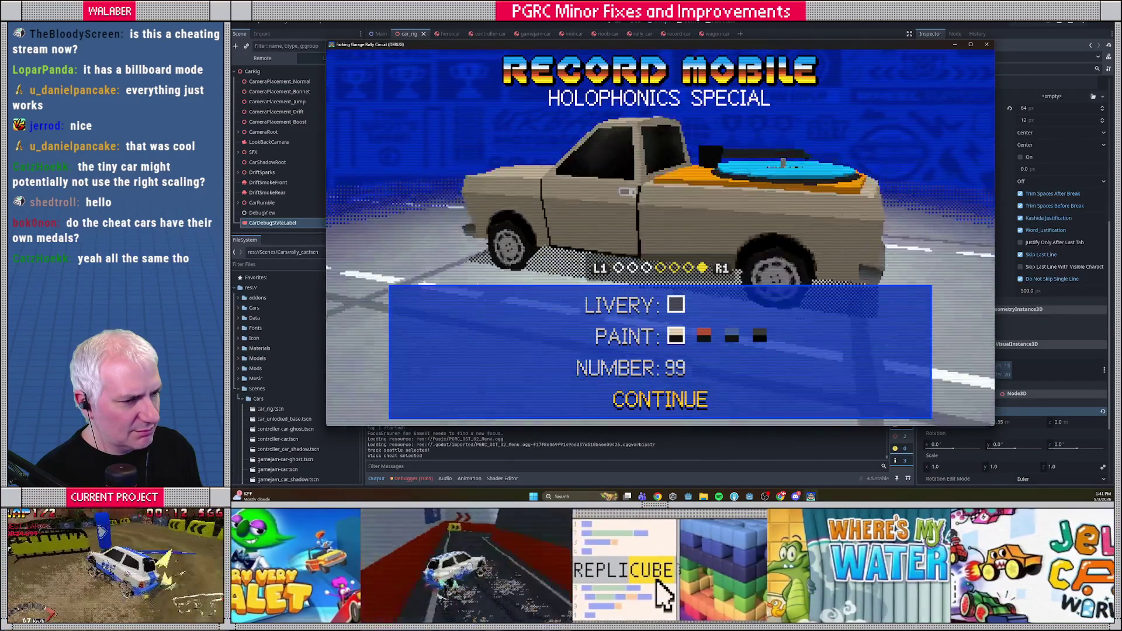
pyautogui.press('Return')
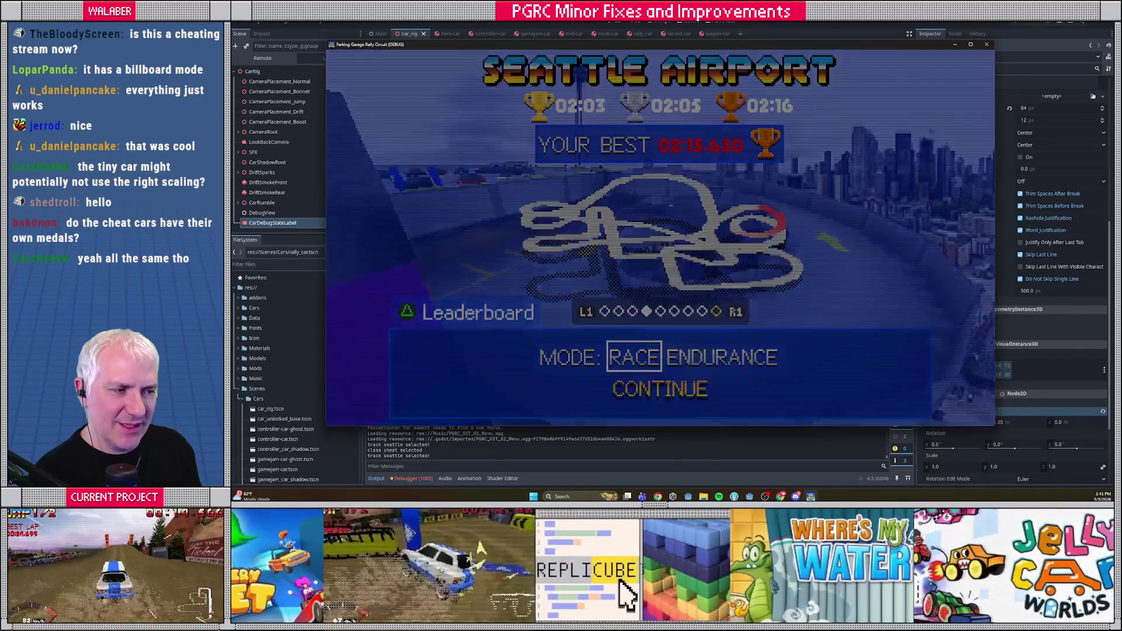
pyautogui.press('Return')
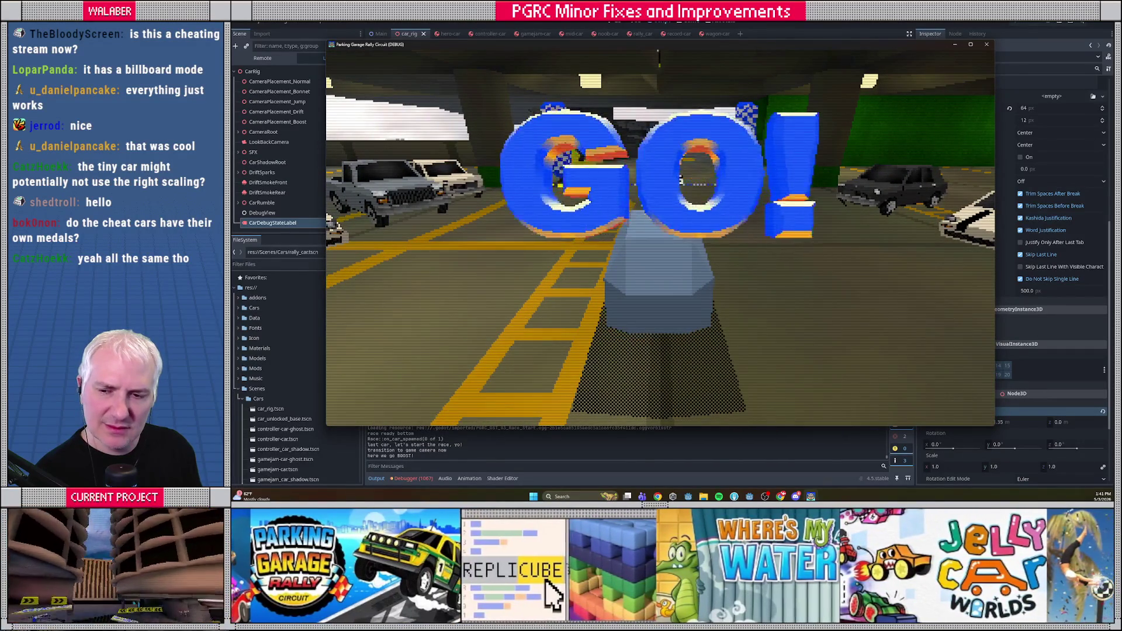
pyautogui.press('Up')
pyautogui.press('Right')
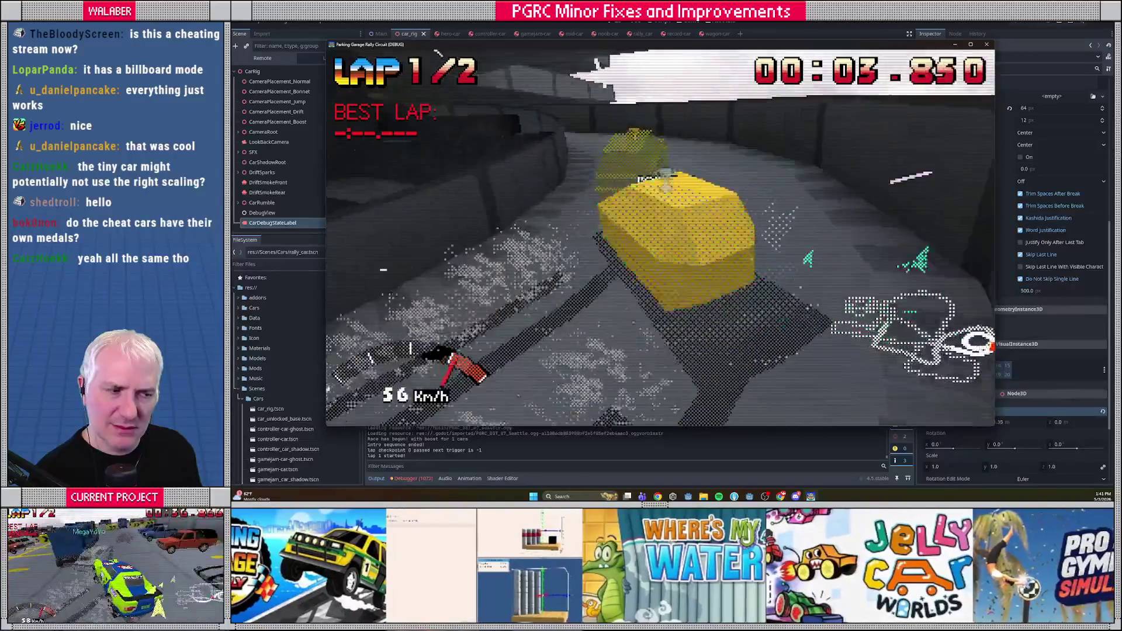
pyautogui.press('Escape')
pyautogui.press('Down')
pyautogui.press('Down')
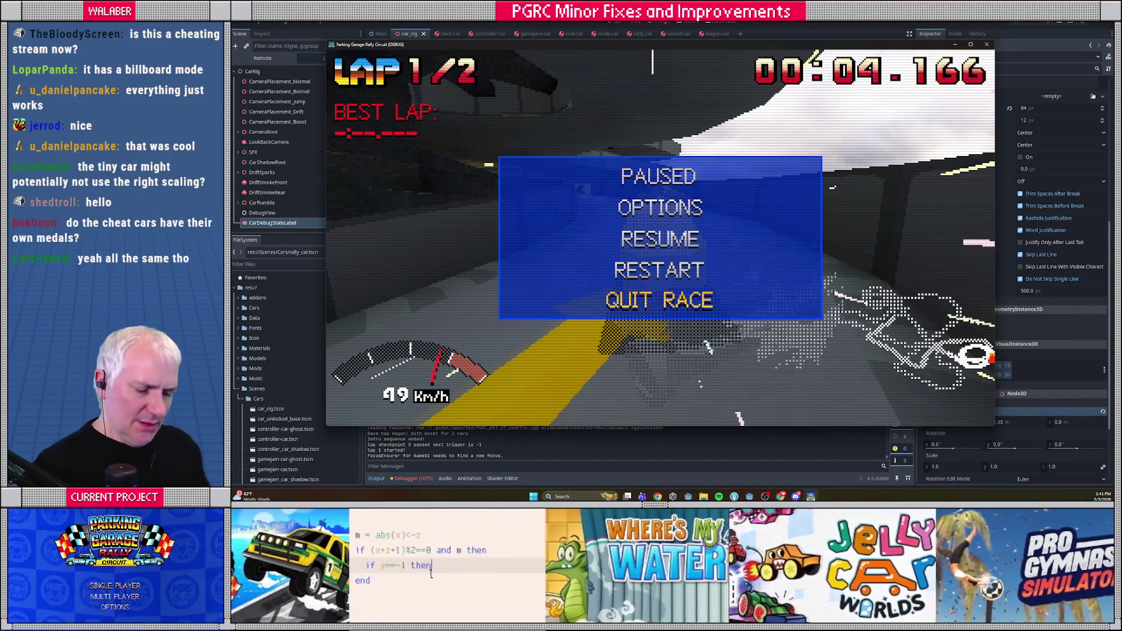
pyautogui.press('Escape')
pyautogui.press('Escape')
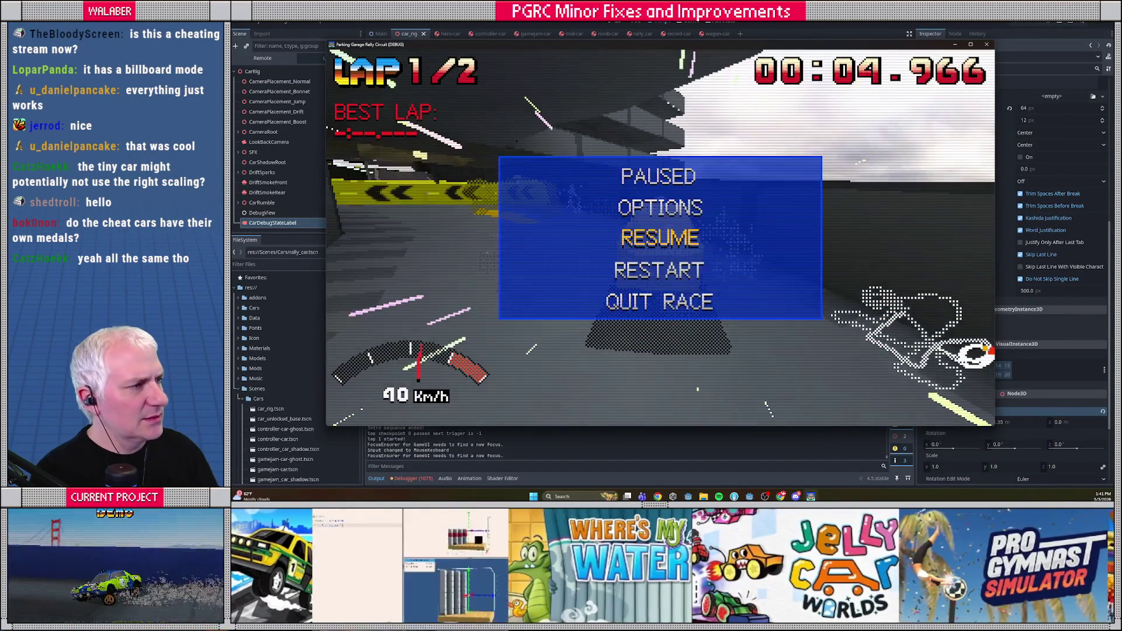
pyautogui.press('F8')
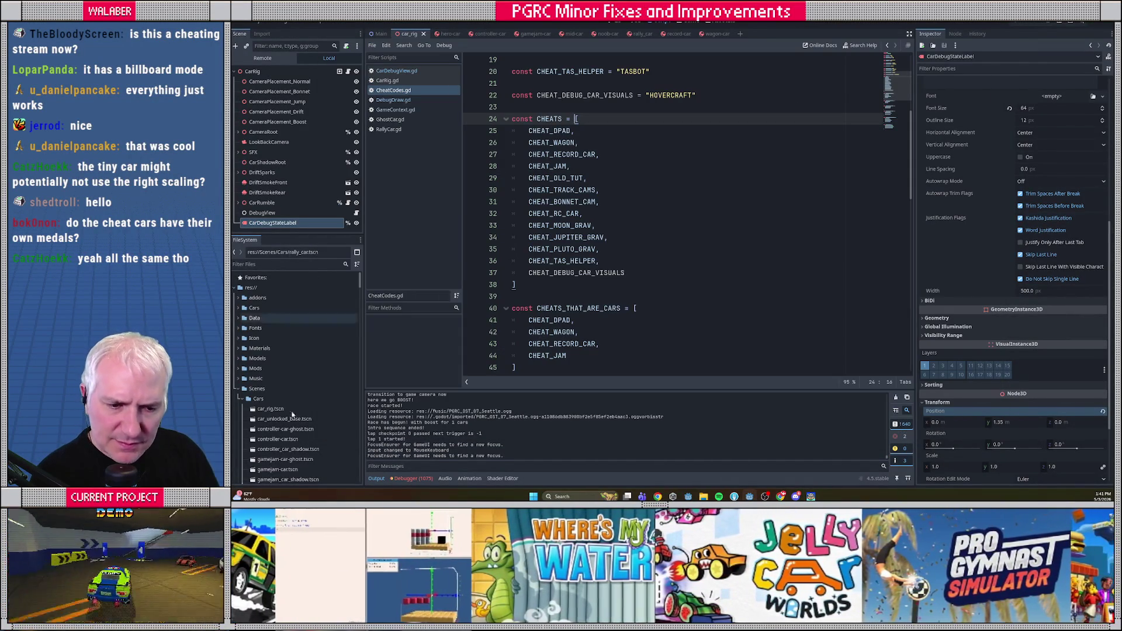
# Open gamejam-car.tscn and rally_car.tscn, orbiting around the green car model.
pyautogui.scroll(-3, 292, 404)
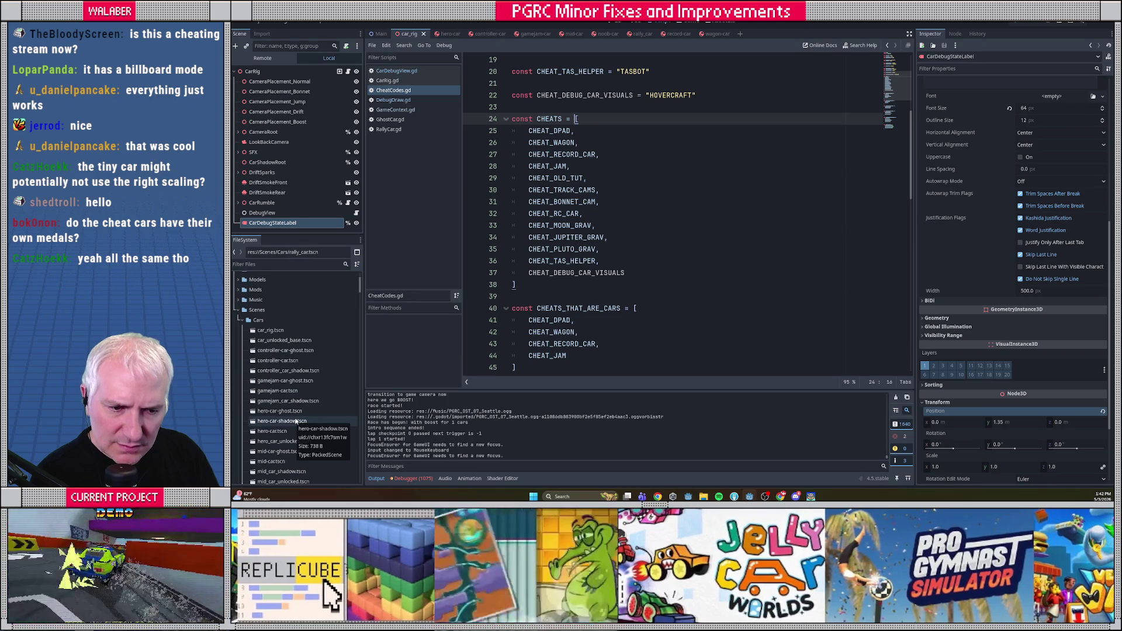
pyautogui.doubleClick(280, 391)
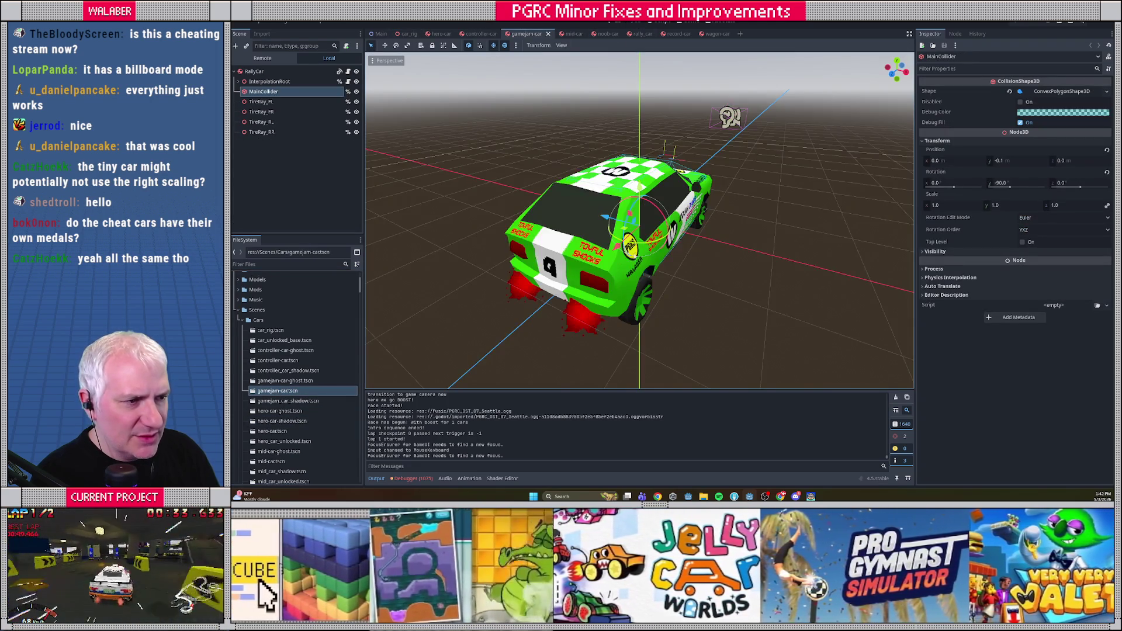
pyautogui.moveTo(727, 112)
pyautogui.mouseDown()
pyautogui.moveTo(530, 209)
pyautogui.moveTo(554, 253)
pyautogui.mouseUp()
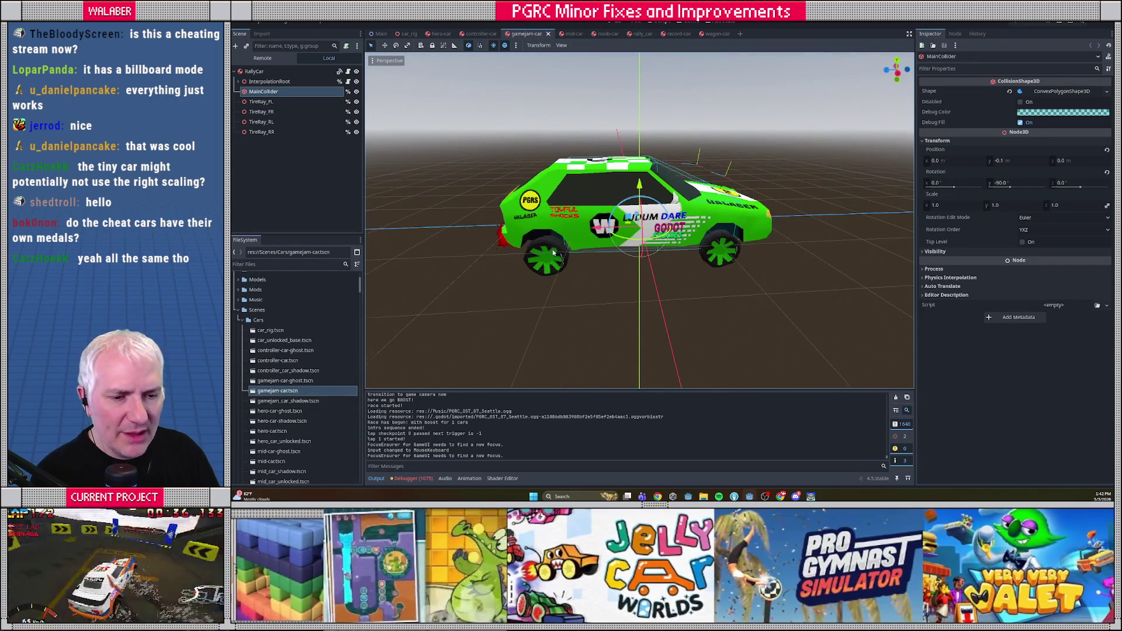
pyautogui.scroll(-5, 264, 380)
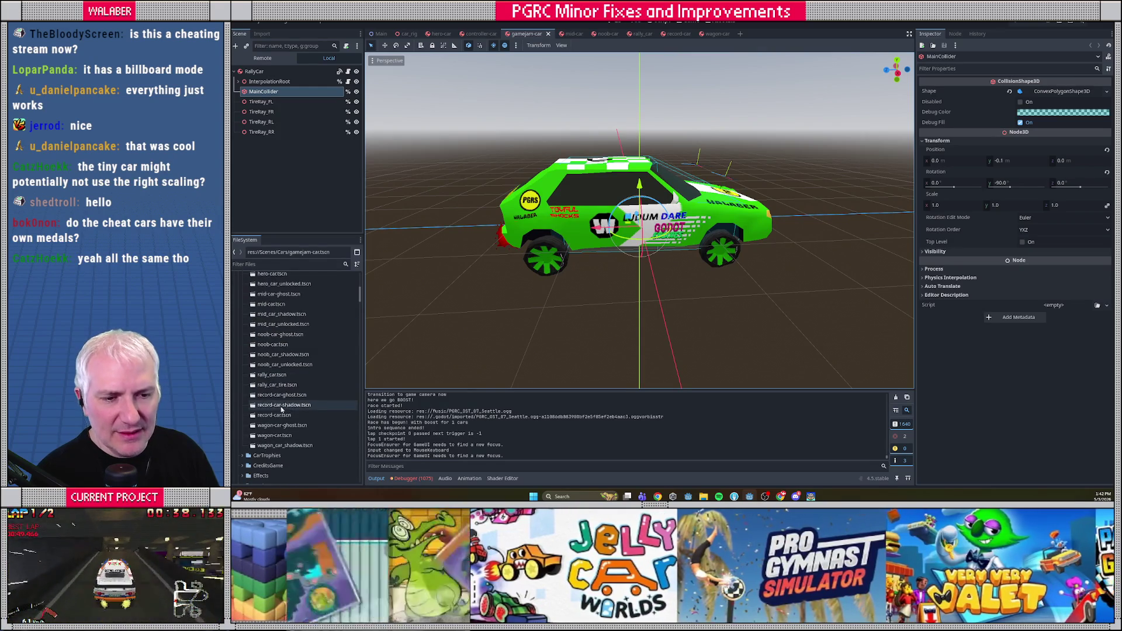
pyautogui.doubleClick(264, 377)
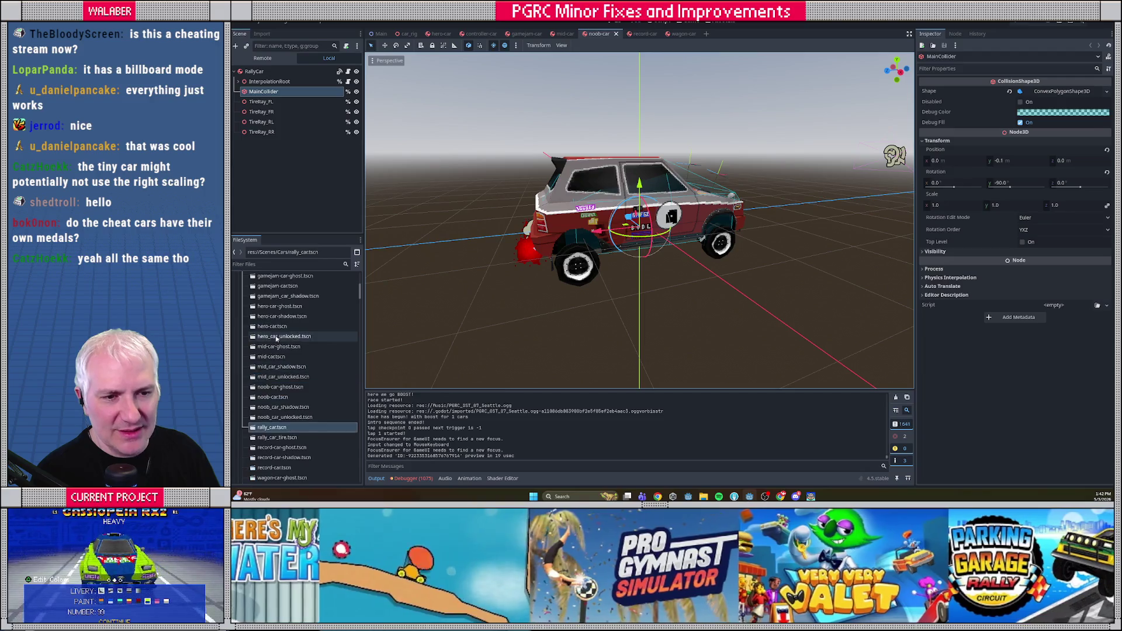
pyautogui.doubleClick(278, 286)
pyautogui.moveTo(543, 304)
pyautogui.mouseDown()
pyautogui.moveTo(523, 296)
pyautogui.moveTo(503, 256)
pyautogui.moveTo(577, 275)
pyautogui.moveTo(583, 289)
pyautogui.mouseUp()
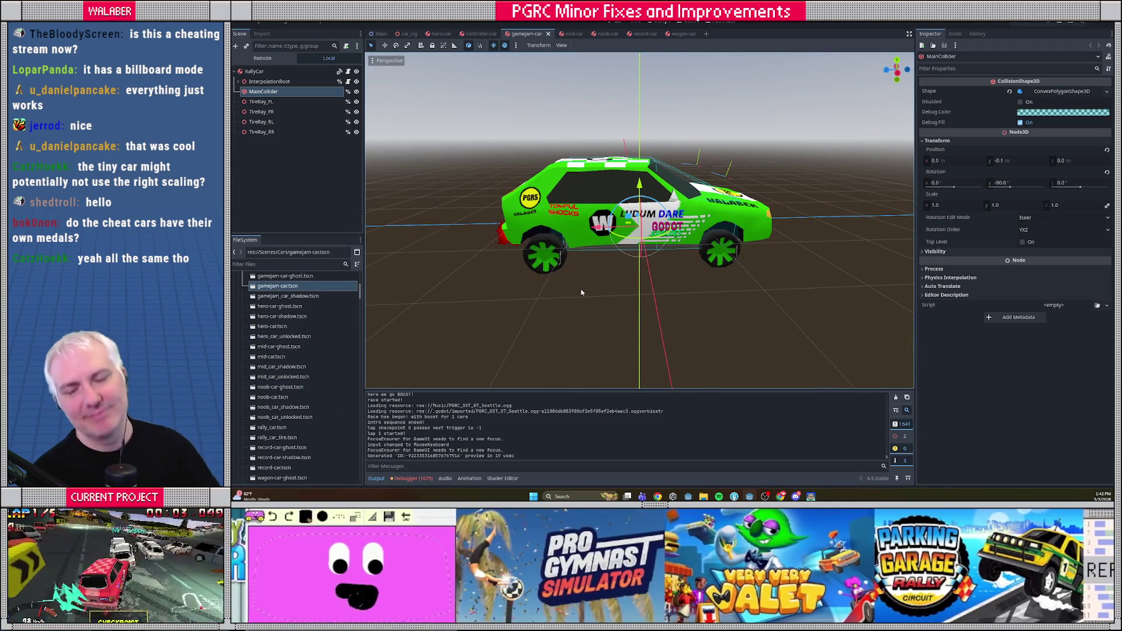
# Close the gamejam, controller, mid, noob, record and wagon car scene tabs.
pyautogui.click(549, 33)
pyautogui.click(503, 34)
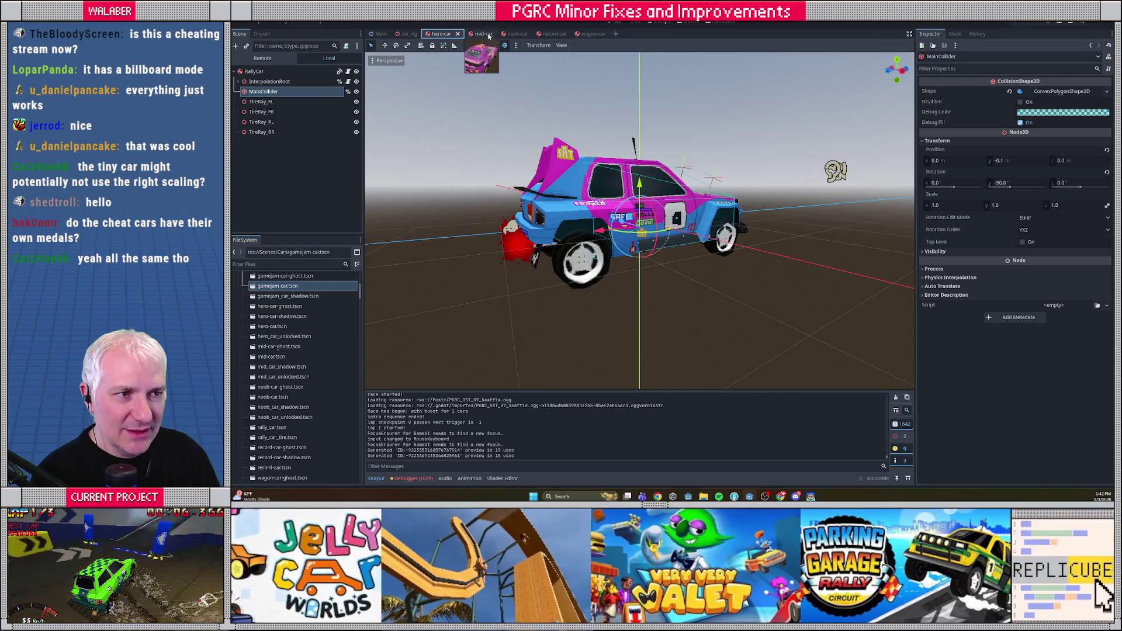
pyautogui.click(490, 34)
pyautogui.click(491, 33)
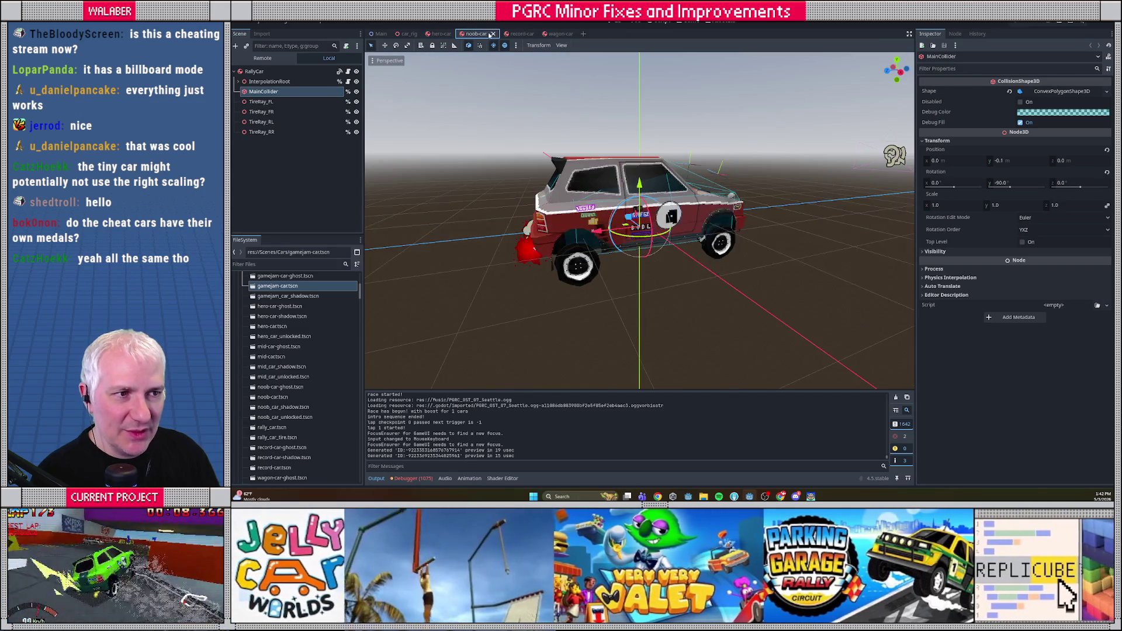
pyautogui.click(496, 34)
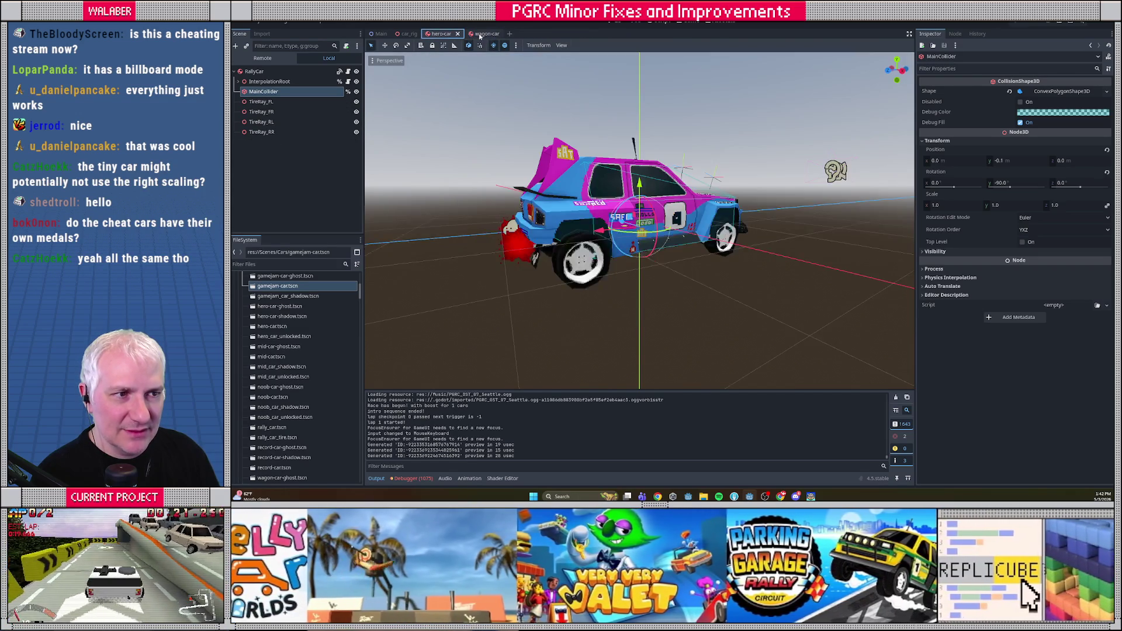
pyautogui.click(497, 34)
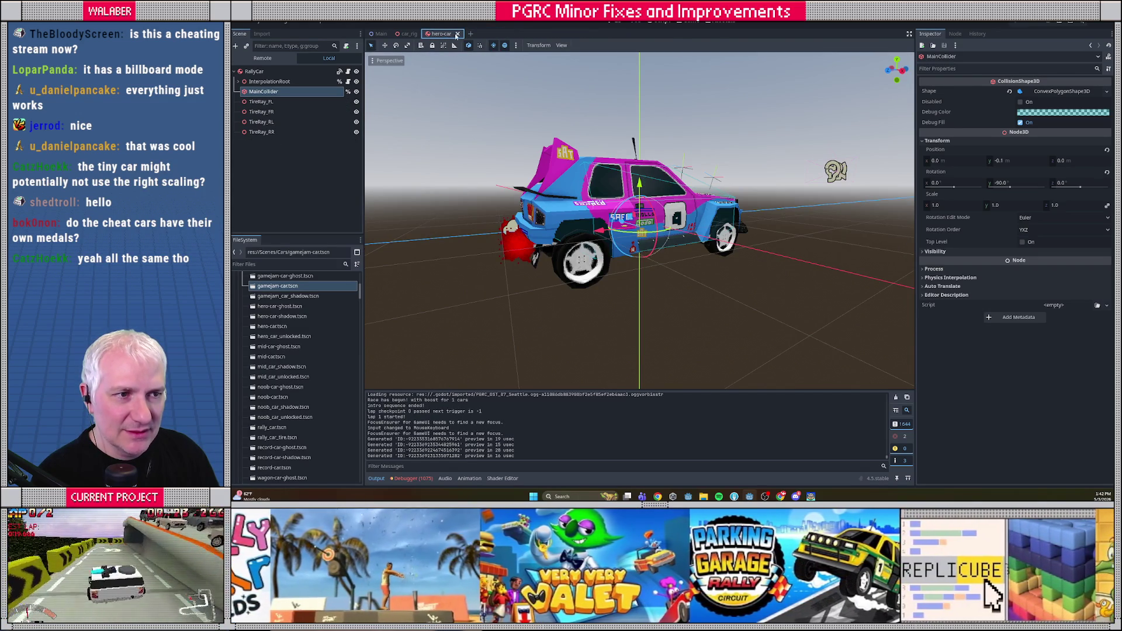
pyautogui.click(458, 34)
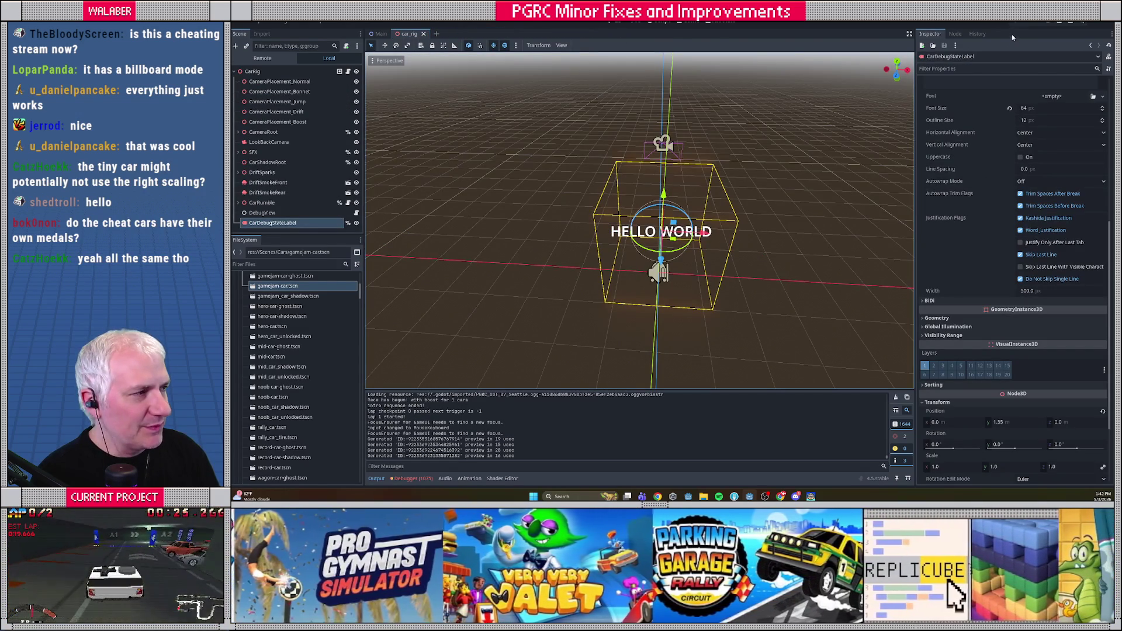
# Return to CheatCodes.gd and select the HOVERCRAFT code on line 22.
pyautogui.click(660, 26)
pyautogui.scroll(4, 575, 273)
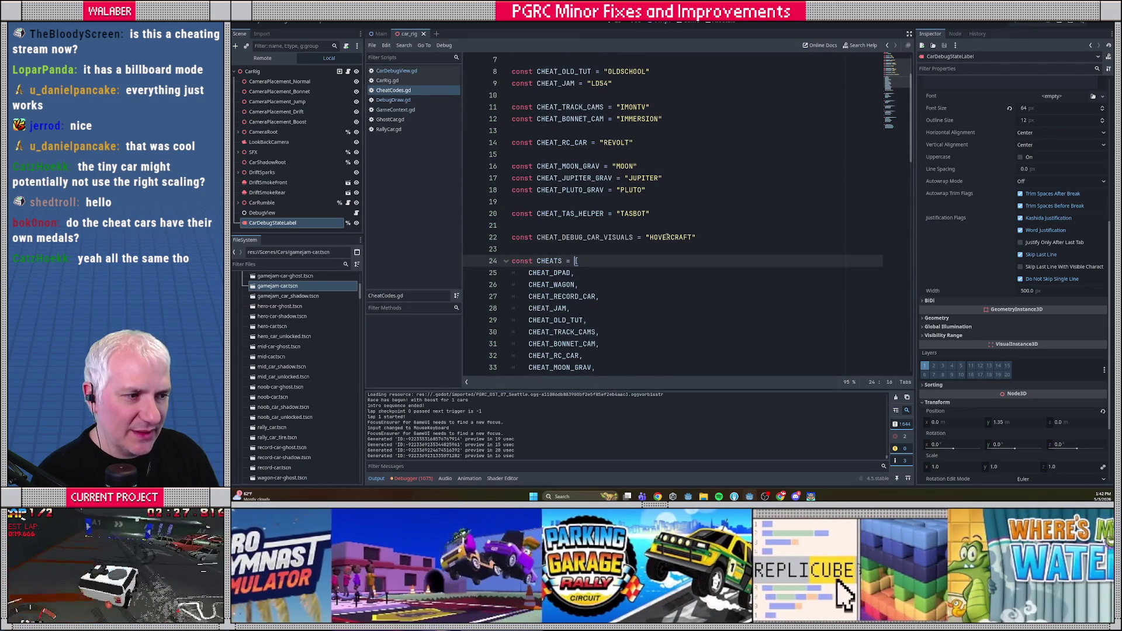
pyautogui.doubleClick(667, 236)
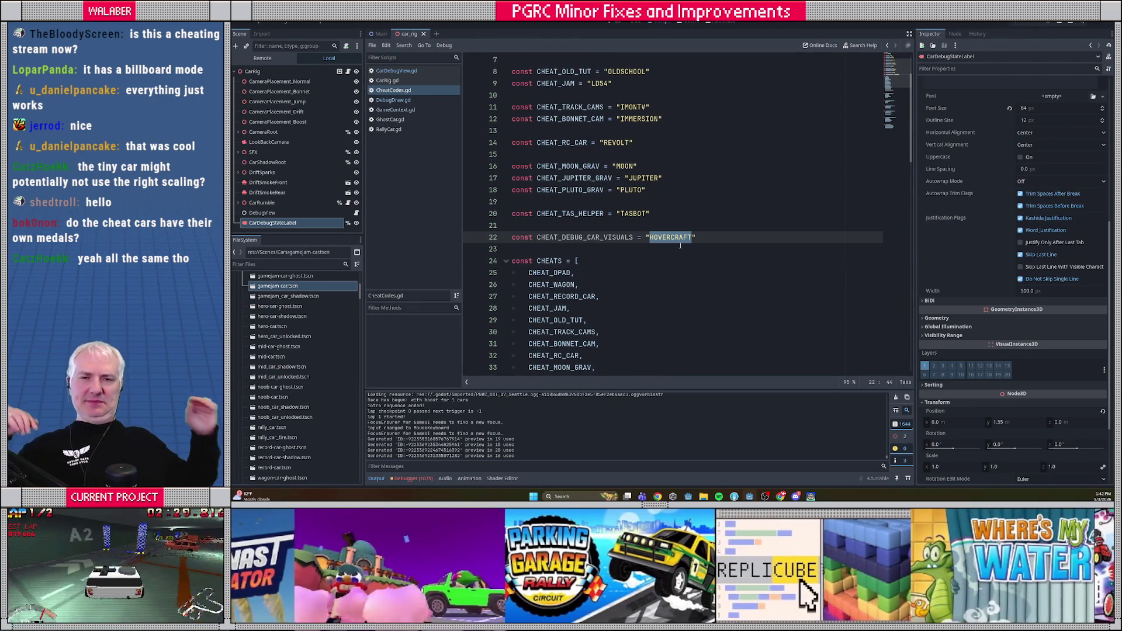
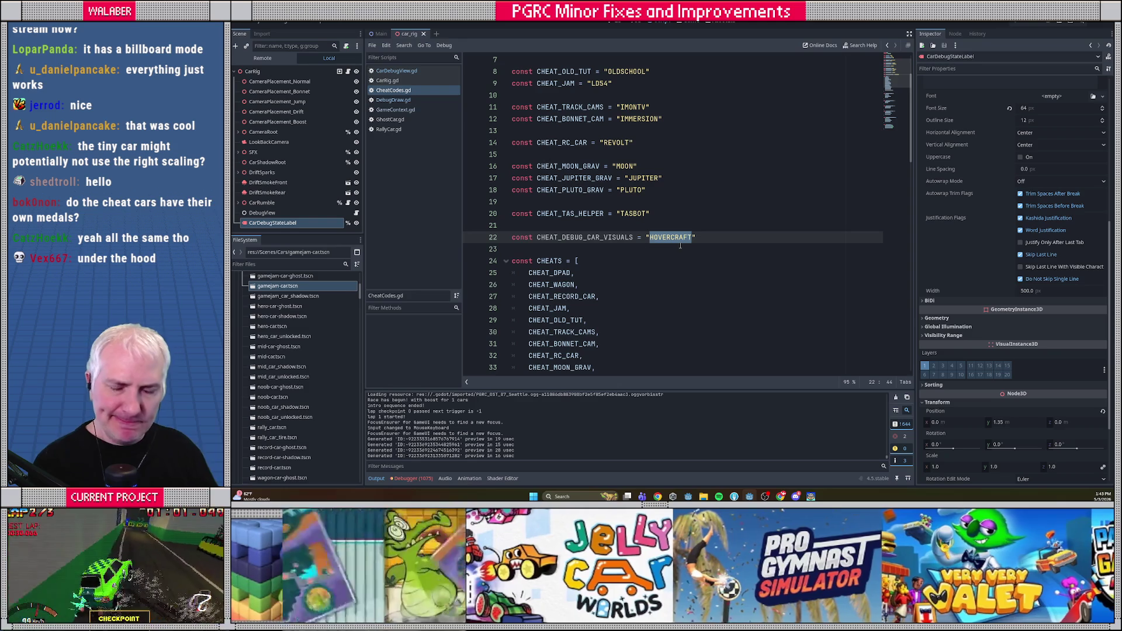
# Clear the HOVERCRAFT selection in CheatCodes.gd and return to the paused game window.
pyautogui.scroll(2, 716, 170)
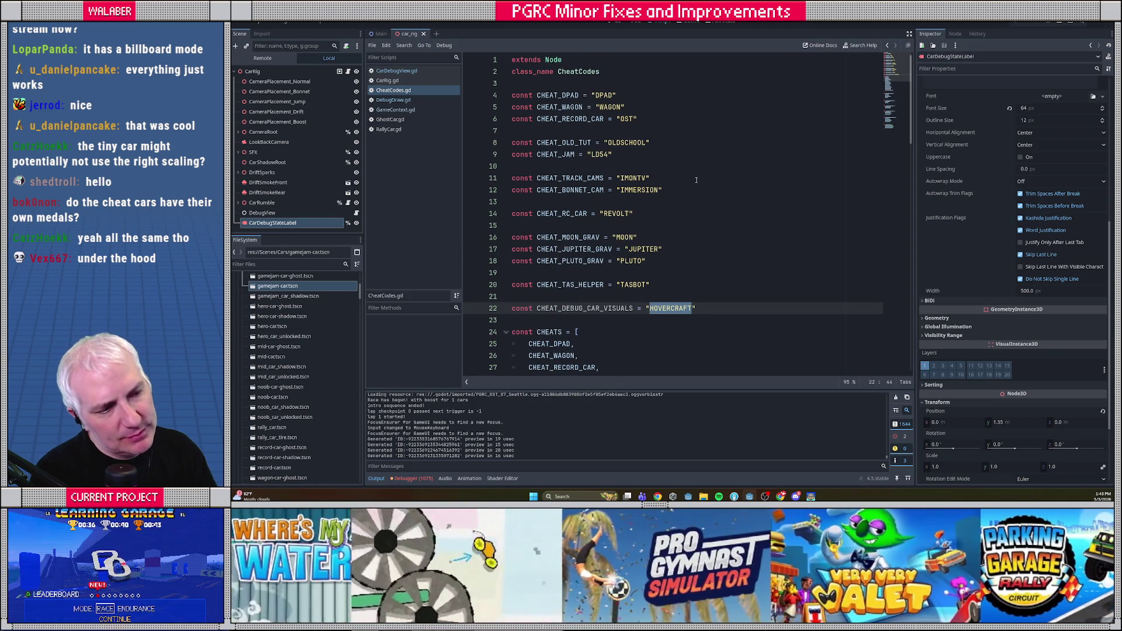
pyautogui.scroll(-3, 696, 180)
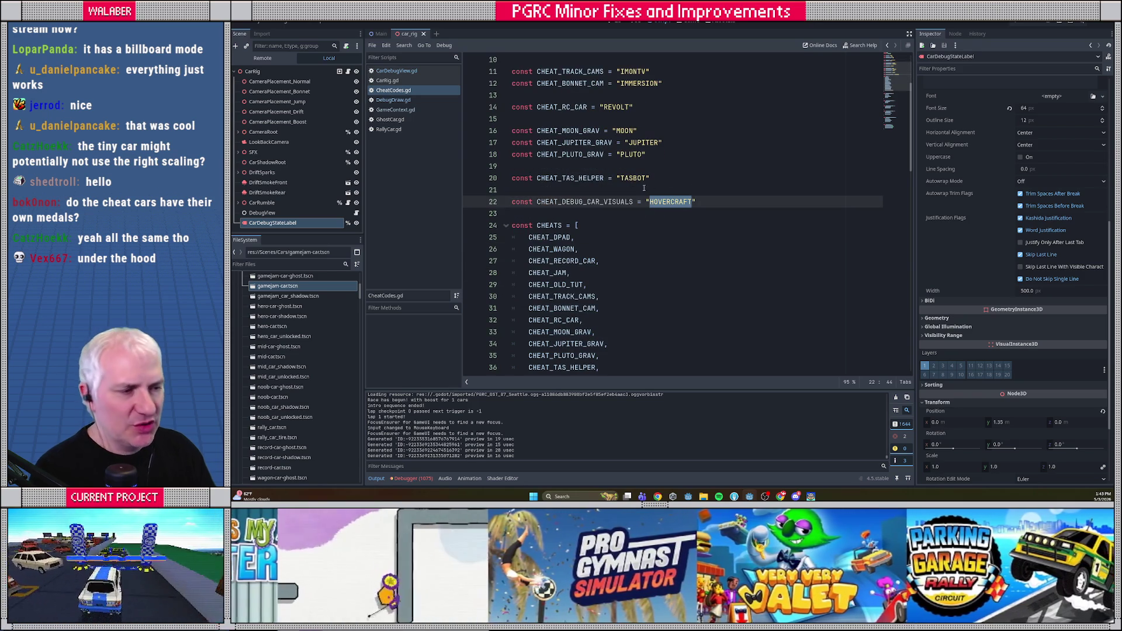
pyautogui.click(638, 189)
pyautogui.hotkey('alt', 'Tab')
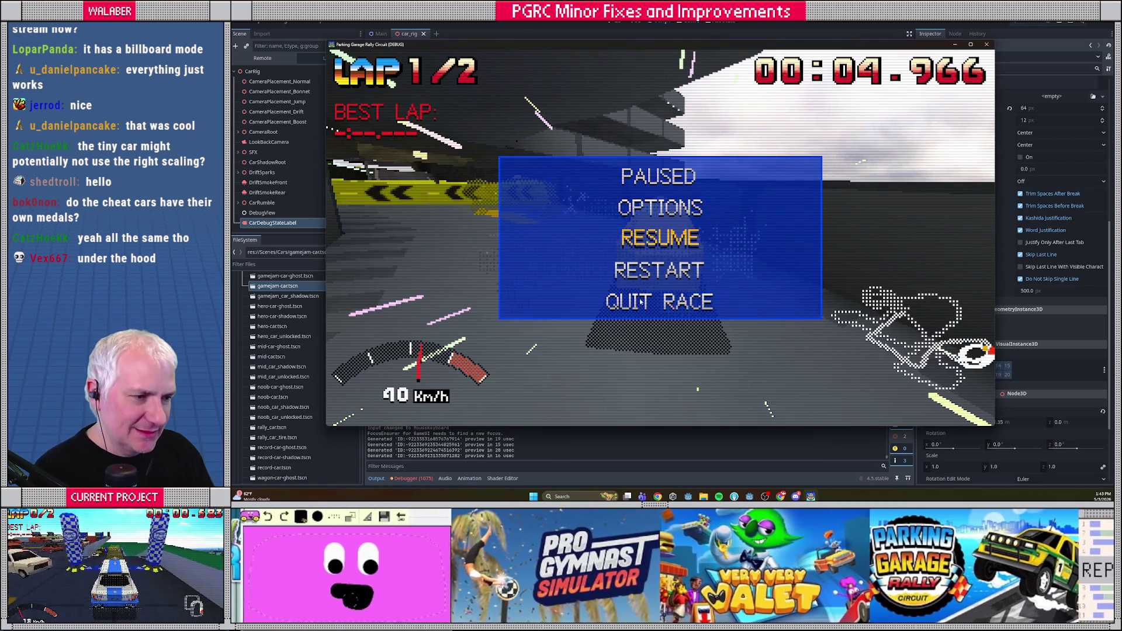
# Enter and accept the REVOLT cheat code under Options > Gameplay > Cheat Codes.
pyautogui.press('Up')
pyautogui.press('Return')
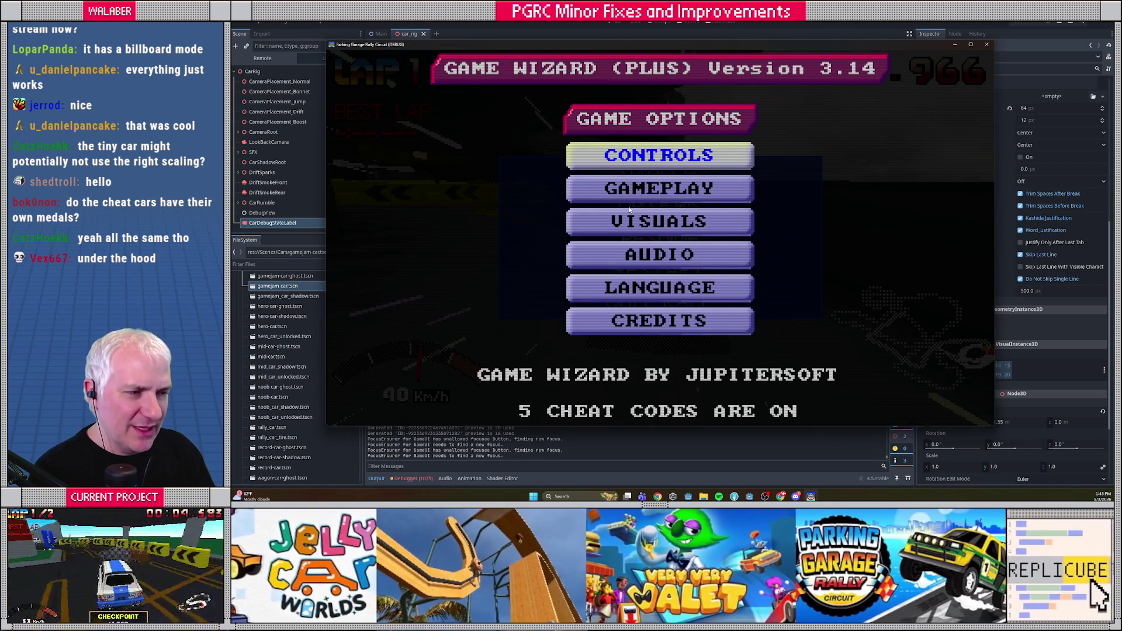
pyautogui.press('Down')
pyautogui.press('Return')
pyautogui.press('Up')
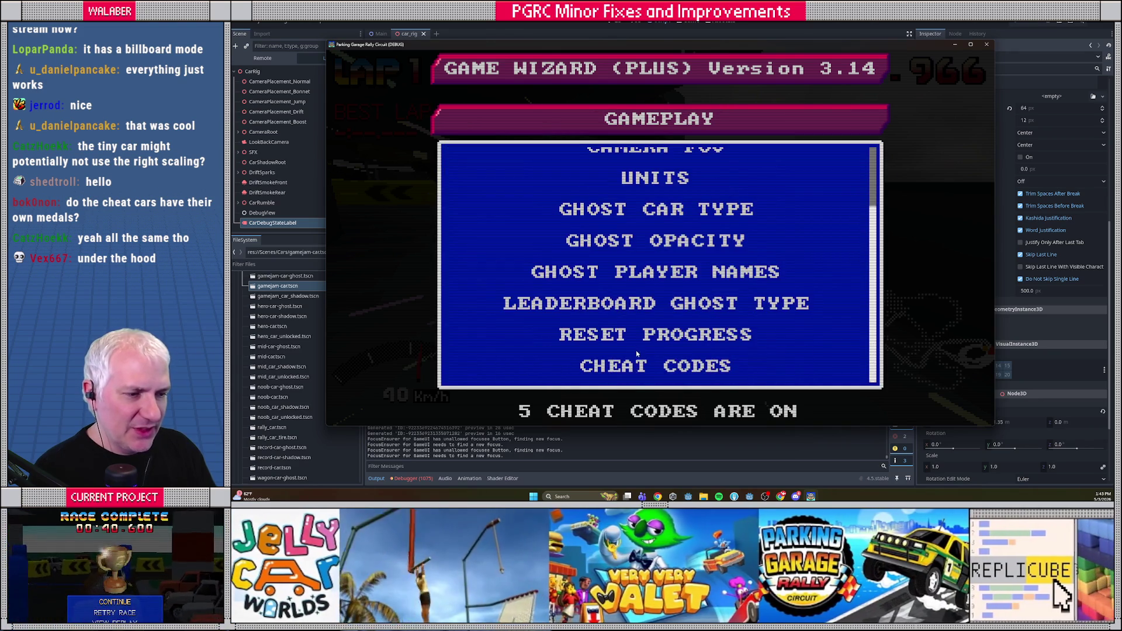
pyautogui.press('Return')
pyautogui.press('Return')
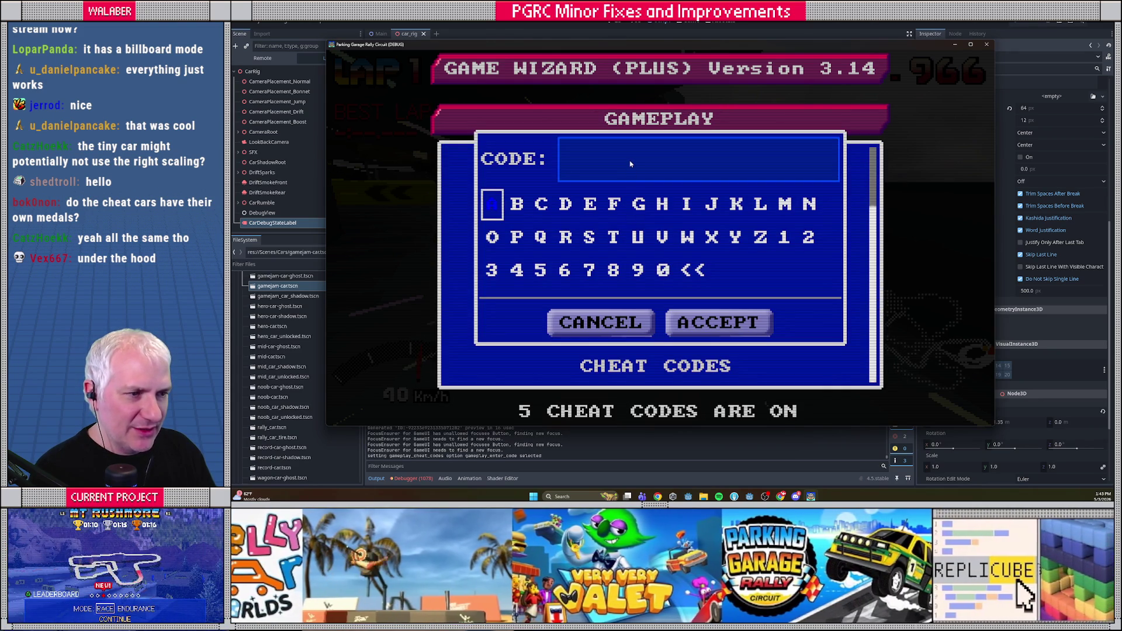
pyautogui.click(631, 164)
pyautogui.write('REVOLT')
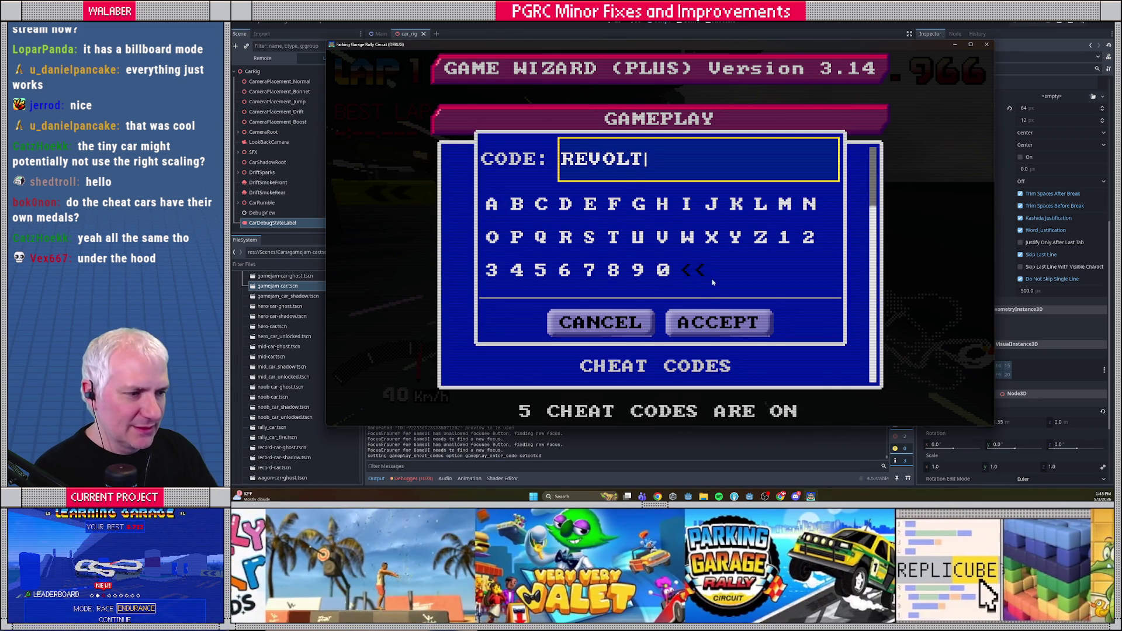
pyautogui.click(710, 329)
# Back out of the options menus and resume the race.
pyautogui.press('Escape')
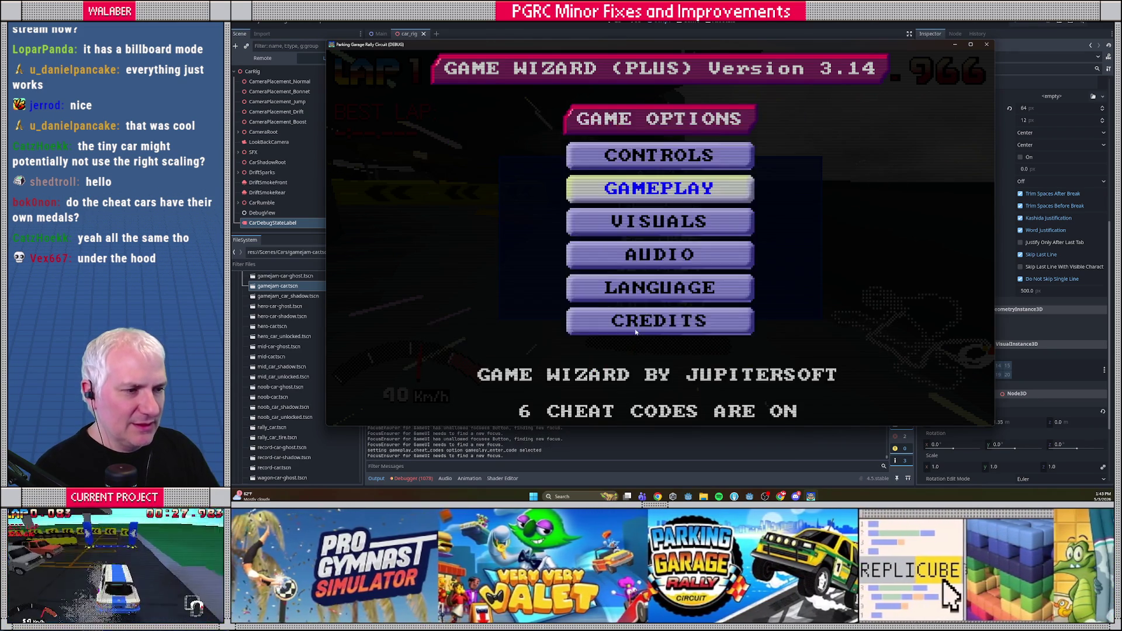
pyautogui.press('Escape')
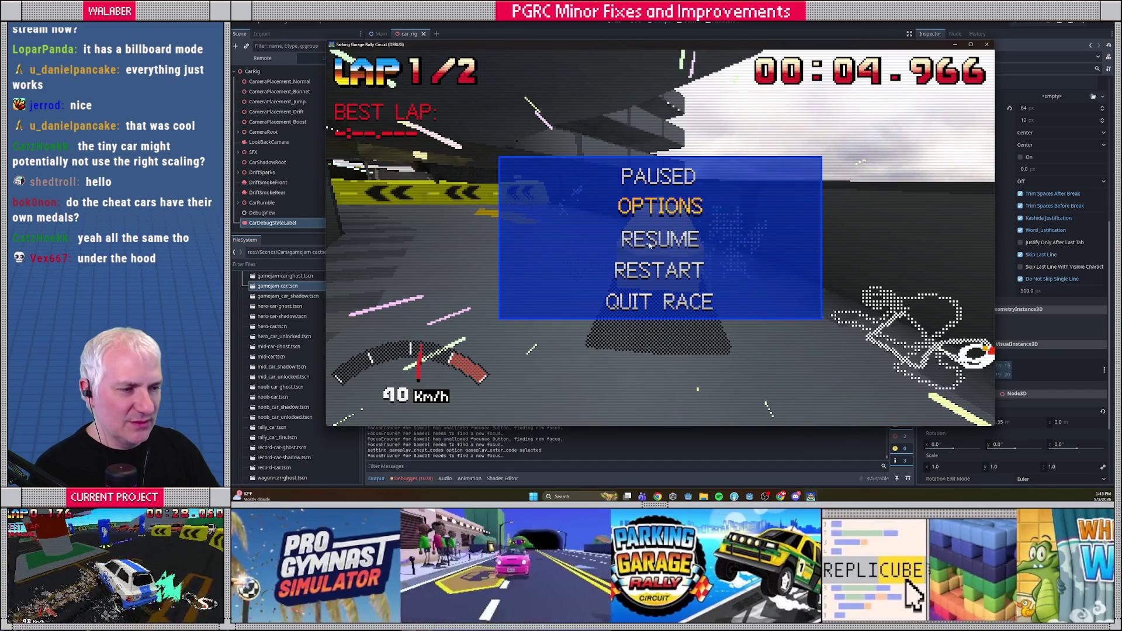
pyautogui.click(648, 246)
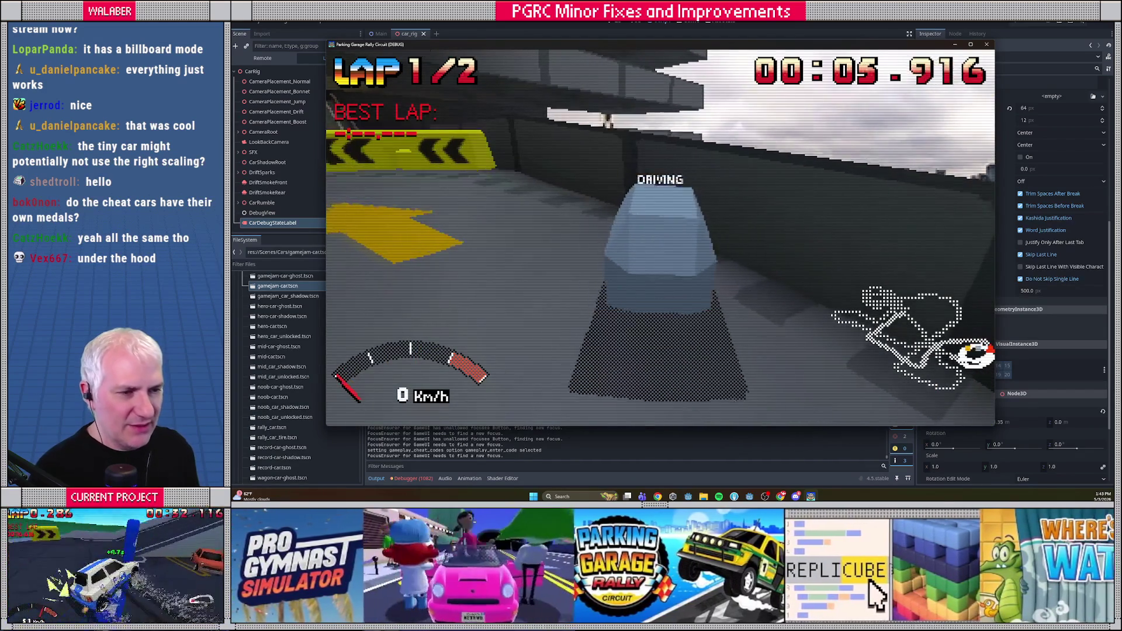
# Restart the race from the pause menu and drive a drifting lap.
pyautogui.press('Escape')
pyautogui.press('Down')
pyautogui.press('Return')
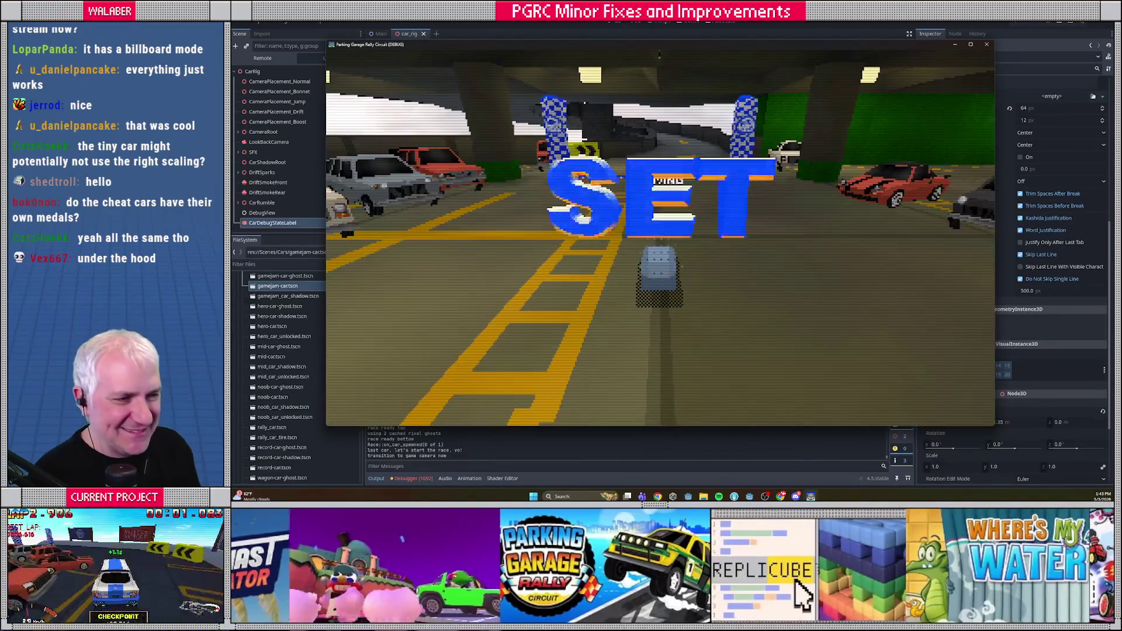
pyautogui.press('Up')
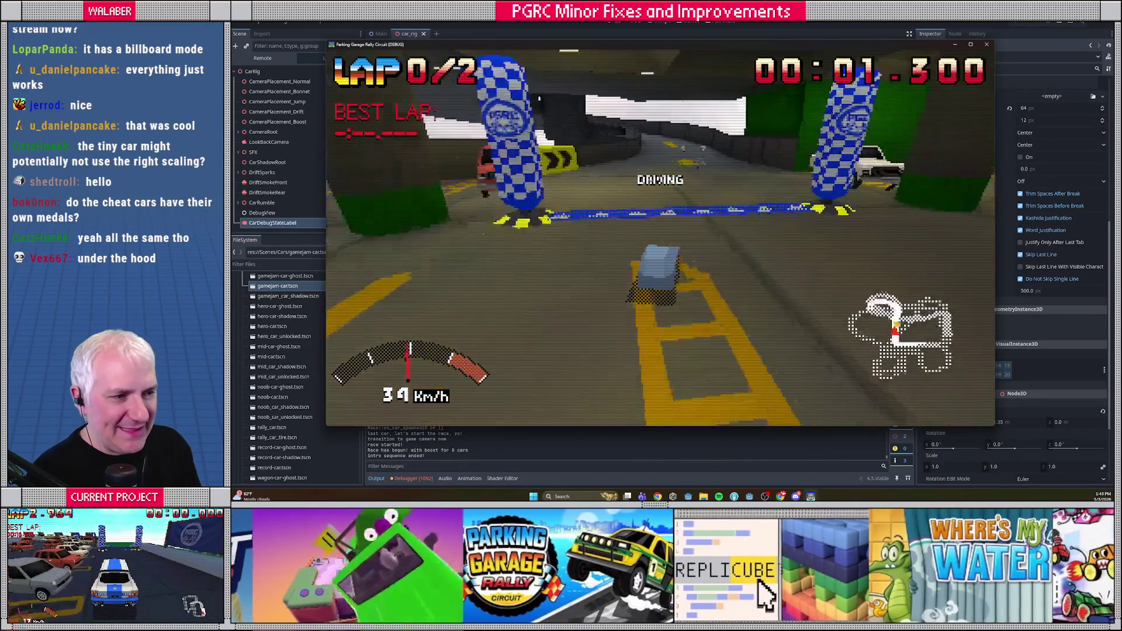
pyautogui.press('space')
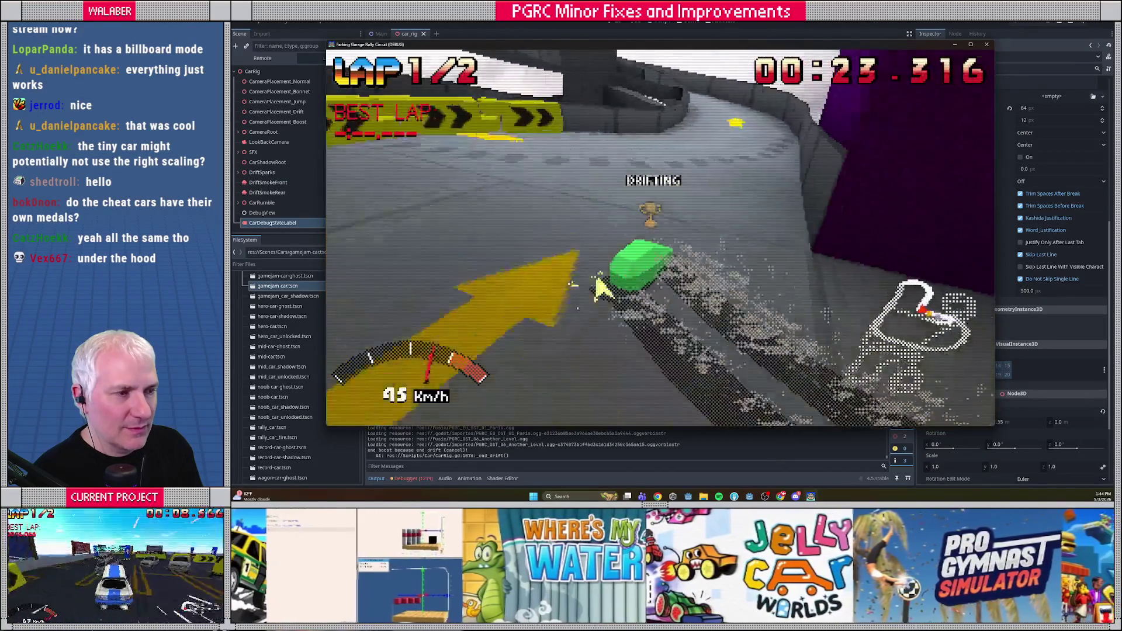
# Quit the race, pick Seattle Airport with the Cassiopeia RX2, start and pause.
pyautogui.press('Escape')
pyautogui.press('Down')
pyautogui.press('Down')
pyautogui.press('Return')
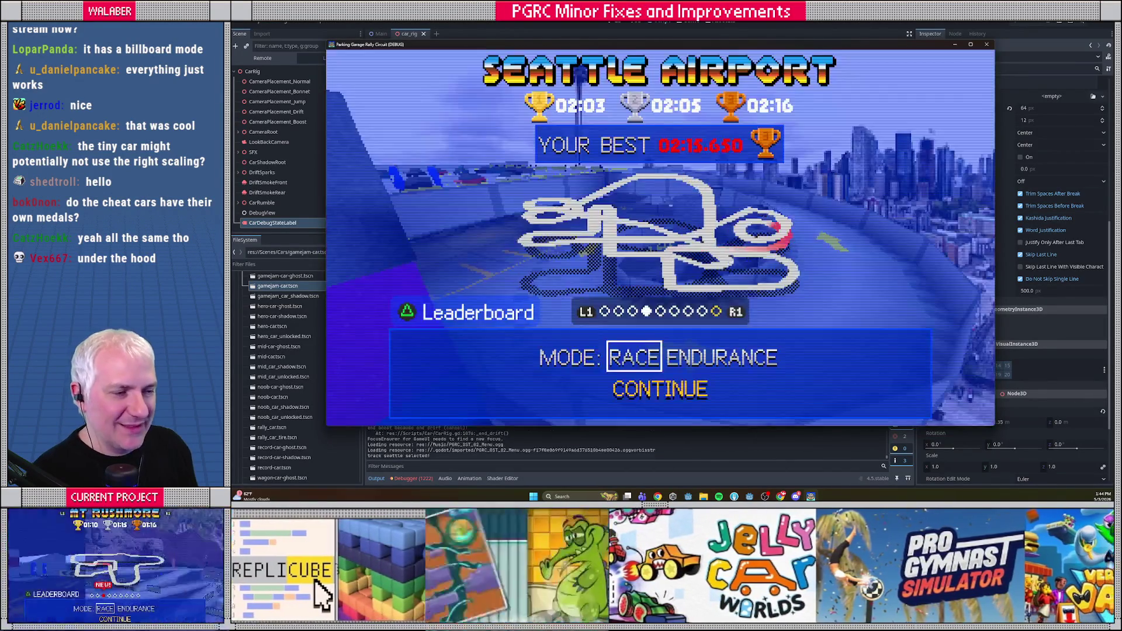
pyautogui.press('Return')
pyautogui.press('Left')
pyautogui.press('Left')
pyautogui.press('Left')
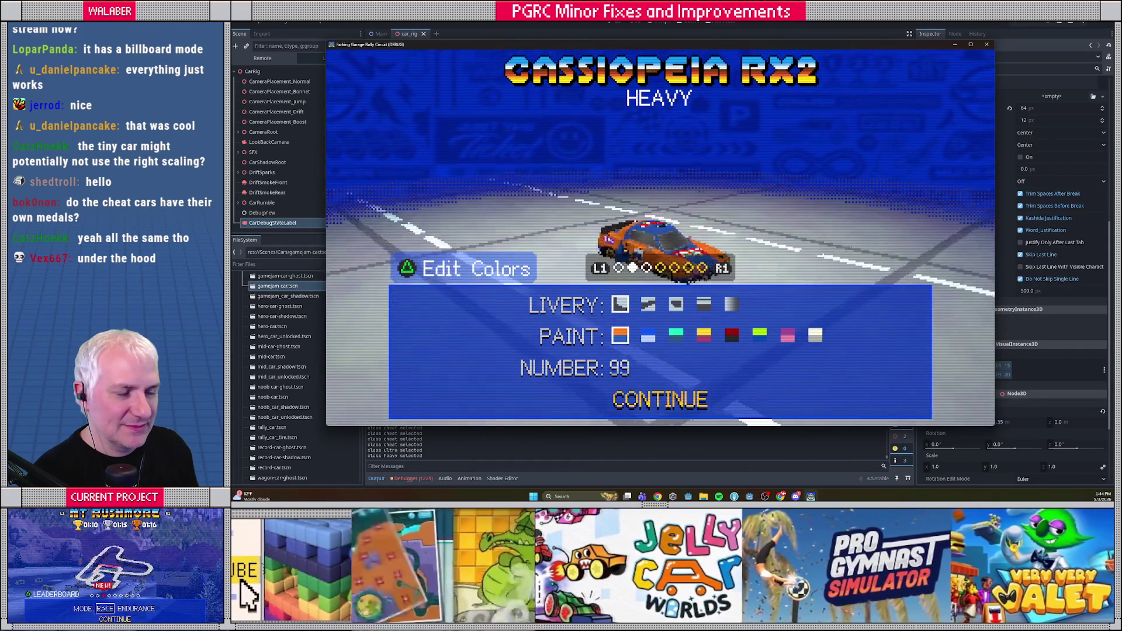
pyautogui.press('Escape')
pyautogui.press('Tab')
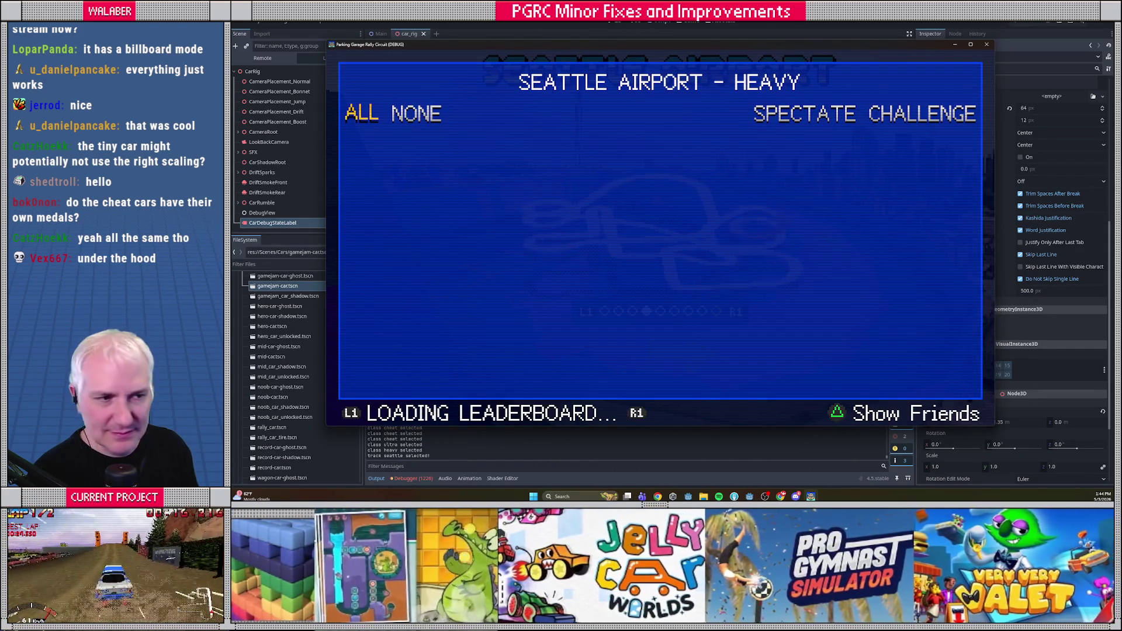
pyautogui.press('Tab')
pyautogui.press('Return')
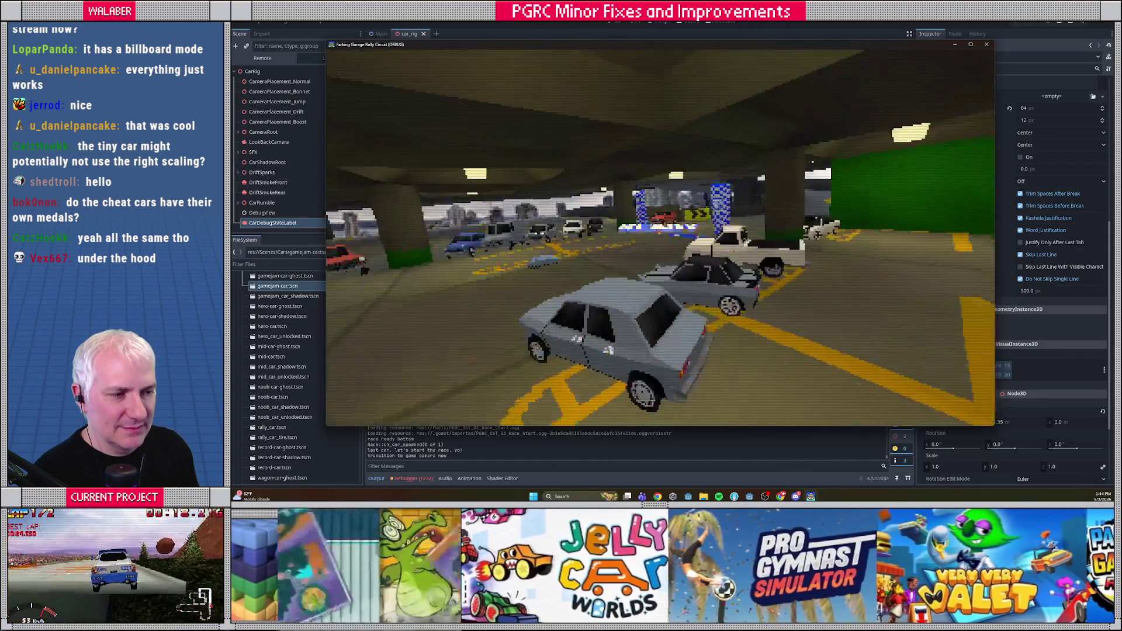
pyautogui.press('Escape')
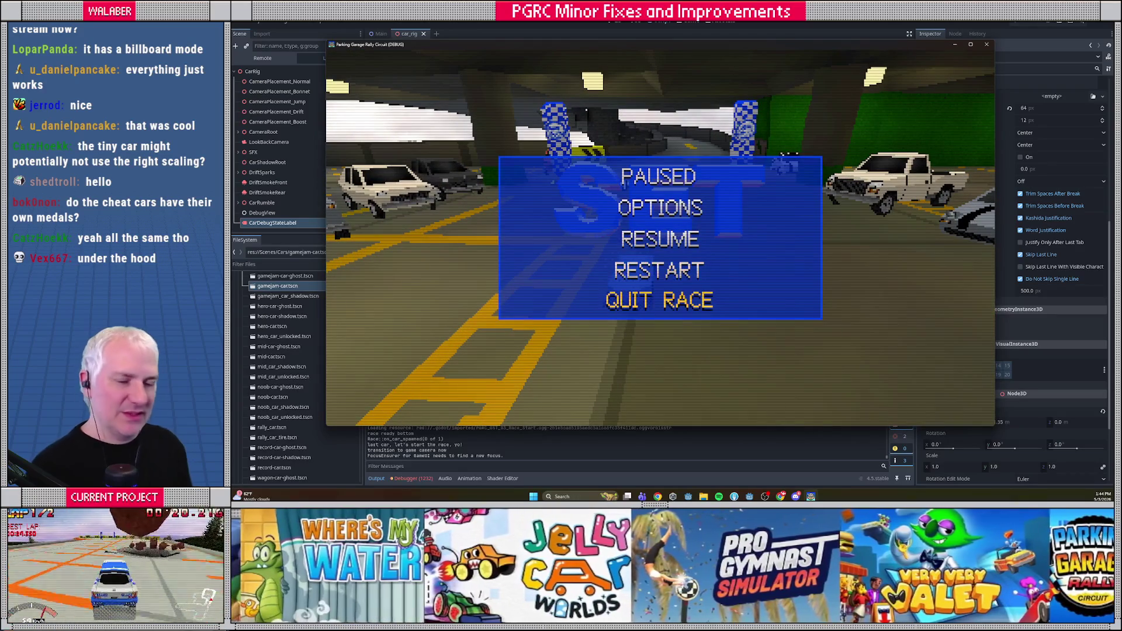
# Go to Options > Gameplay > Cheat Codes > Manage Cheat Codes list.
pyautogui.press('Return')
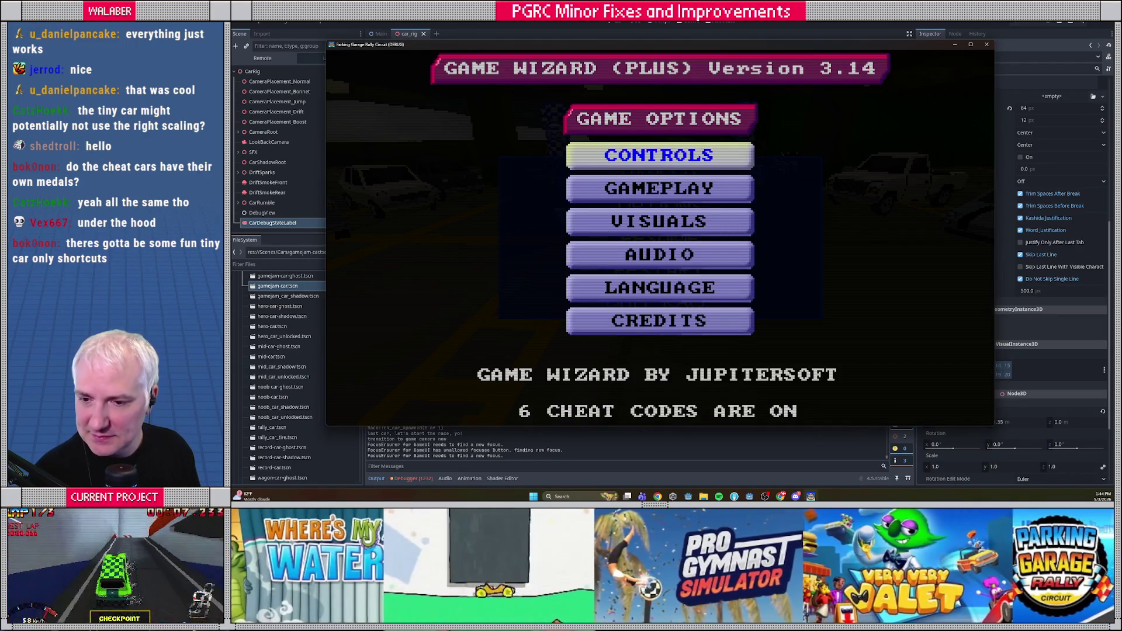
pyautogui.press('Down')
pyautogui.press('Return')
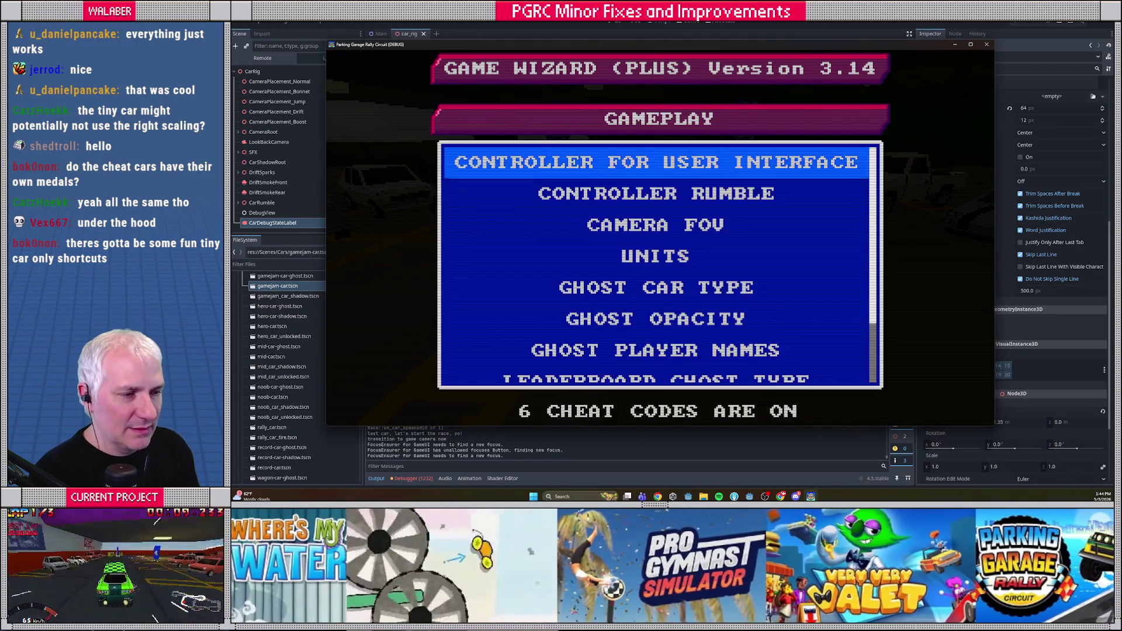
pyautogui.press('Down')
pyautogui.press('Down')
pyautogui.press('Down')
pyautogui.press('Down')
pyautogui.press('Down')
pyautogui.press('Down')
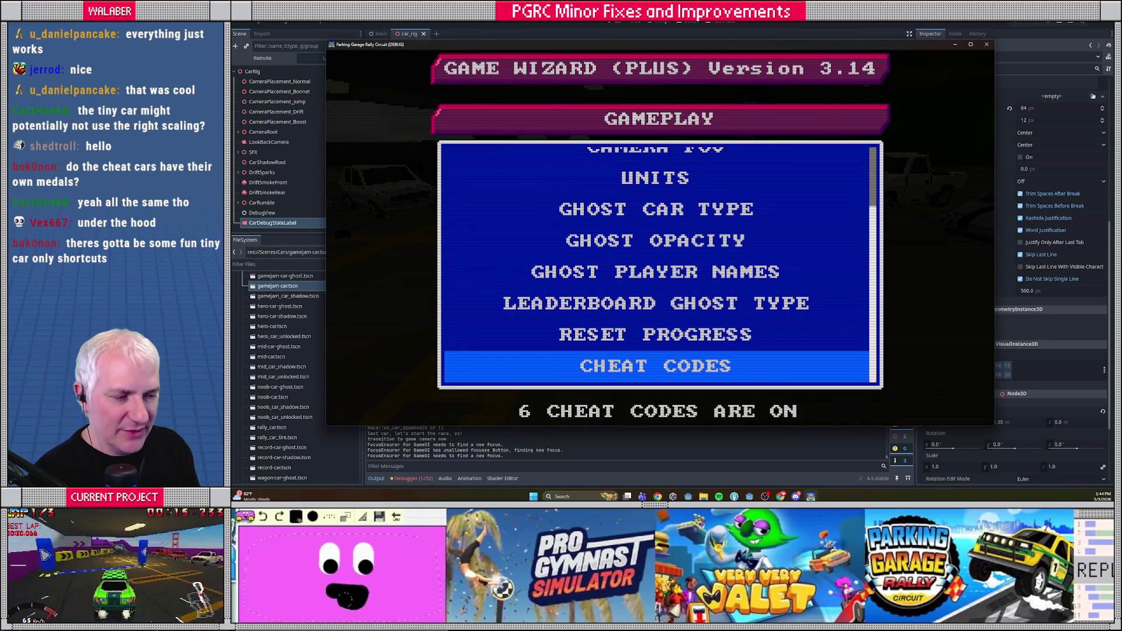
pyautogui.press('Return')
pyautogui.press('Down')
pyautogui.press('Return')
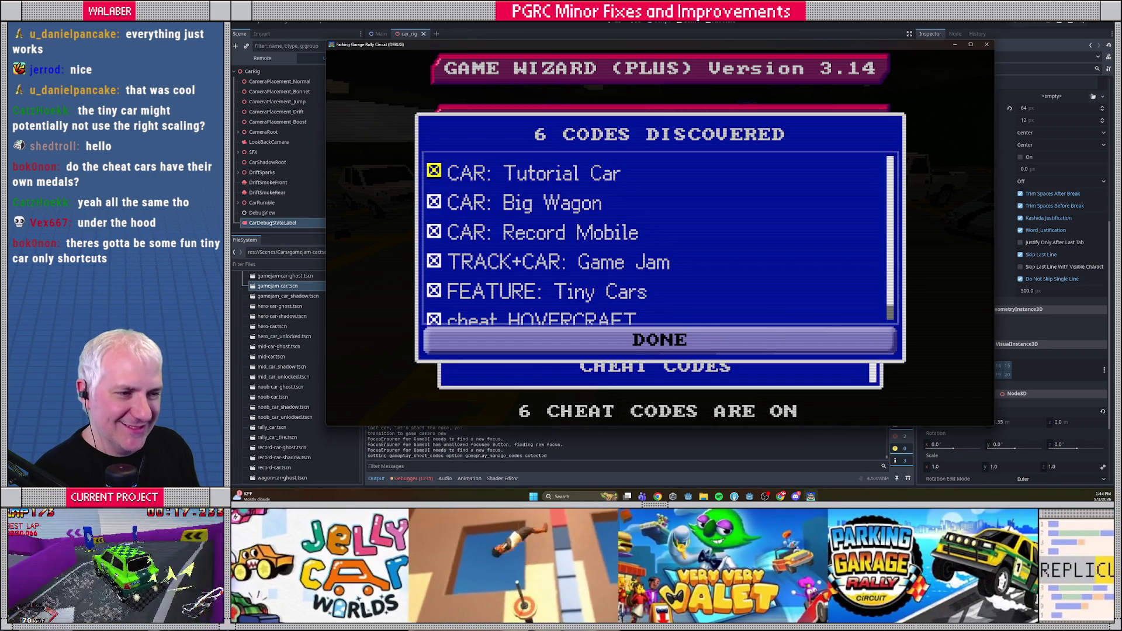
# Uncheck FEATURE: Tiny Cars, confirm with DONE, and bring the pgrc_loc spreadsheet forward.
pyautogui.press('Down')
pyautogui.press('Down')
pyautogui.press('Down')
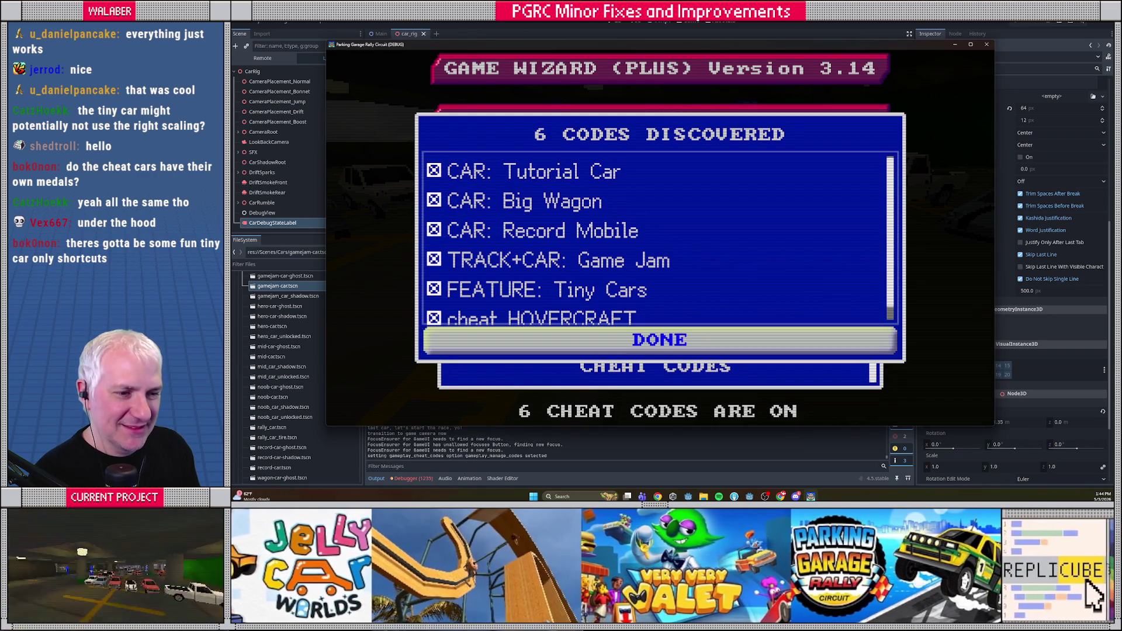
pyautogui.press('Up')
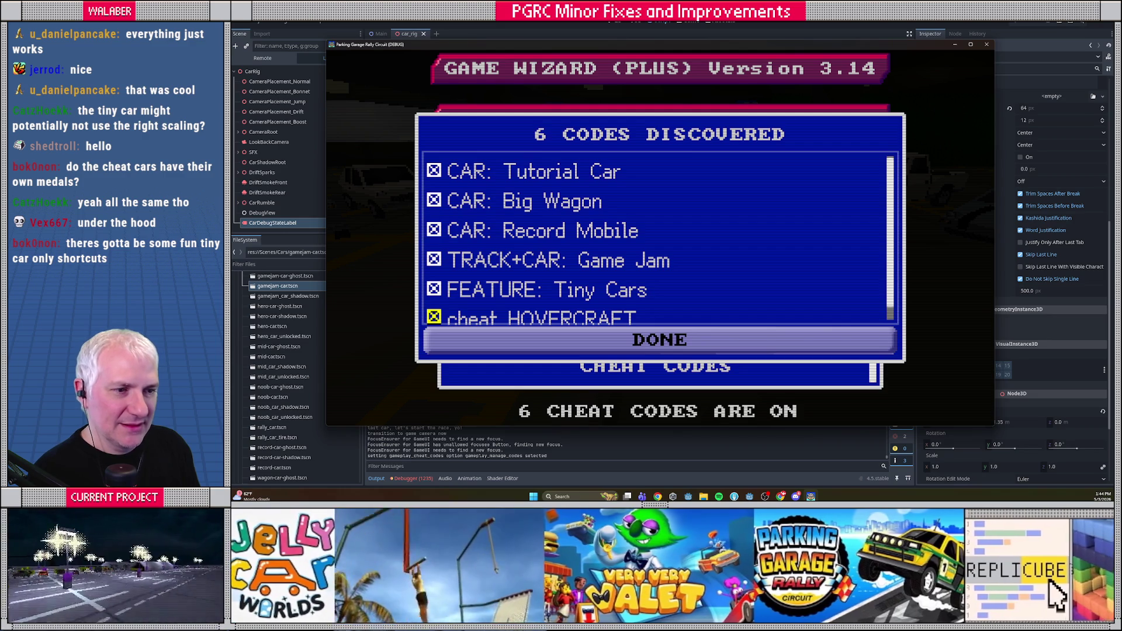
pyautogui.press('Down')
pyautogui.press('Up')
pyautogui.press('Up')
pyautogui.press('Return')
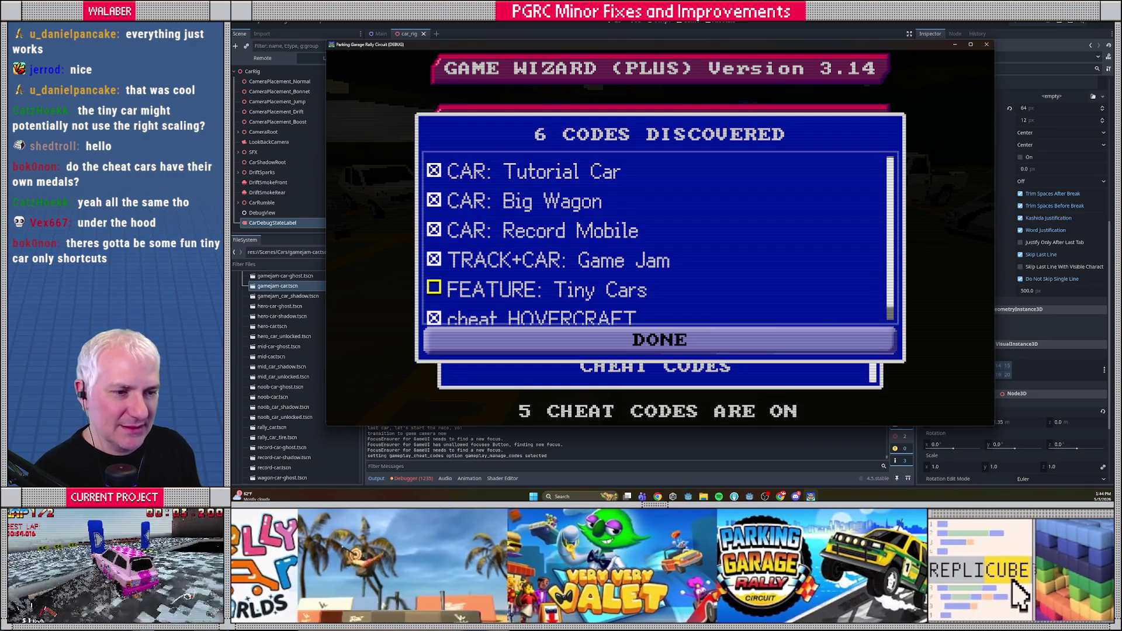
pyautogui.press('Down')
pyautogui.press('Down')
pyautogui.press('Return')
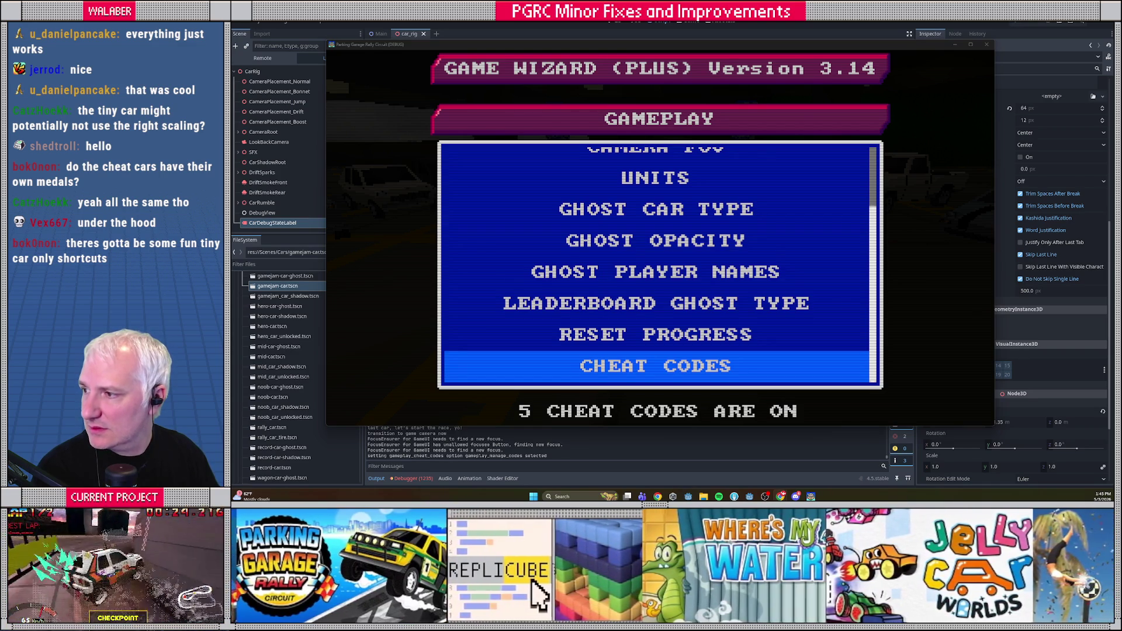
pyautogui.moveTo(760, 351)
pyautogui.mouseDown()
pyautogui.moveTo(684, 240)
pyautogui.moveTo(776, 210)
pyautogui.moveTo(775, 198)
pyautogui.moveTo(627, 106)
pyautogui.moveTo(623, 18)
pyautogui.mouseUp()
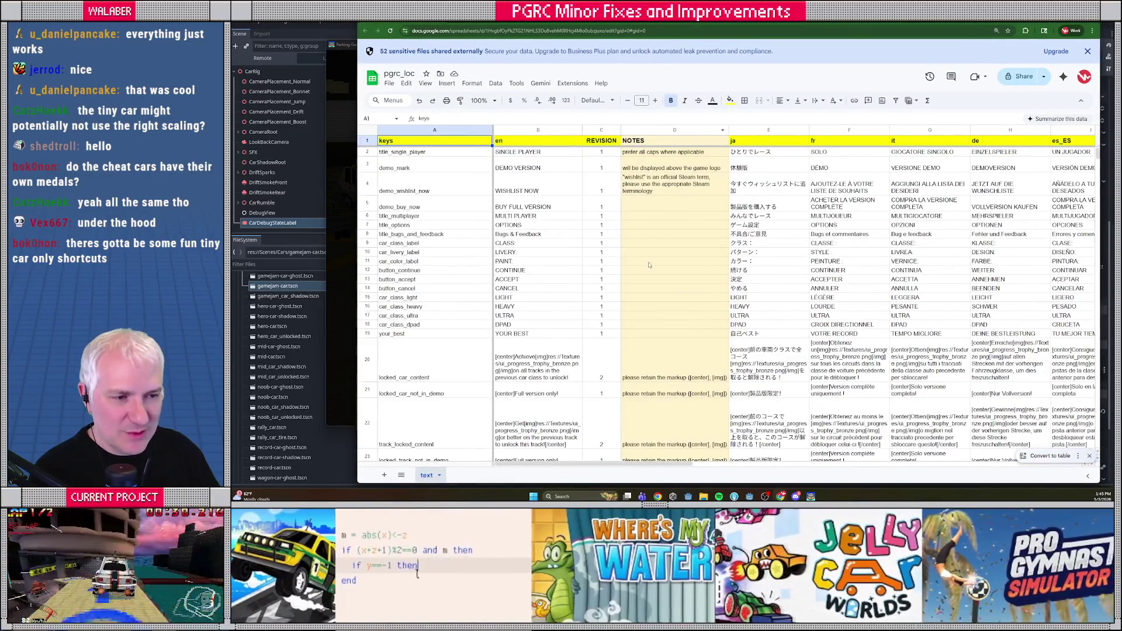
# Search the sheet for cheat_ keys to find the cheat rows near cheat_WAGON.
pyautogui.click(585, 318)
pyautogui.hotkey('ctrl', 'f')
pyautogui.write('cheat_')
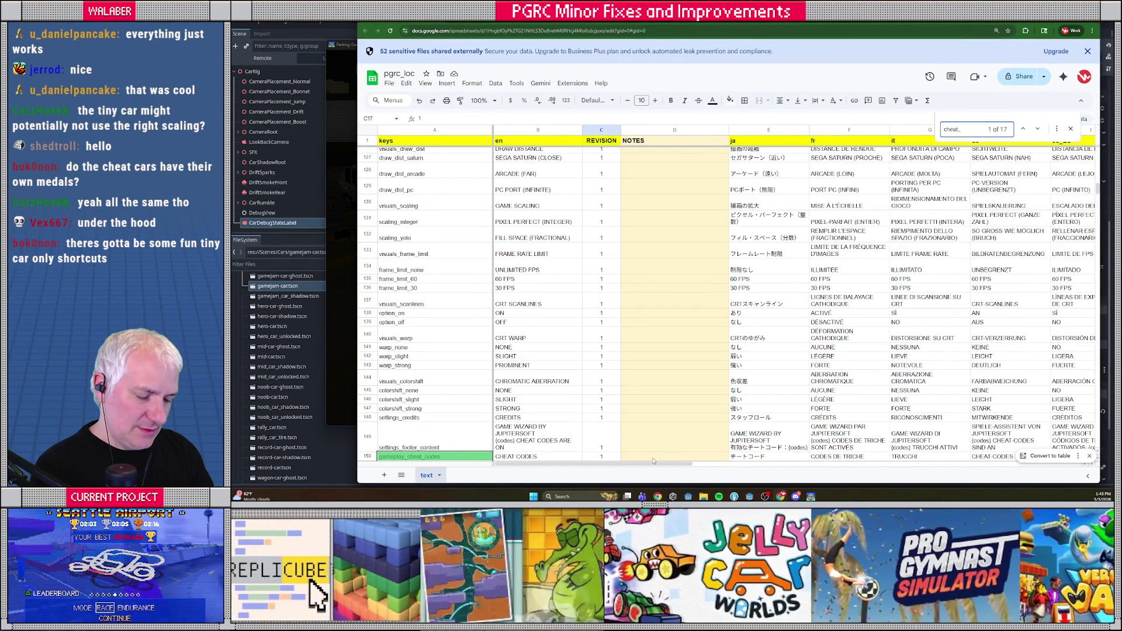
pyautogui.write('w')
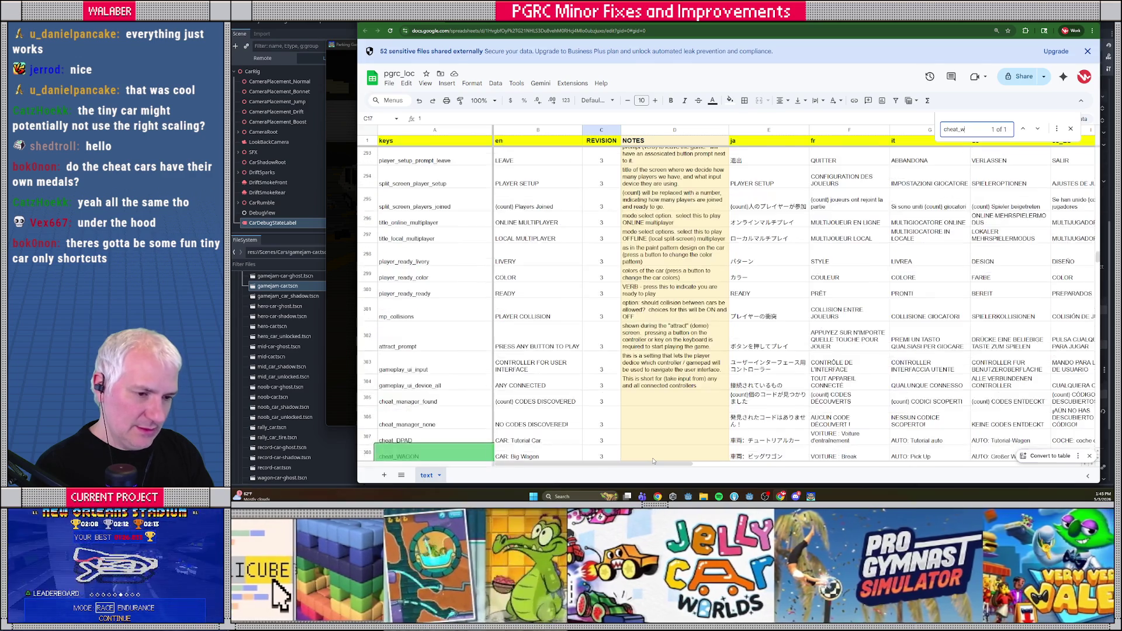
pyautogui.press('Escape')
pyautogui.scroll(-5, 417, 372)
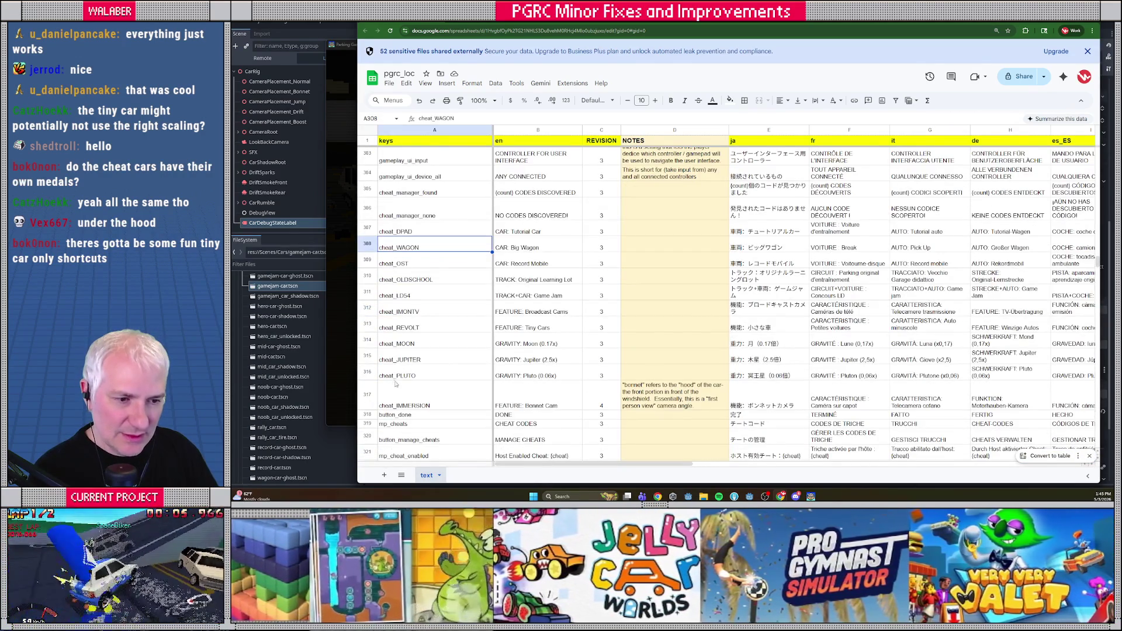
# Insert a row below cheat_IMMERSION with key cheat_HOVERCRAFT, text FEATURE: CAR DEBUG, revision 4.
pyautogui.rightClick(381, 396)
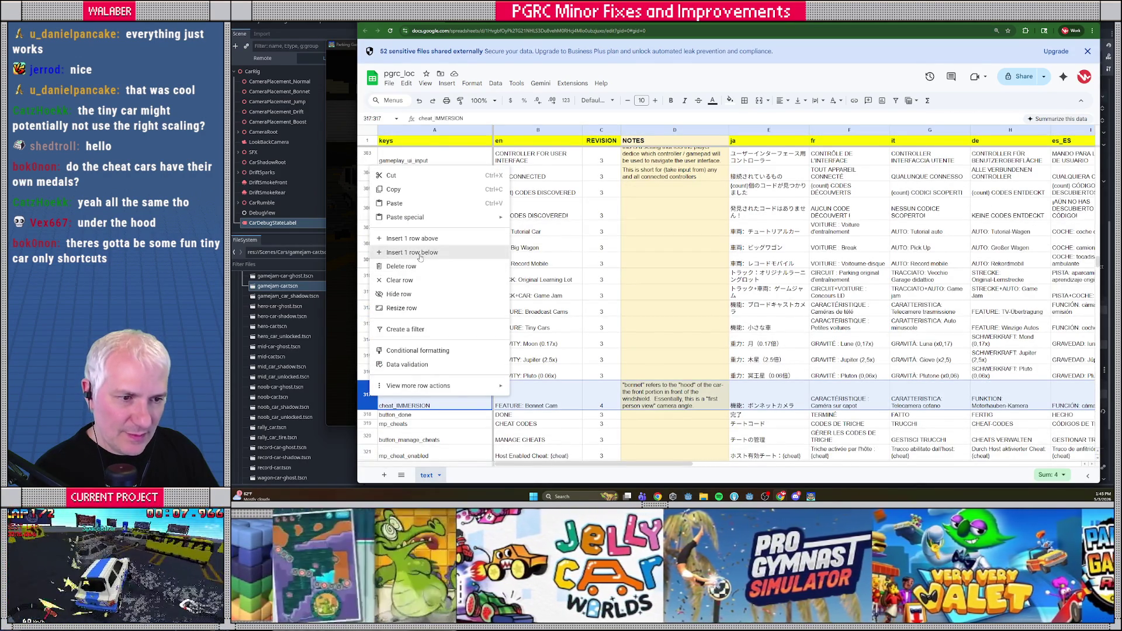
pyautogui.click(420, 257)
pyautogui.click(431, 415)
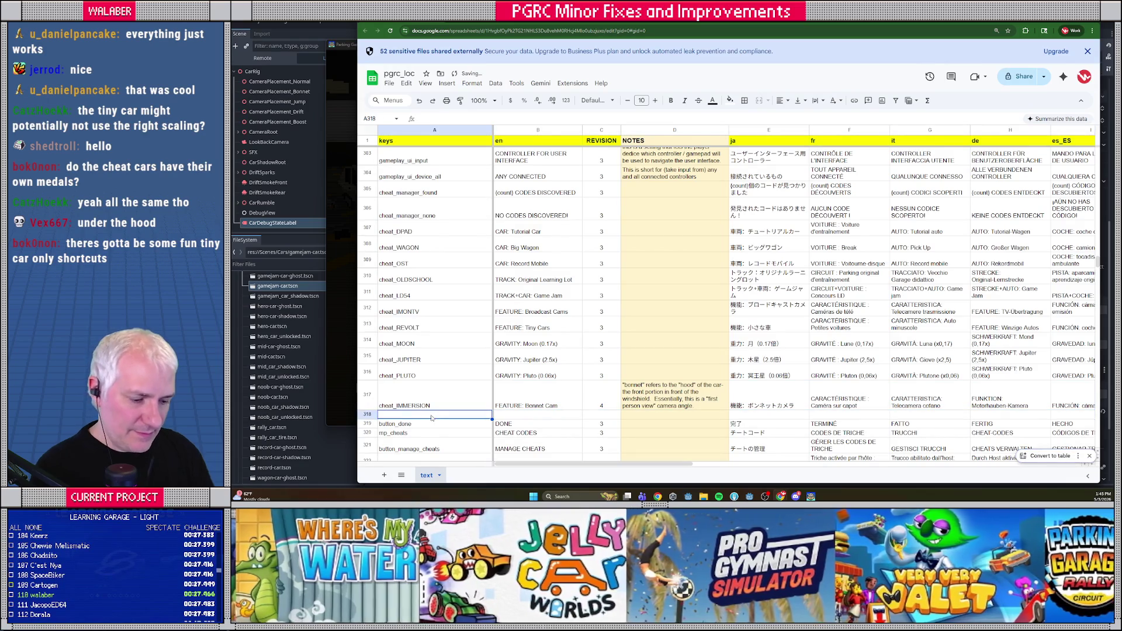
pyautogui.write('cheat_HOVERCRAFT')
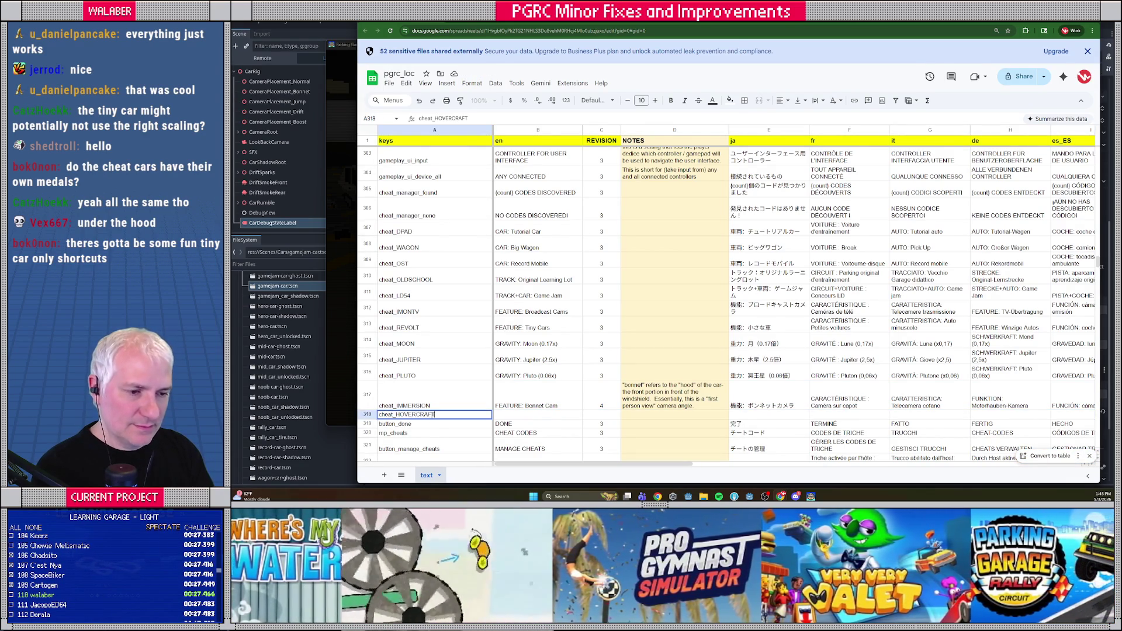
pyautogui.press('Tab')
pyautogui.write('DE')
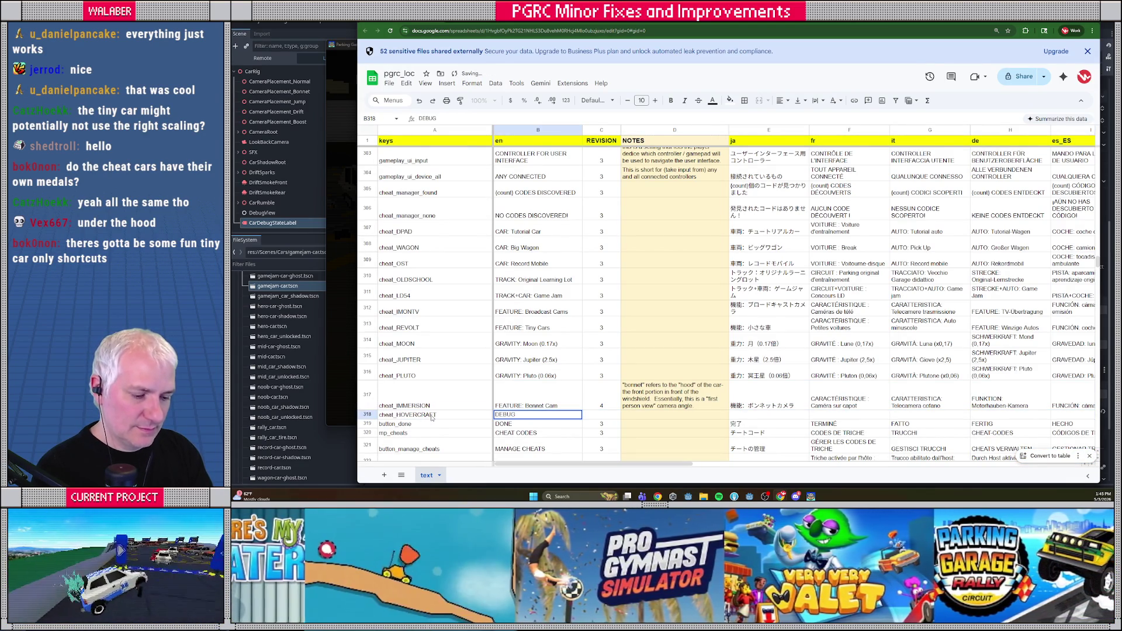
pyautogui.press('Escape')
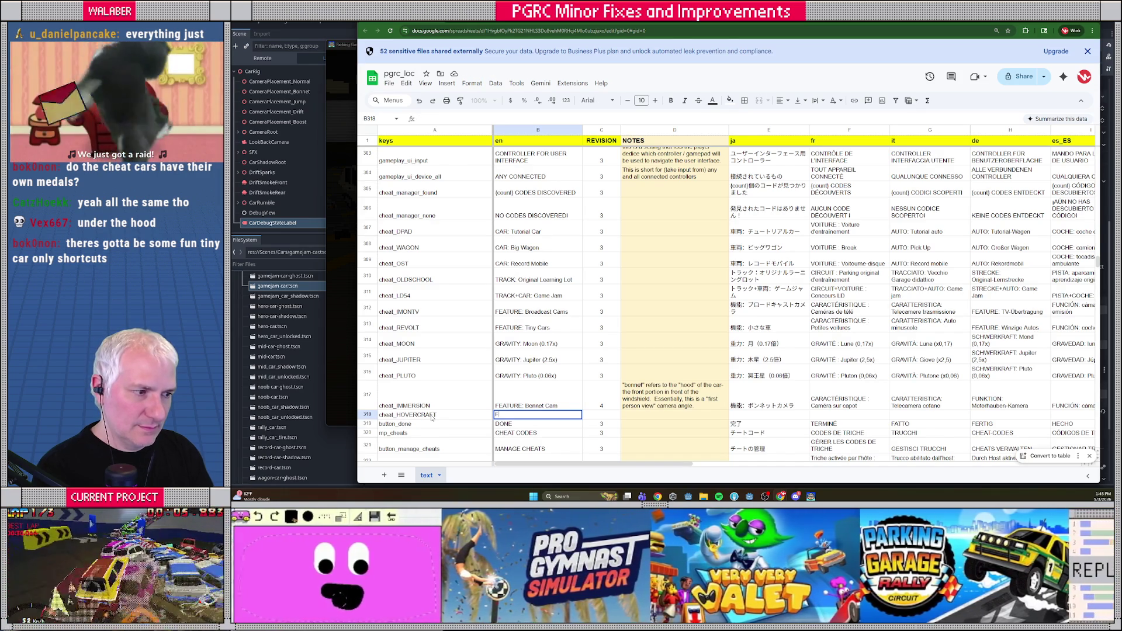
pyautogui.write('FEATURE: ')
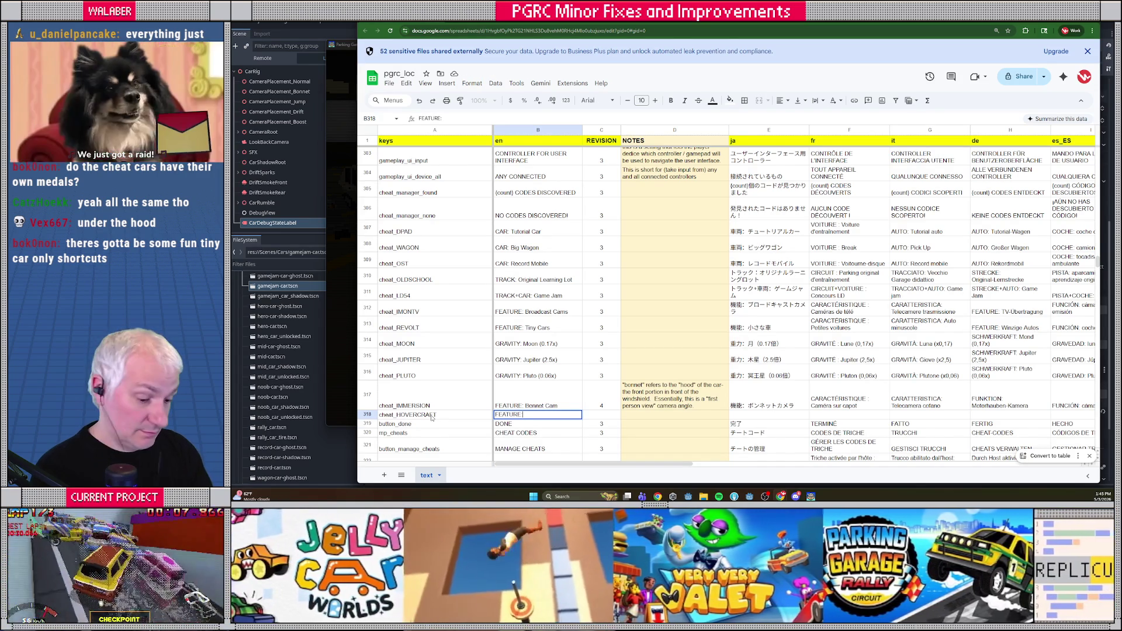
pyautogui.write('CAR')
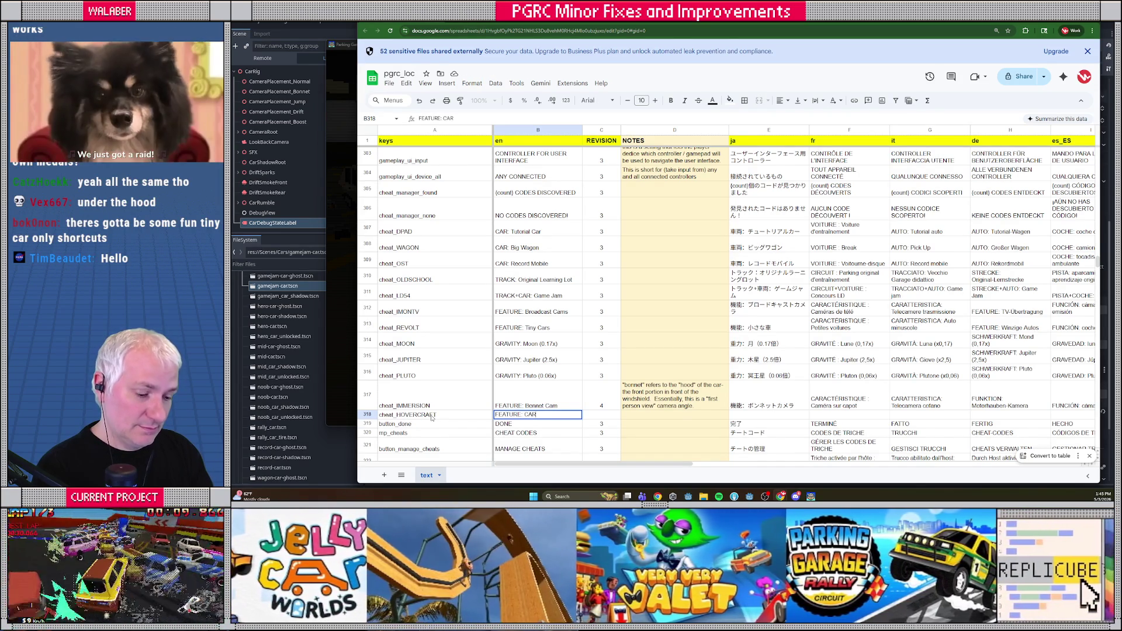
pyautogui.write(' DEBUG')
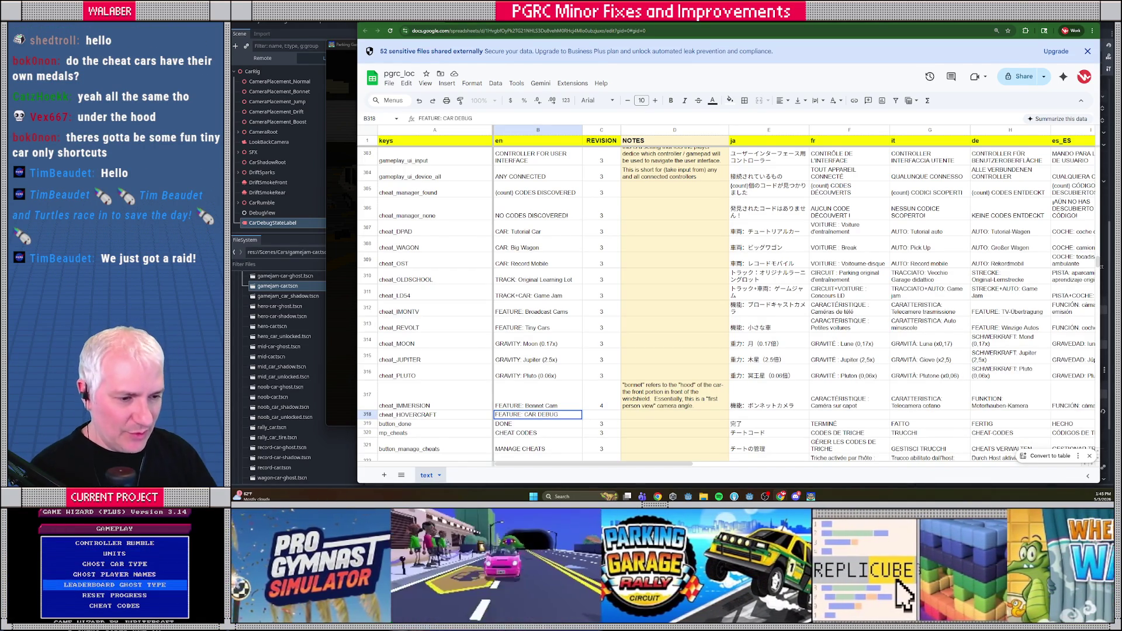
pyautogui.click(594, 415)
pyautogui.write('4')
pyautogui.press('Return')
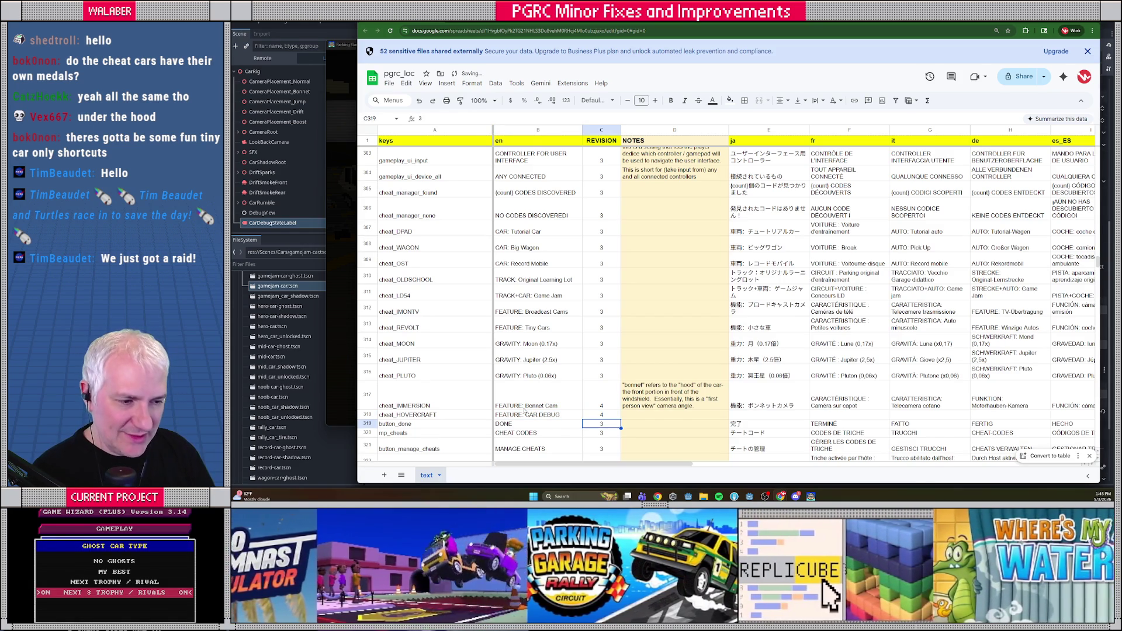
# Copy the words CAR DEBUG from the new row and select its Japanese cell.
pyautogui.click(529, 414)
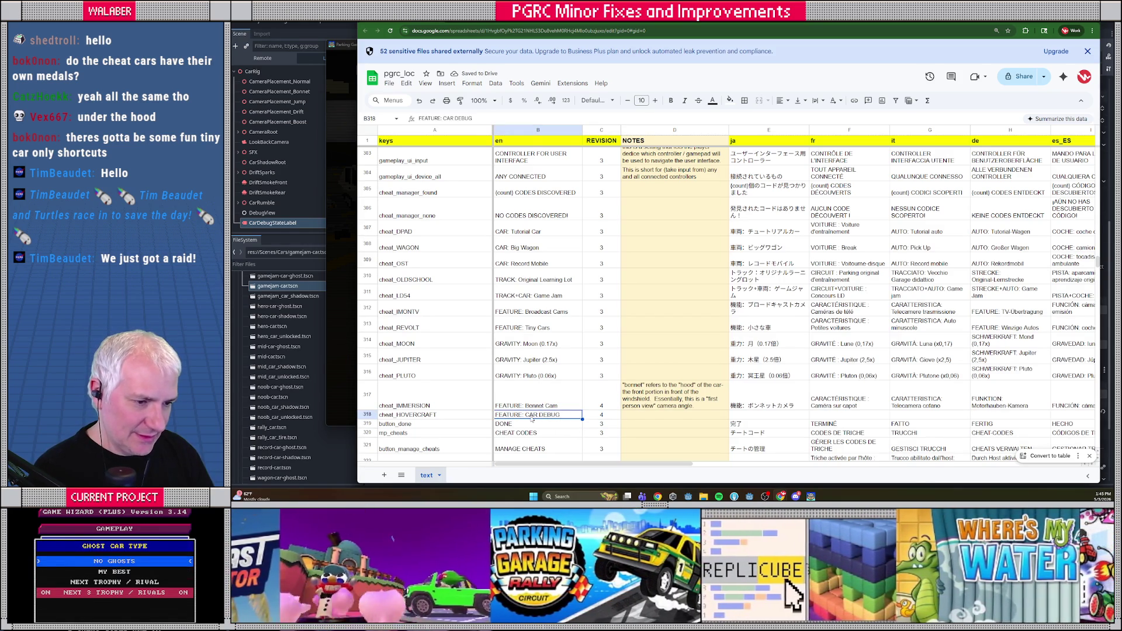
pyautogui.doubleClick(522, 415)
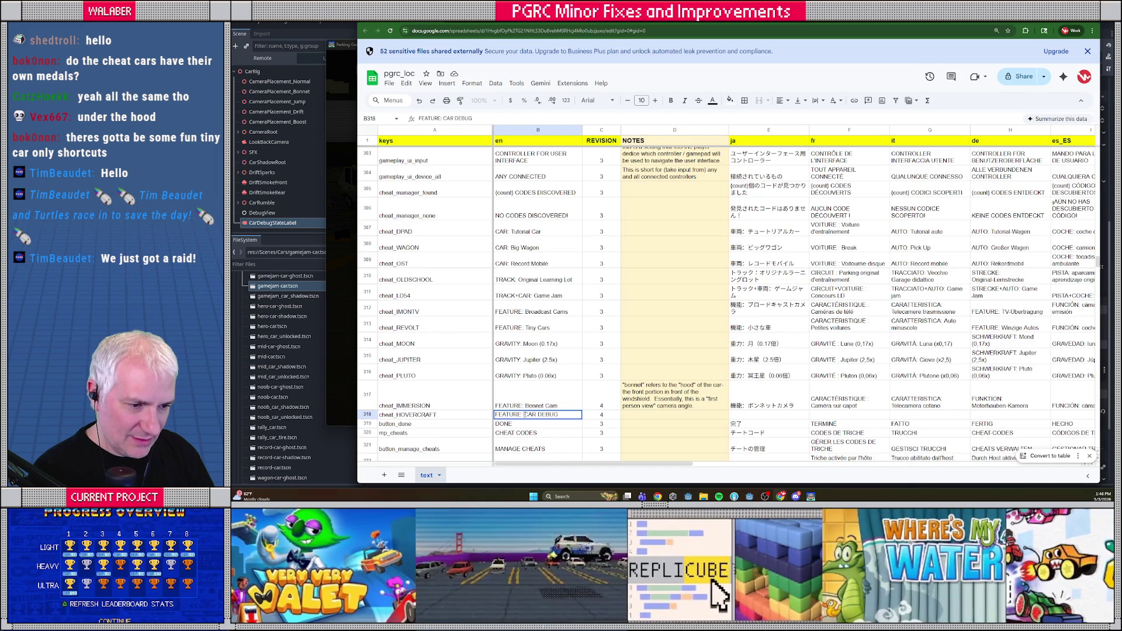
pyautogui.moveTo(524, 414); pyautogui.dragTo(563, 414)
pyautogui.hotkey('ctrl', 'c')
pyautogui.click(732, 418)
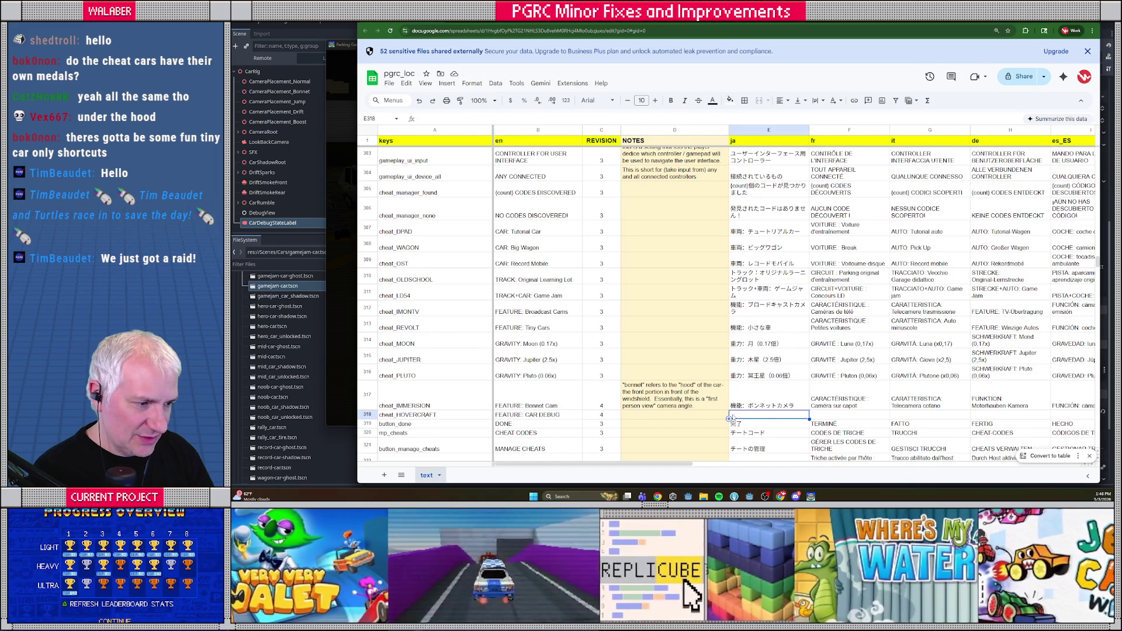
pyautogui.click(765, 408)
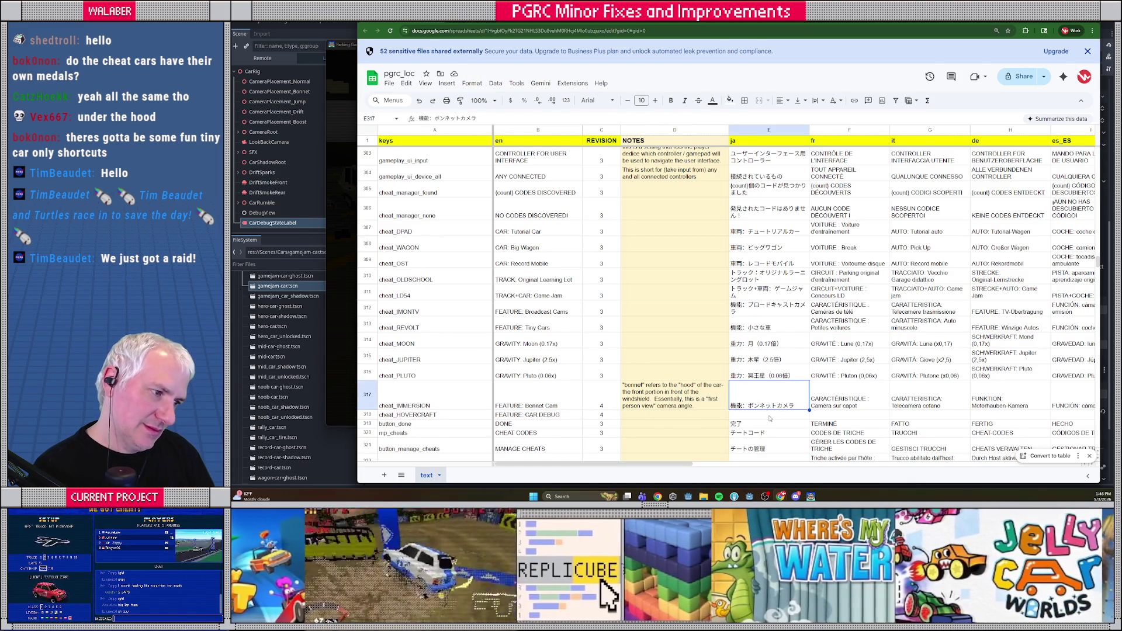
pyautogui.scroll(-1, 742, 422)
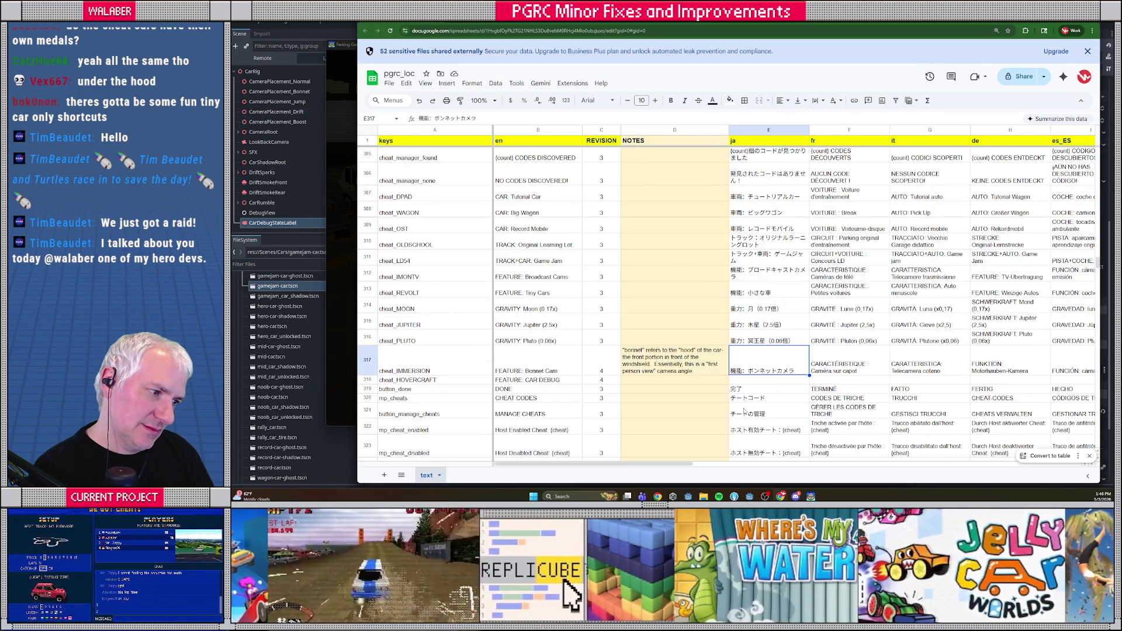
pyautogui.scroll(1, 732, 391)
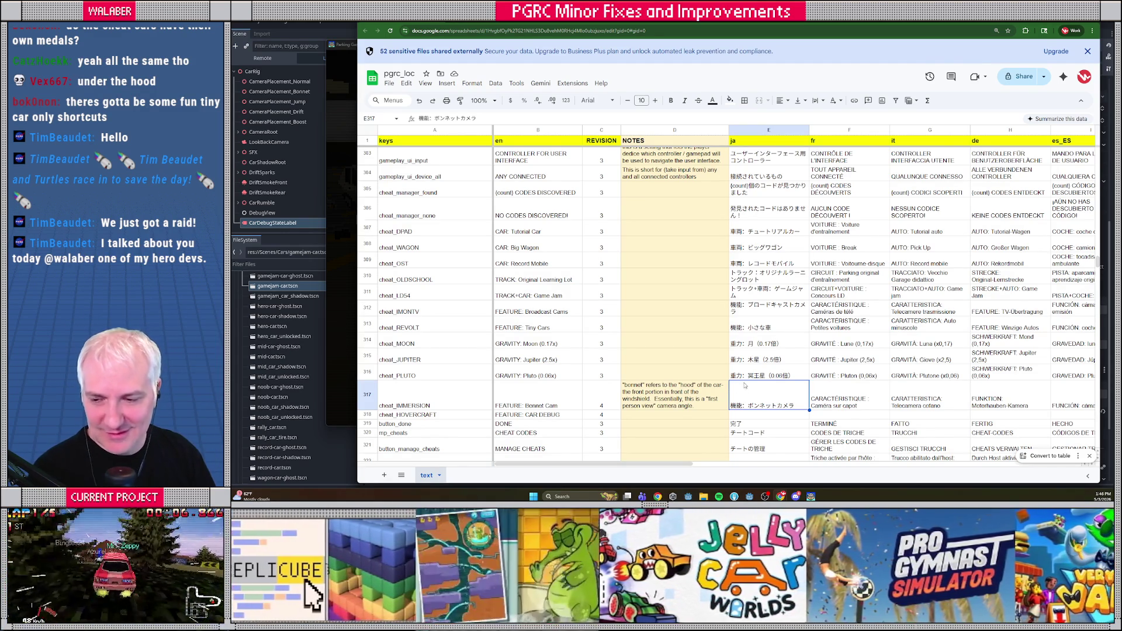
pyautogui.click(758, 414)
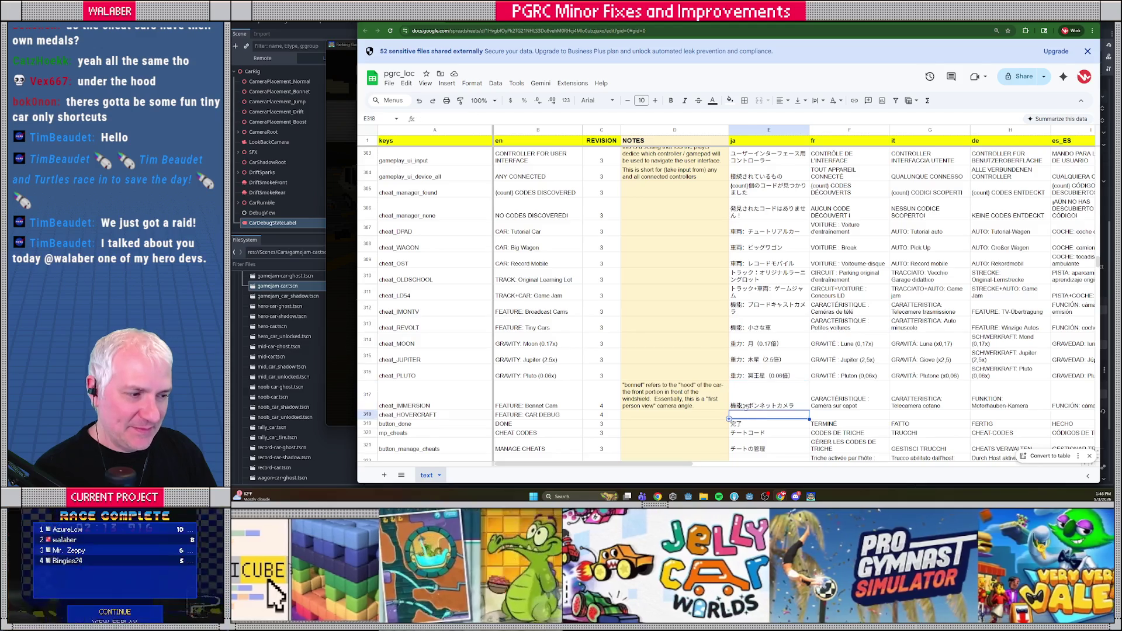
pyautogui.scroll(-1, 757, 409)
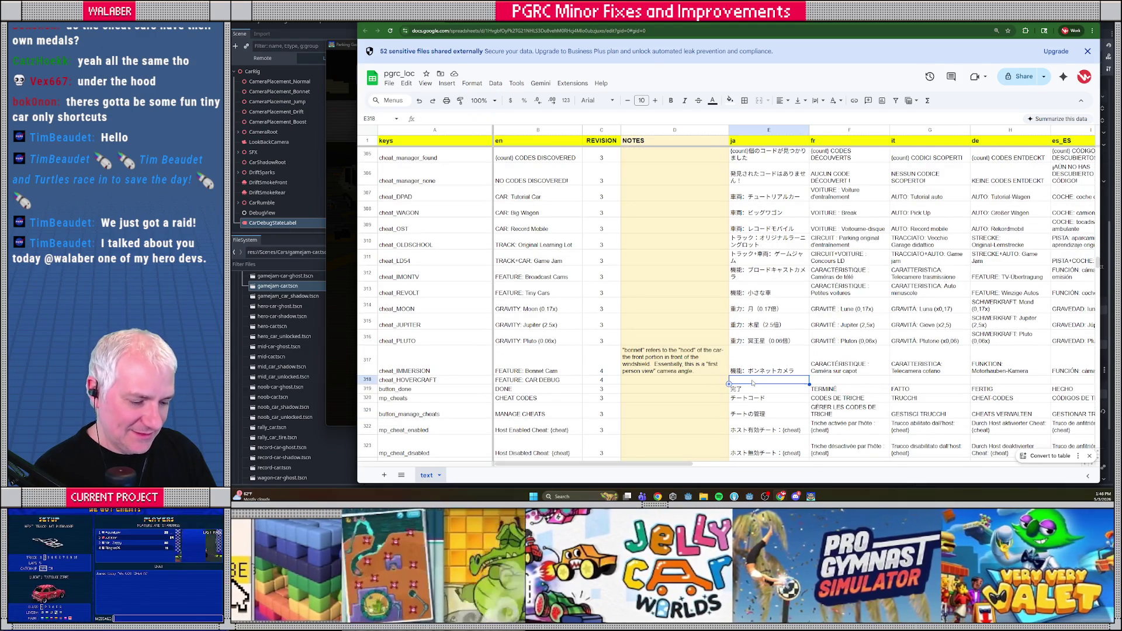
# Paste CAR DEBUG into the ja, fr and following language columns of the new row.
pyautogui.hotkey('ctrl', 'v')
pyautogui.click(837, 382)
pyautogui.hotkey('ctrl', 'v')
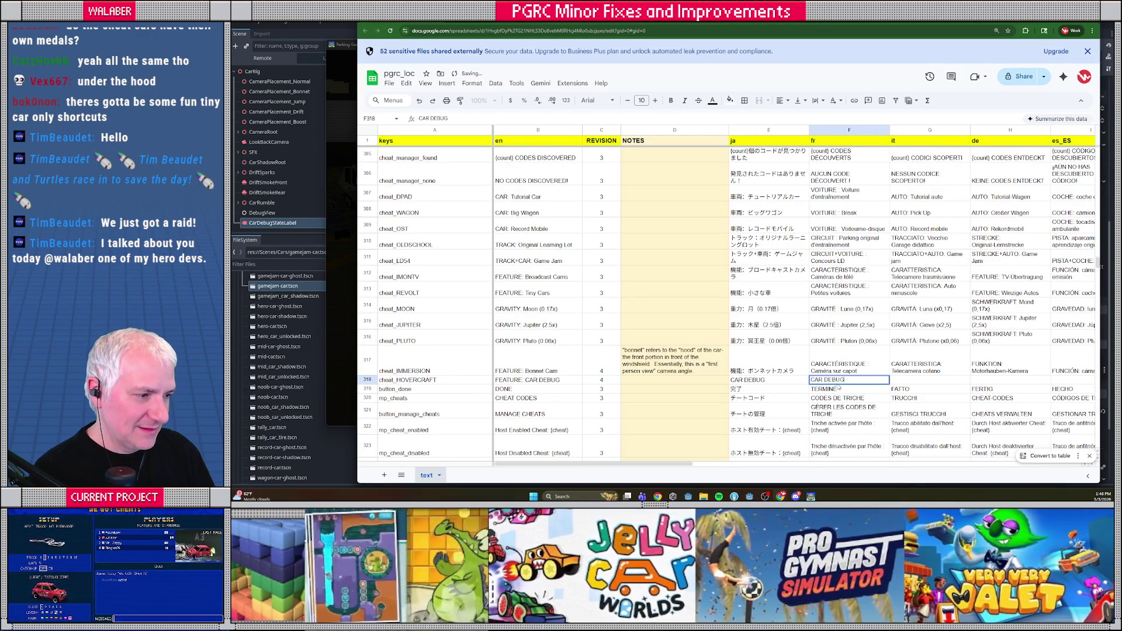
pyautogui.press('Right')
pyautogui.hotkey('ctrl', 'v')
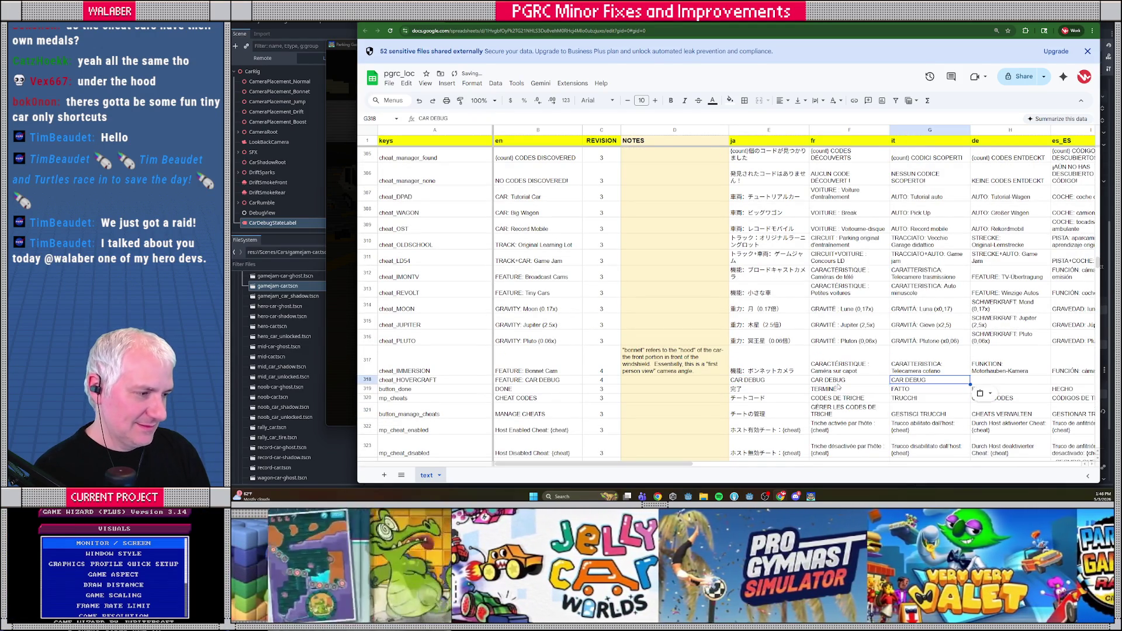
pyautogui.press('Right')
pyautogui.hotkey('ctrl', 'v')
pyautogui.press('Right')
pyautogui.hotkey('ctrl', 'v')
pyautogui.press('Right')
pyautogui.hotkey('ctrl', 'v')
pyautogui.press('Right')
pyautogui.hotkey('ctrl', 'v')
# Paste CAR DEBUG into ru, zh_Hans, zh_Hant and pt_BR, then open the Japanese Bonnet Cam entry.
pyautogui.press('Right')
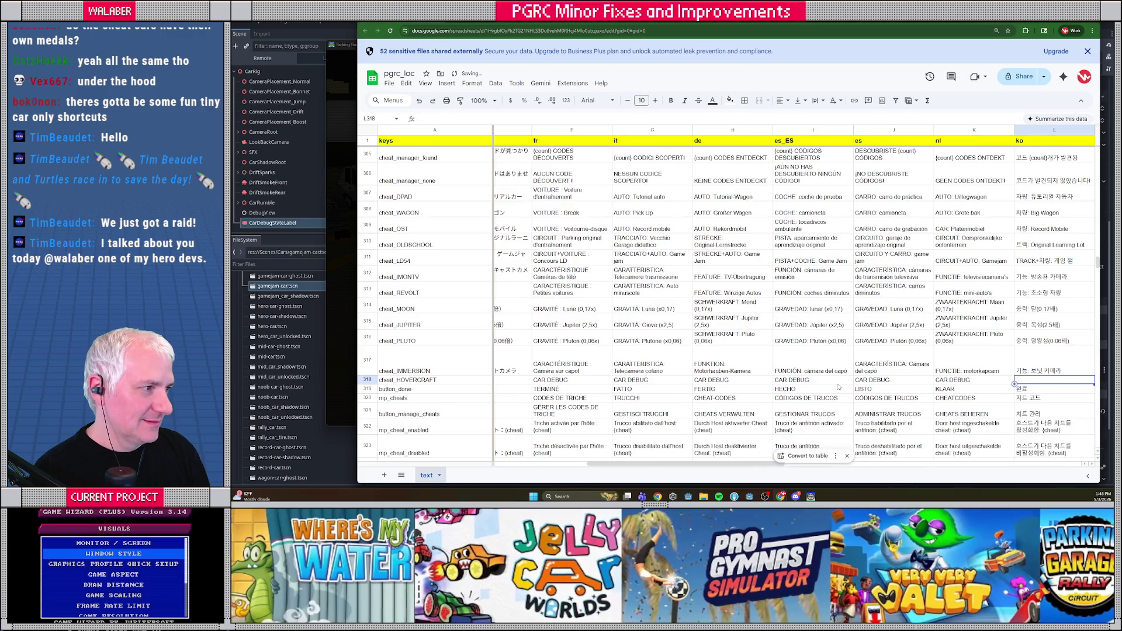
pyautogui.hotkey('ctrl', 'v')
pyautogui.press('Right')
pyautogui.hotkey('ctrl', 'v')
pyautogui.press('Right')
pyautogui.hotkey('ctrl', 'v')
pyautogui.press('Right')
pyautogui.hotkey('ctrl', 'v')
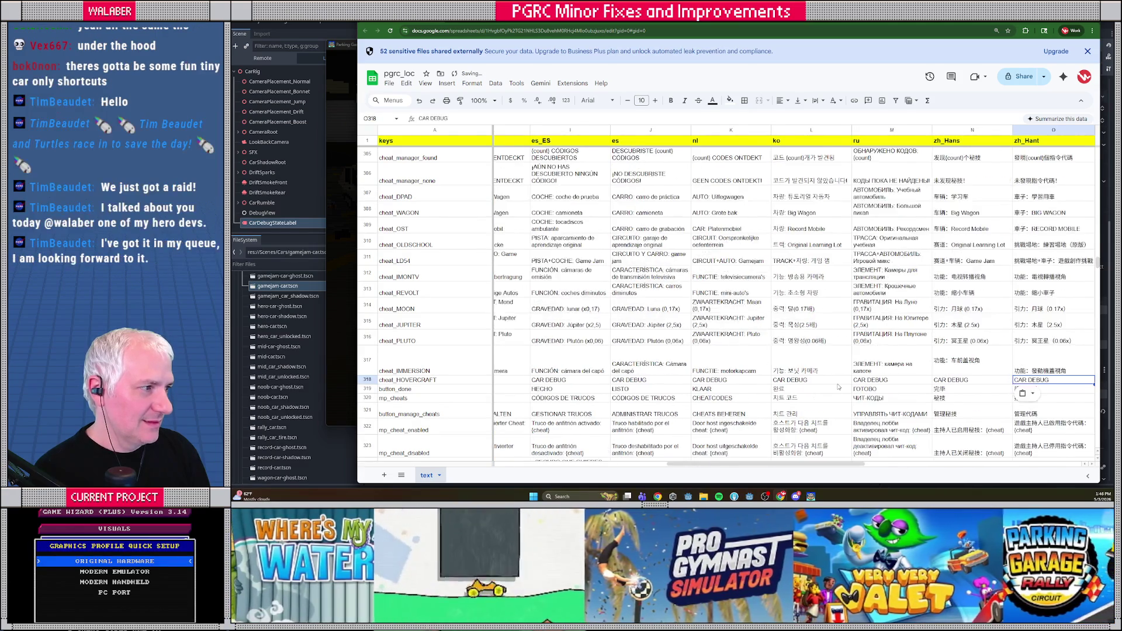
pyautogui.press('Right')
pyautogui.hotkey('ctrl', 'v')
pyautogui.press('Right')
pyautogui.press('Left')
pyautogui.press('Left')
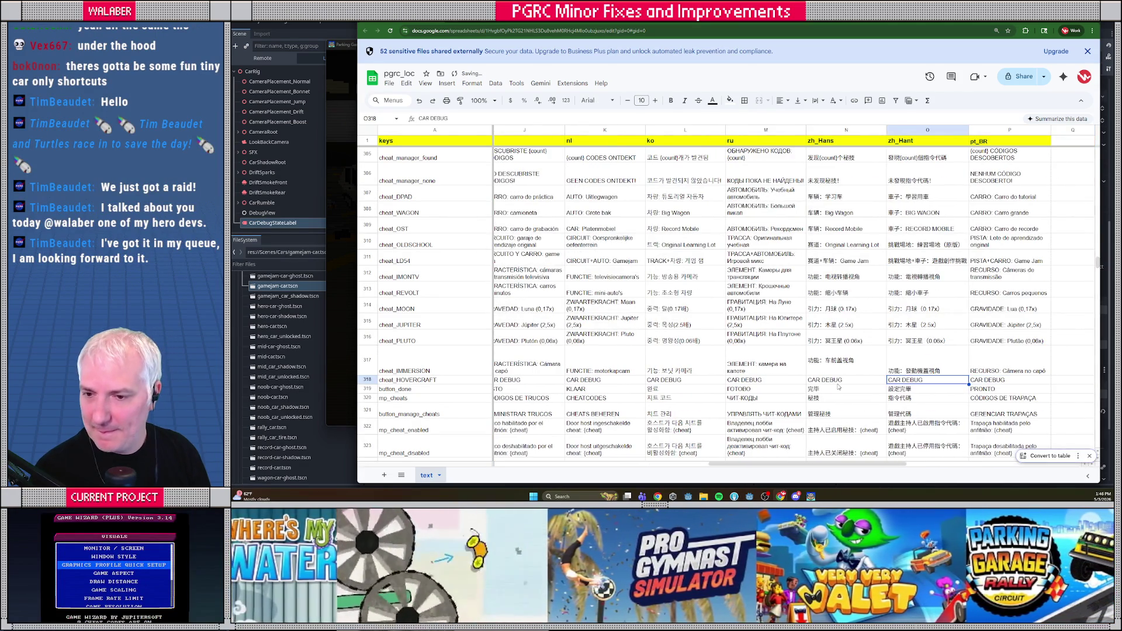
pyautogui.press('Home')
pyautogui.press('Right')
pyautogui.press('Right')
pyautogui.press('Right')
pyautogui.press('Right')
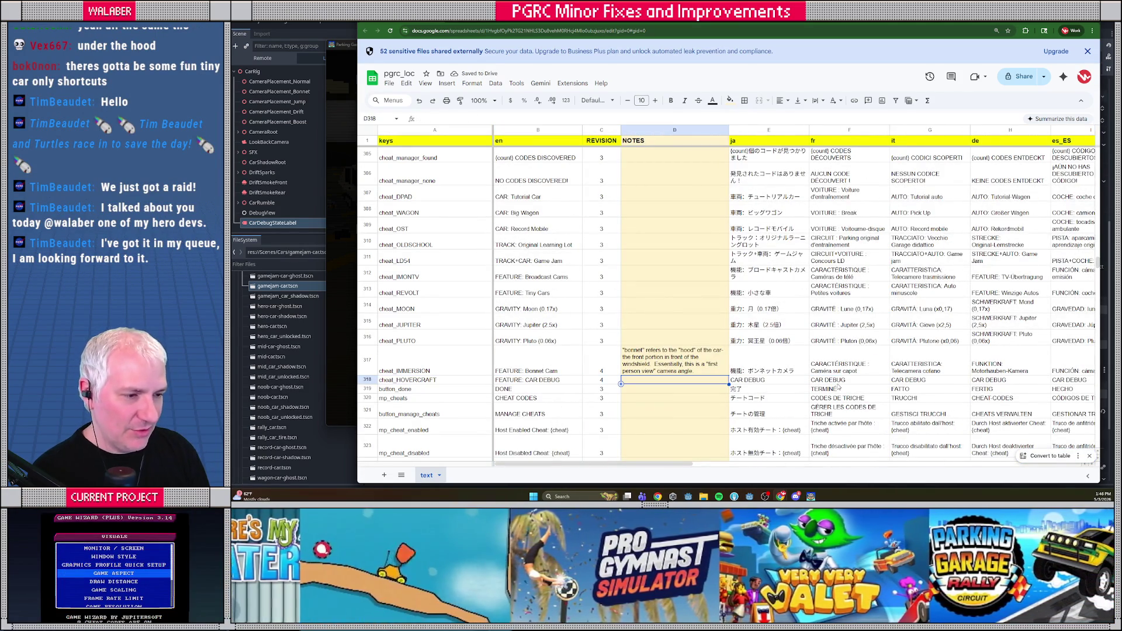
pyautogui.press('Up')
pyautogui.press('Return')
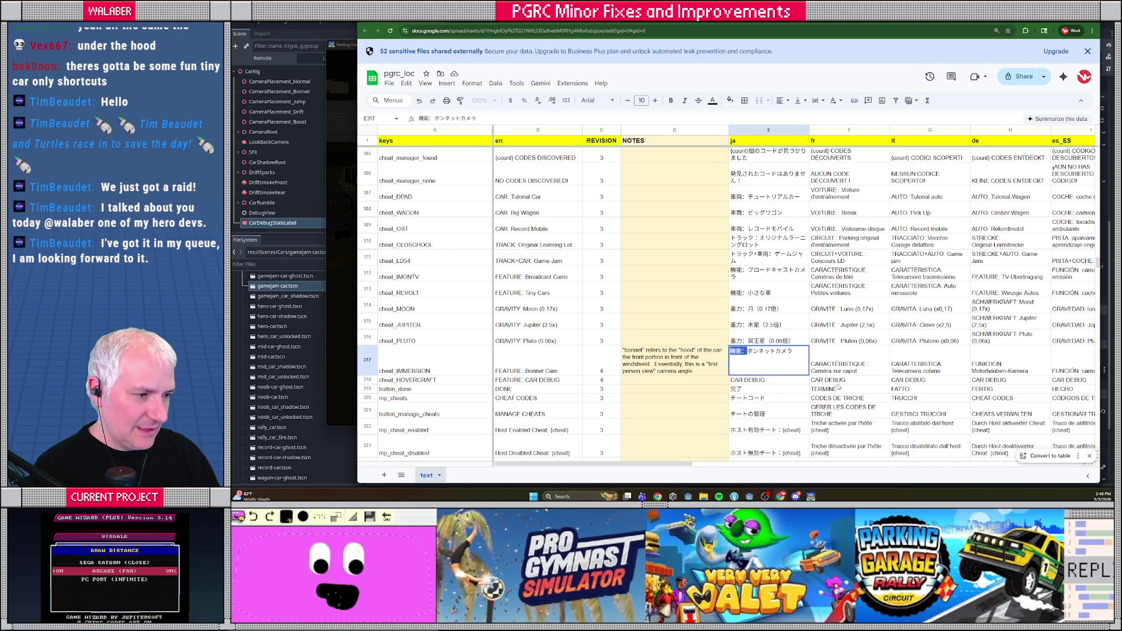
# Add the 機能: prefix to the Japanese CAR DEBUG entry in row 318.
pyautogui.press('Return')
pyautogui.write('機能:')
pyautogui.press('Tab')
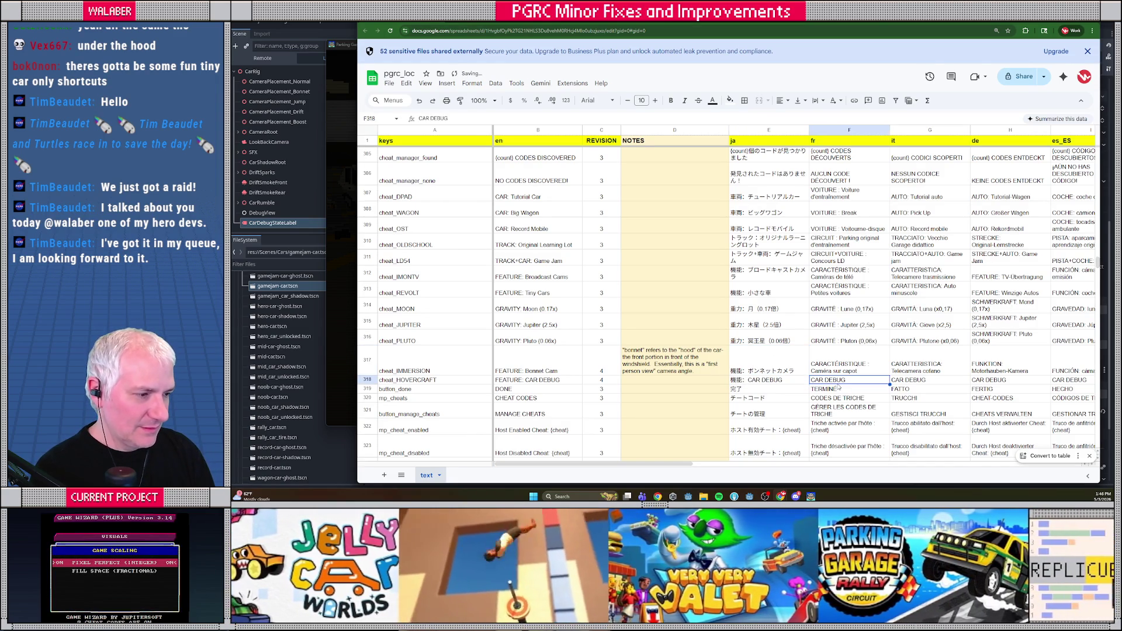
# Copy the French CARACTÉRISTIQUE: prefix from row 317 onto the French CAR DEBUG entry, fixing the spacing.
pyautogui.press('Up')
pyautogui.press('Return')
pyautogui.press('Home')
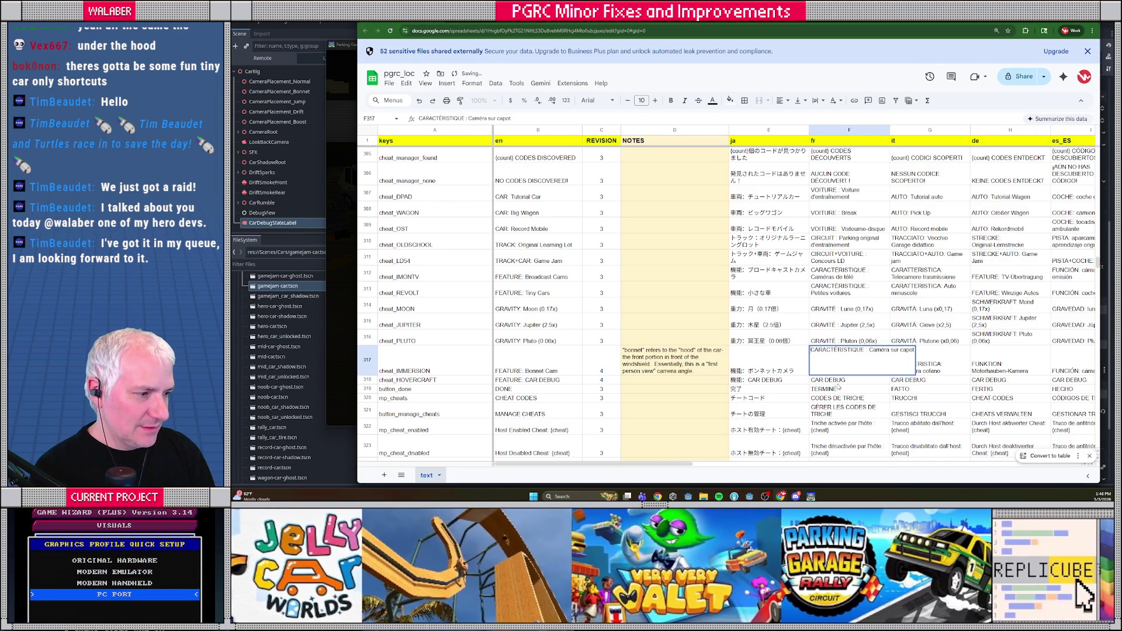
pyautogui.hotkey('shift', 'Right')
pyautogui.hotkey('shift', 'Right')
pyautogui.hotkey('shift', 'Right')
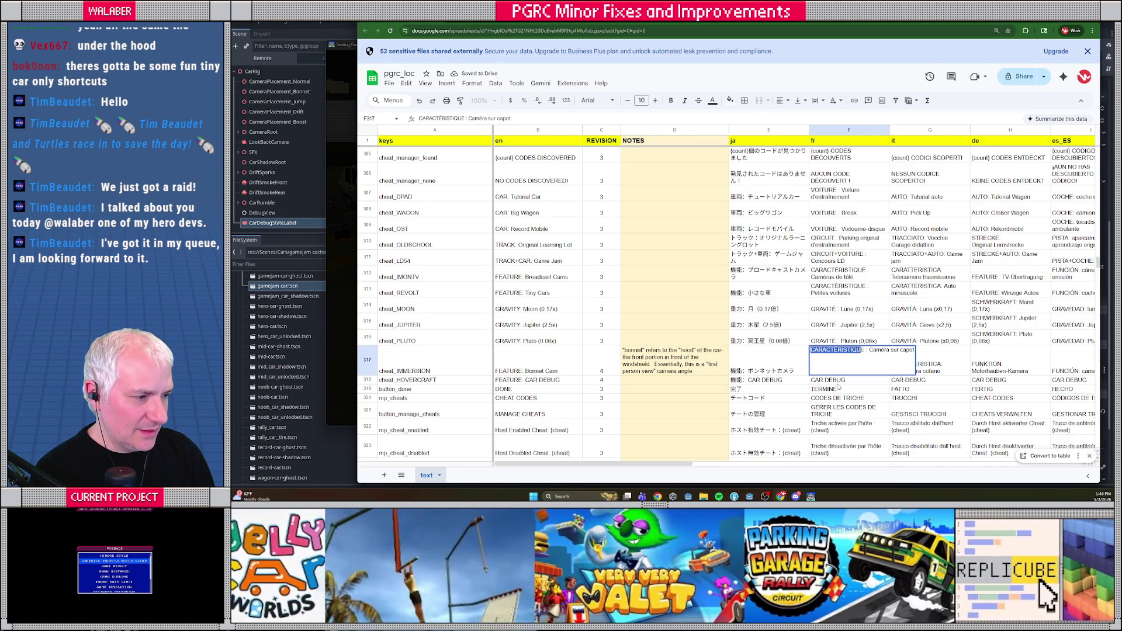
pyautogui.hotkey('shift', 'Right')
pyautogui.press('Return')
pyautogui.press('Return')
pyautogui.press('Home')
pyautogui.write('CARACTÉRISTIQUE :')
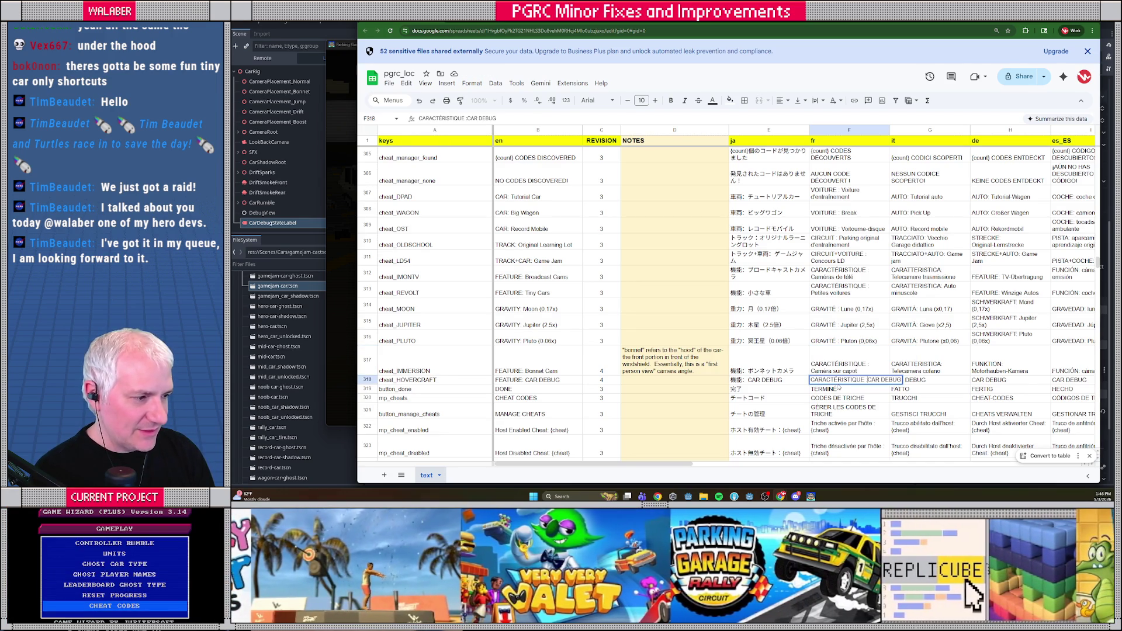
pyautogui.press('Left')
pyautogui.press('BackSpace')
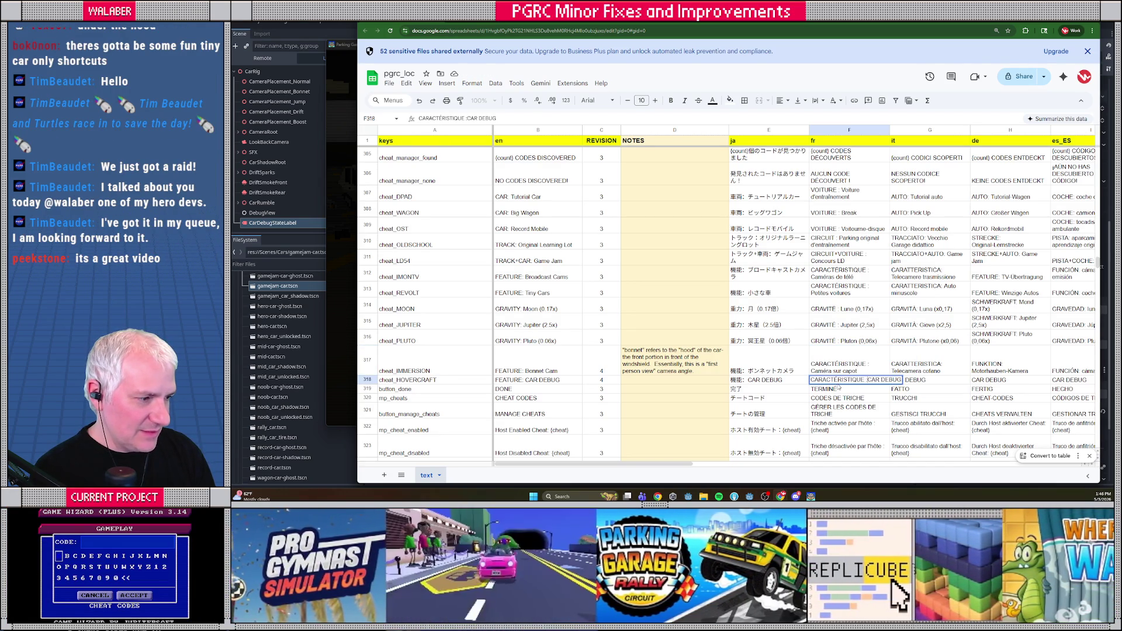
pyautogui.press('Right')
pyautogui.press('Return')
# Copy the Italian CARATTERISTICA prefix from row 317 onto the Italian CAR DEBUG entry.
pyautogui.press('Right')
pyautogui.press('Up')
pyautogui.press('Return')
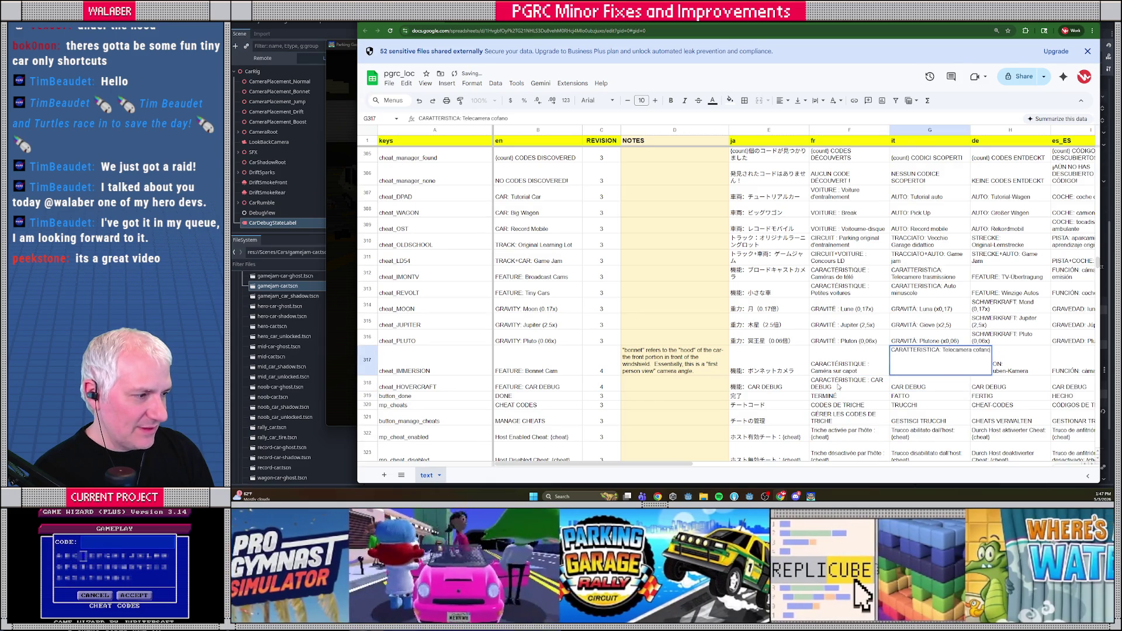
pyautogui.press('Left')
pyautogui.press('Left')
pyautogui.press('Left')
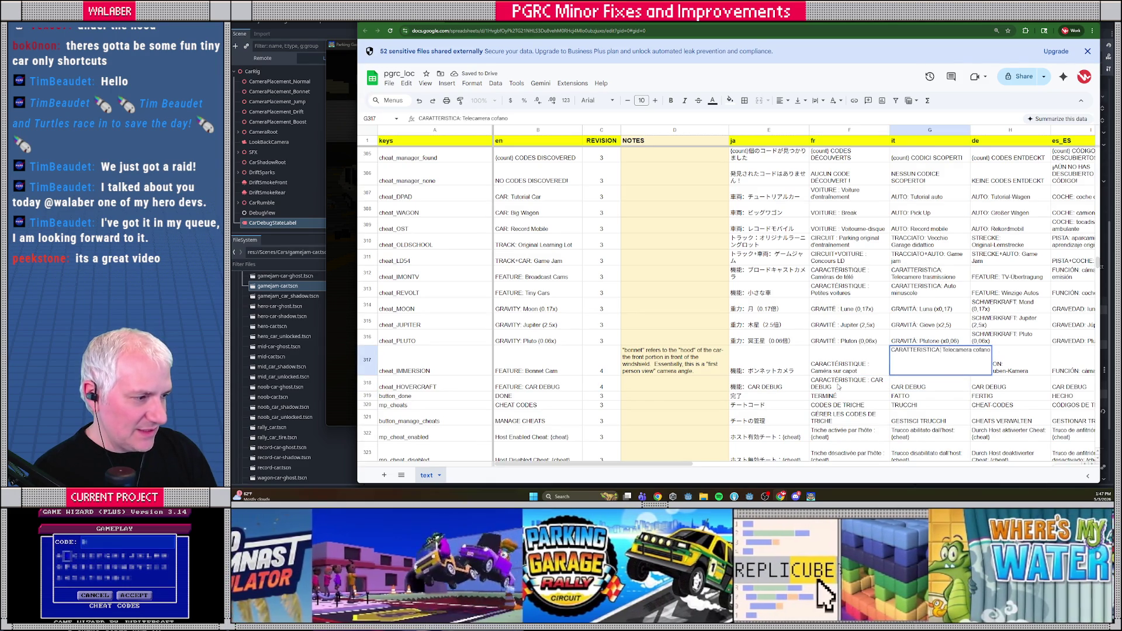
pyautogui.hotkey('shift', 'Home')
pyautogui.hotkey('ctrl', 'c')
pyautogui.press('Return')
pyautogui.press('Return')
pyautogui.press('Home')
pyautogui.hotkey('ctrl', 'v')
# Copy the German FUNKTION prefix from row 317 onto the German CAR DEBUG entry.
pyautogui.press('Tab')
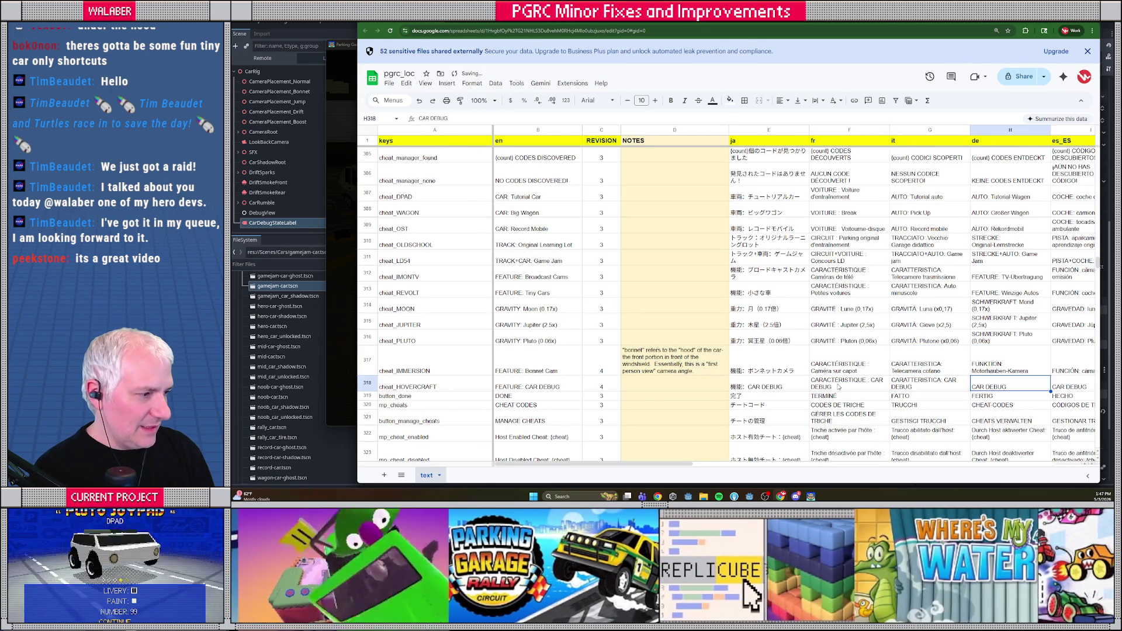
pyautogui.press('Up')
pyautogui.press('Return')
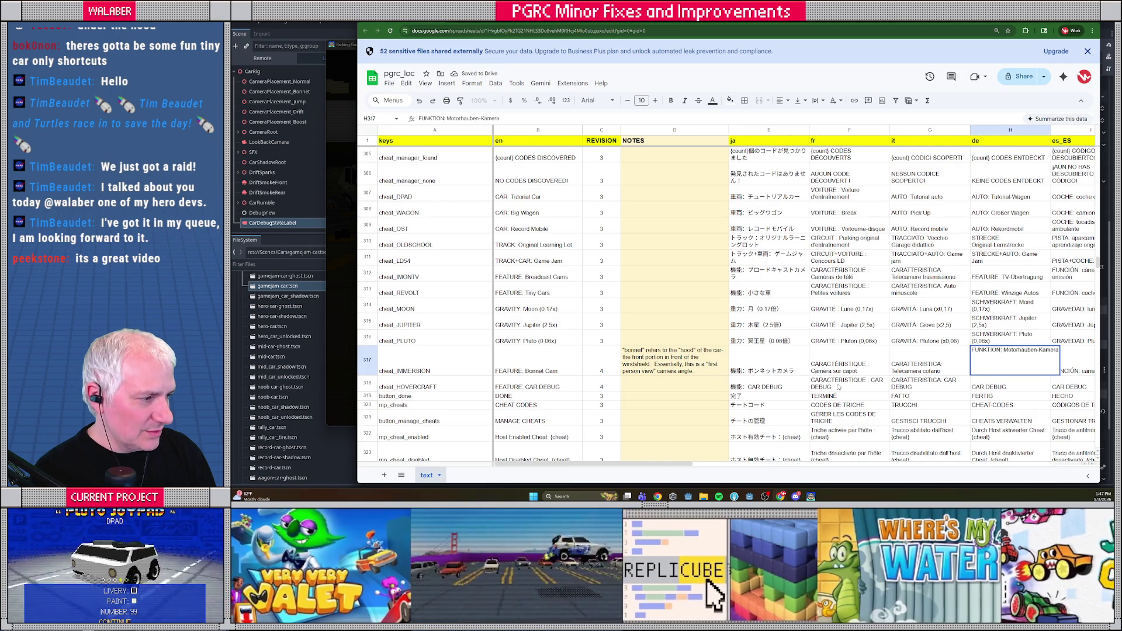
pyautogui.press('Home')
pyautogui.hotkey('ctrl', 'shift', 'Right')
pyautogui.hotkey('ctrl', 'c')
pyautogui.press('Return')
pyautogui.press('Return')
pyautogui.press('Home')
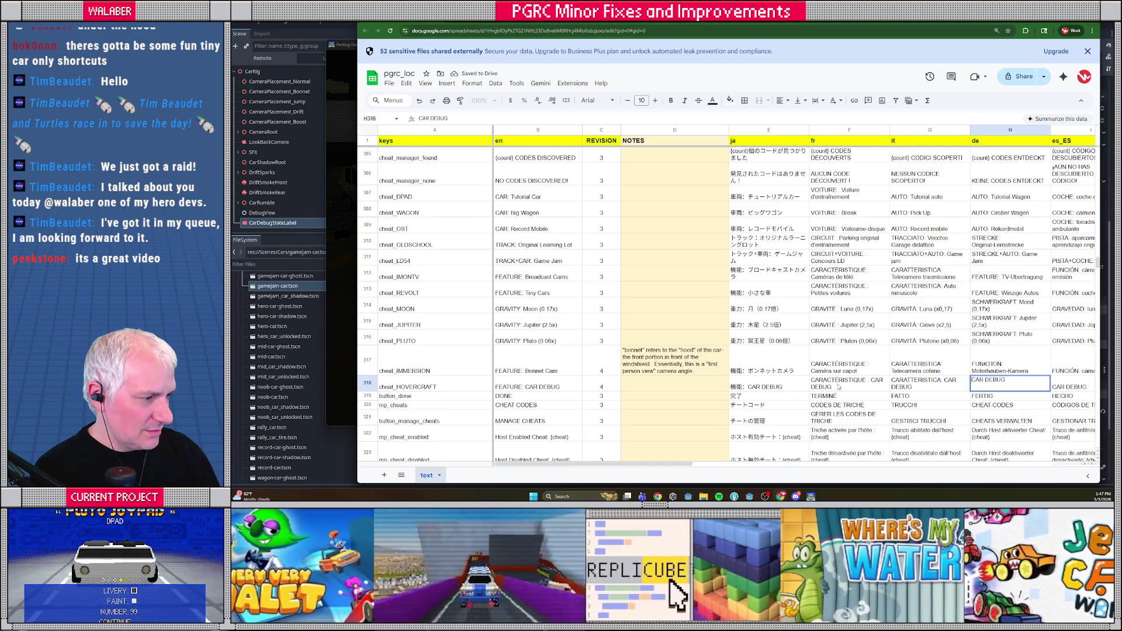
pyautogui.hotkey('ctrl', 'v')
# Put the FUNCIÓN prefix on the es_ES CAR DEBUG entry.
pyautogui.press('Tab')
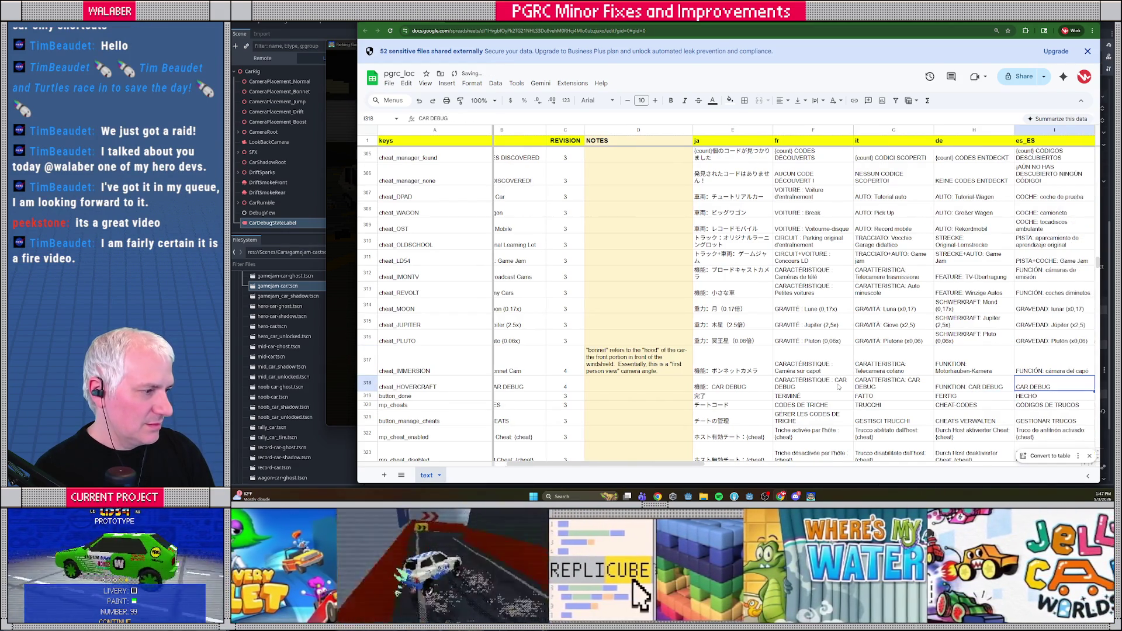
pyautogui.press('Up')
pyautogui.press('Return')
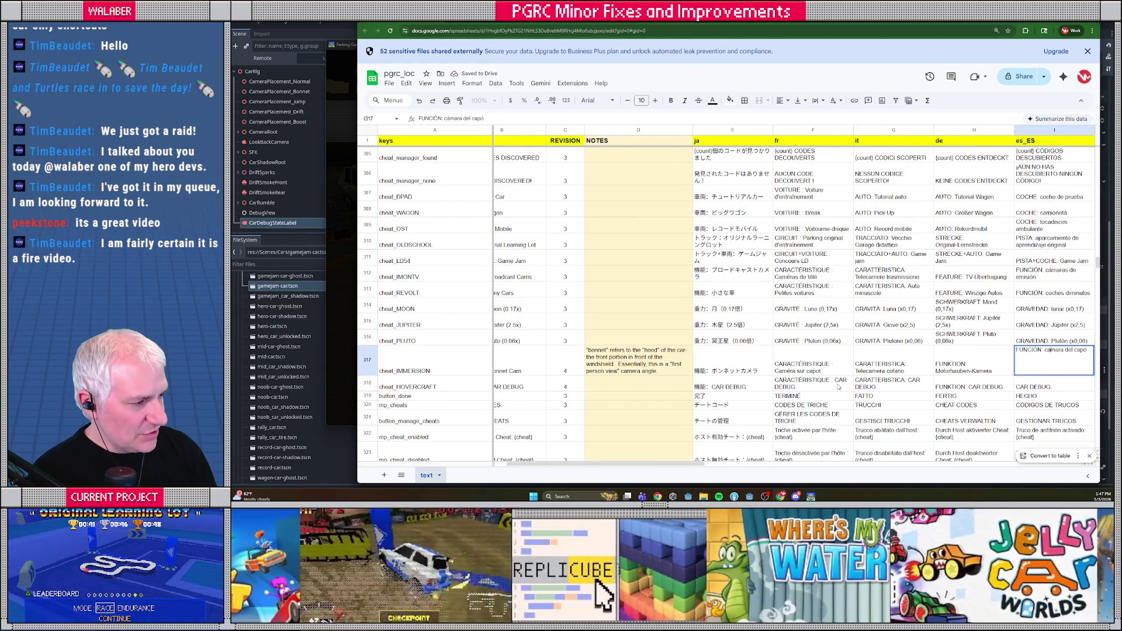
pyautogui.press('Return')
pyautogui.press('Return')
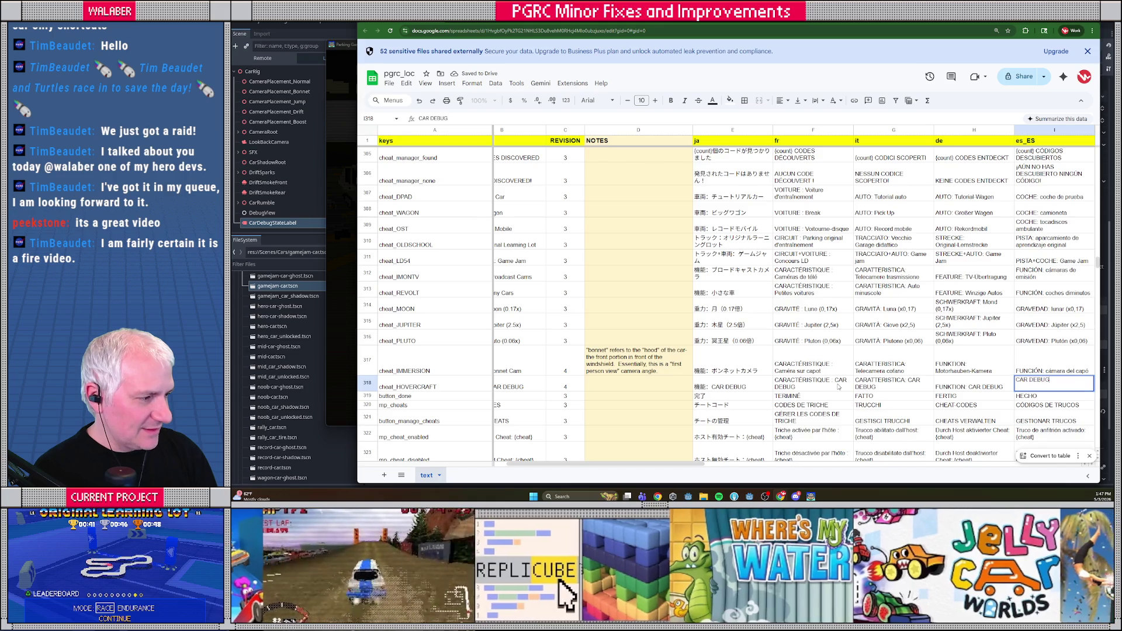
pyautogui.press('Home')
pyautogui.hotkey('ctrl', 'v')
pyautogui.press('Tab')
pyautogui.press('Up')
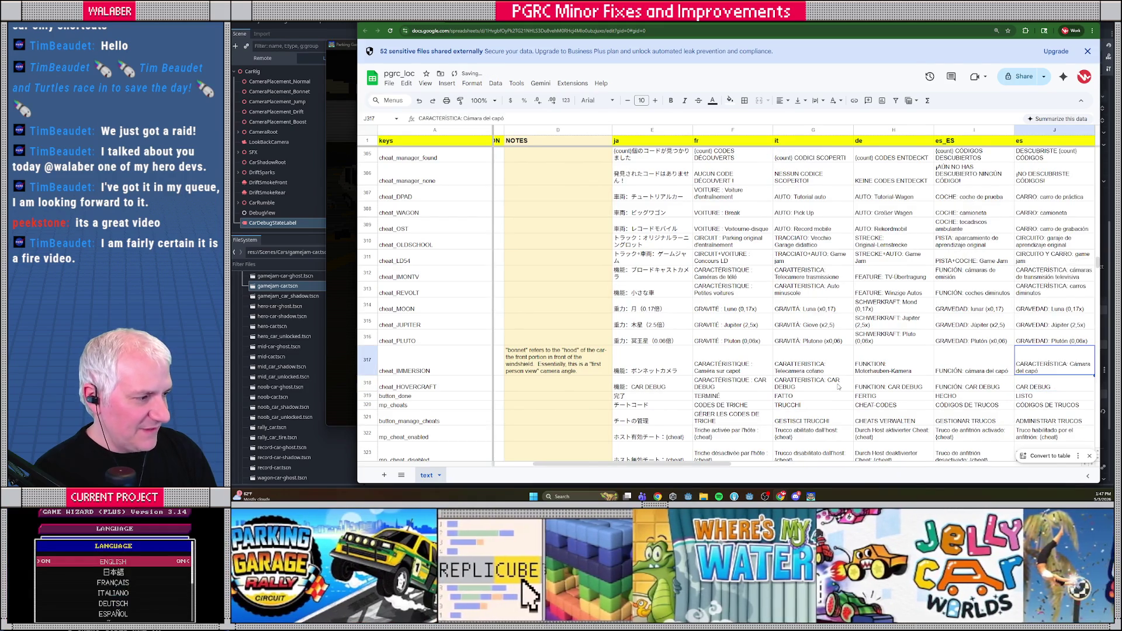
# Prefix the es CAR DEBUG entry with CARACTERÍSTICA and the Dutch one with FUNCTIE:.
pyautogui.press('Return')
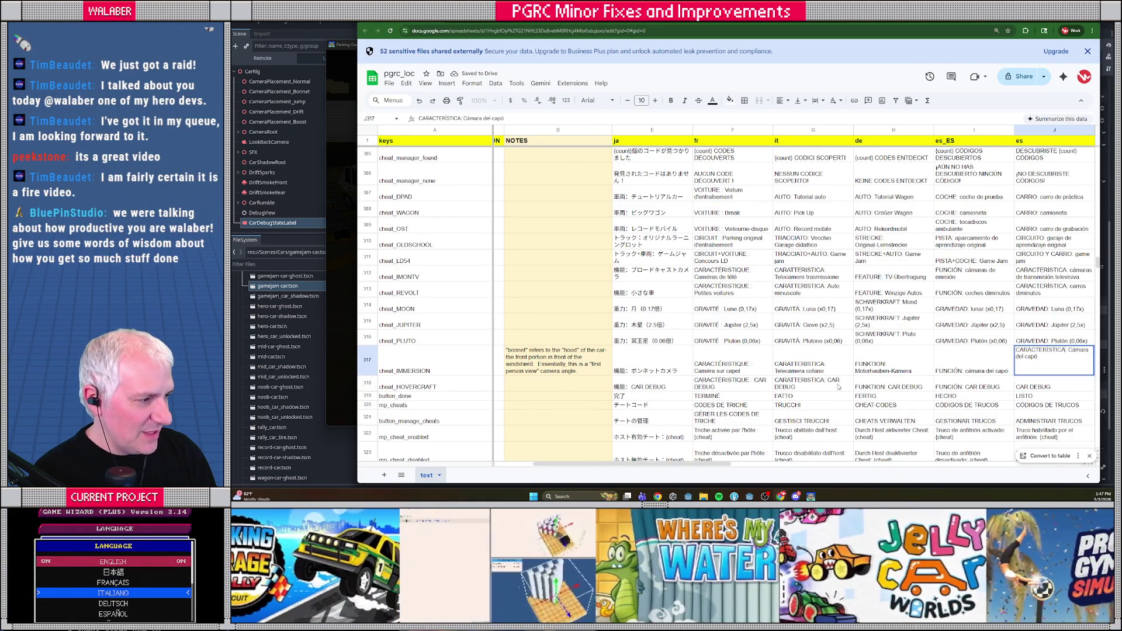
pyautogui.press('Home')
pyautogui.hotkey('ctrl', 'shift', 'Right')
pyautogui.hotkey('ctrl', 'c')
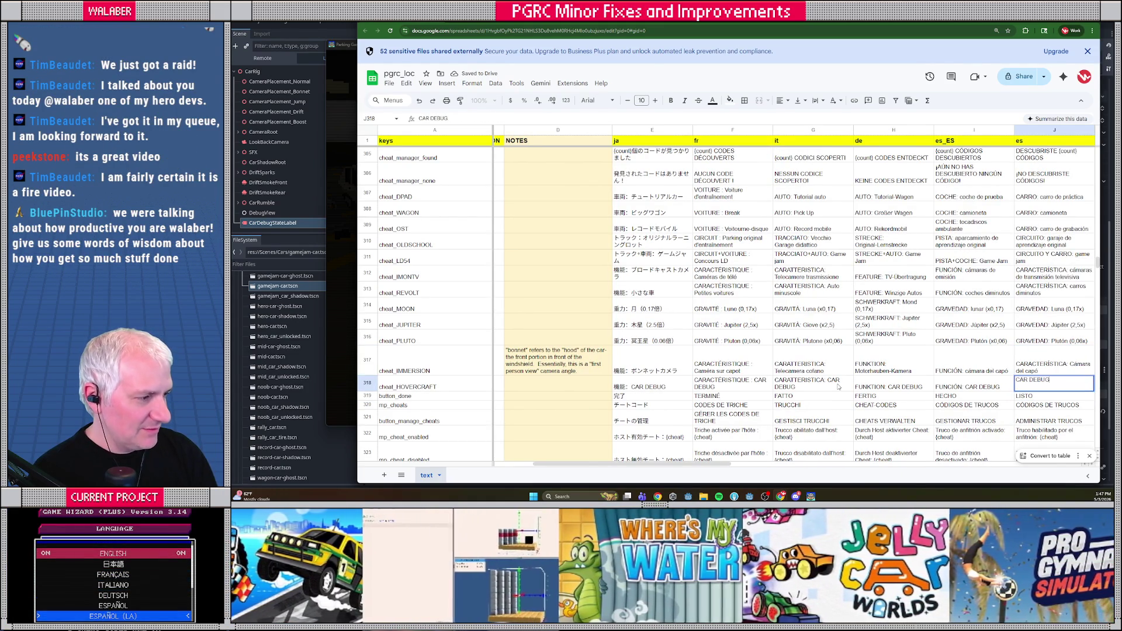
pyautogui.press('Right')
pyautogui.hotkey('ctrl', 'v')
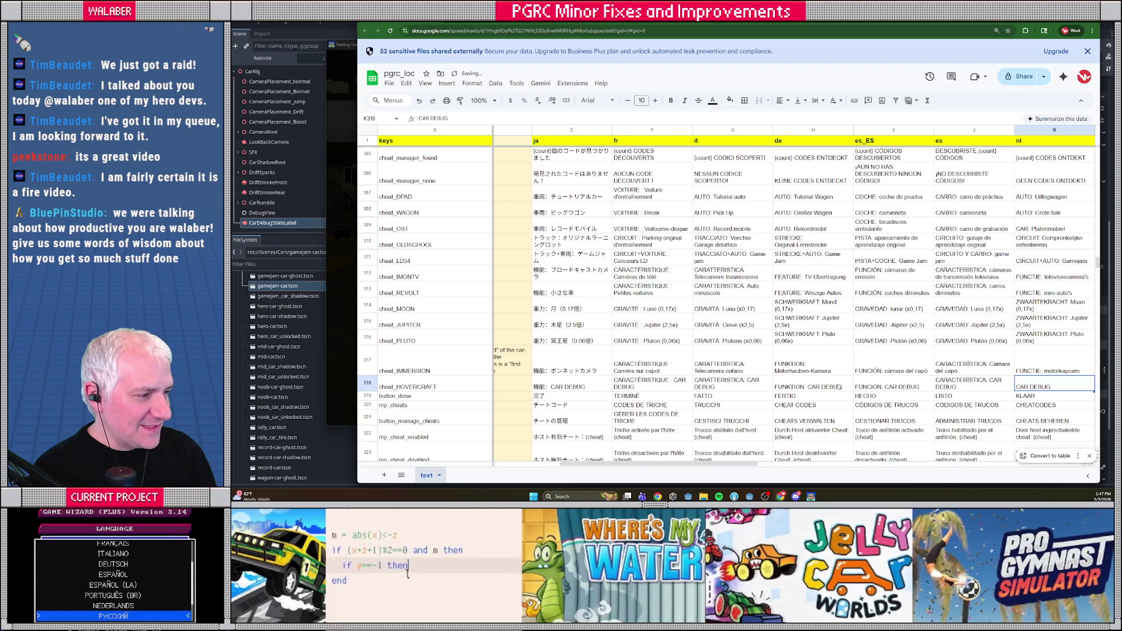
pyautogui.press('Up')
pyautogui.press('Return')
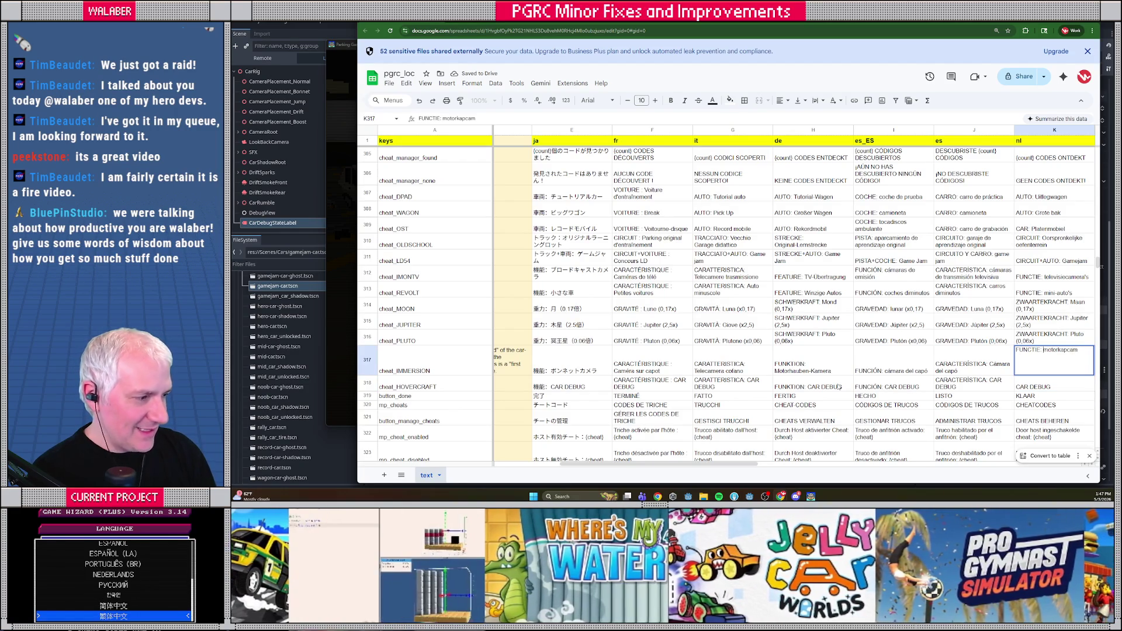
pyautogui.press('Return')
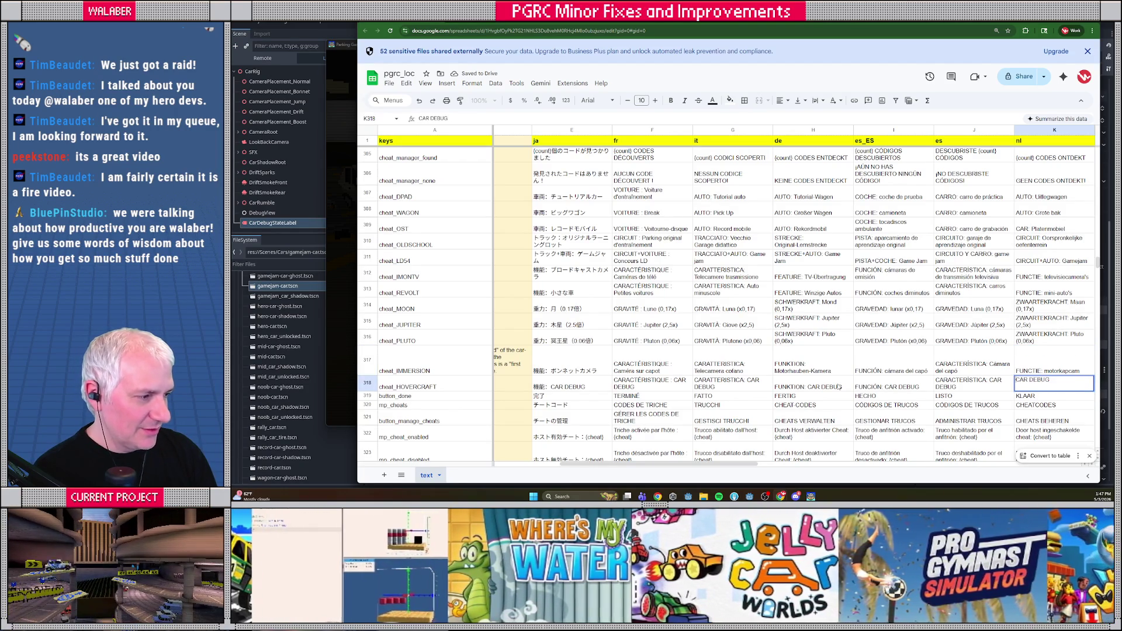
pyautogui.write('FUNCTIE:')
pyautogui.press('Tab')
pyautogui.hotkey('ctrl', 'v')
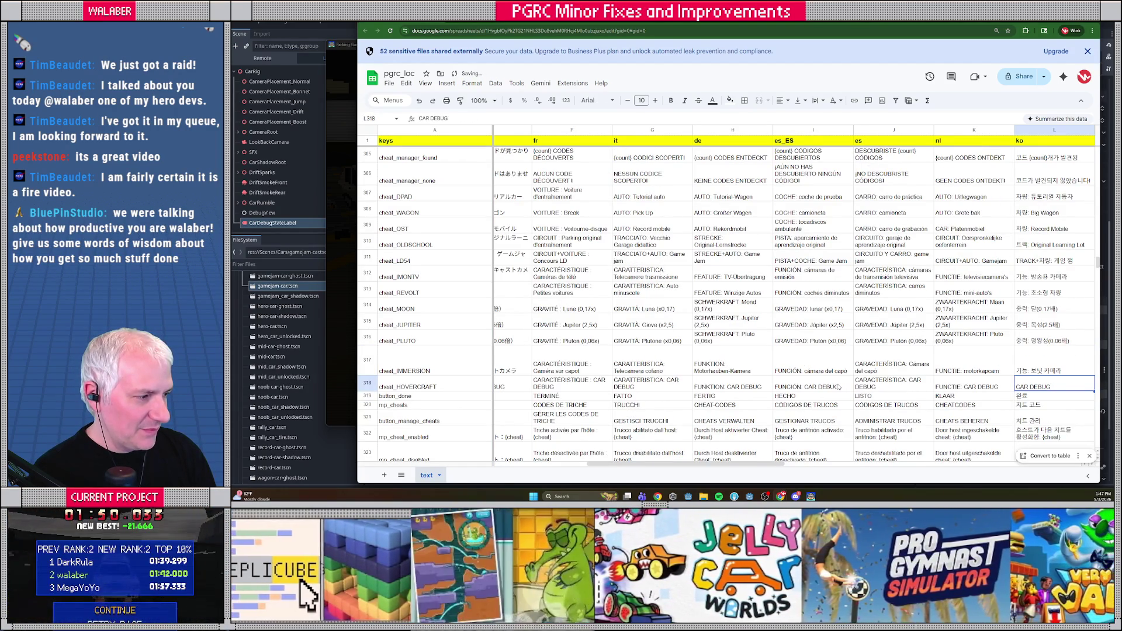
# Copy the Korean 기능 and Russian prefixes from row 317 onto their CAR DEBUG entries.
pyautogui.press('Up')
pyautogui.press('Return')
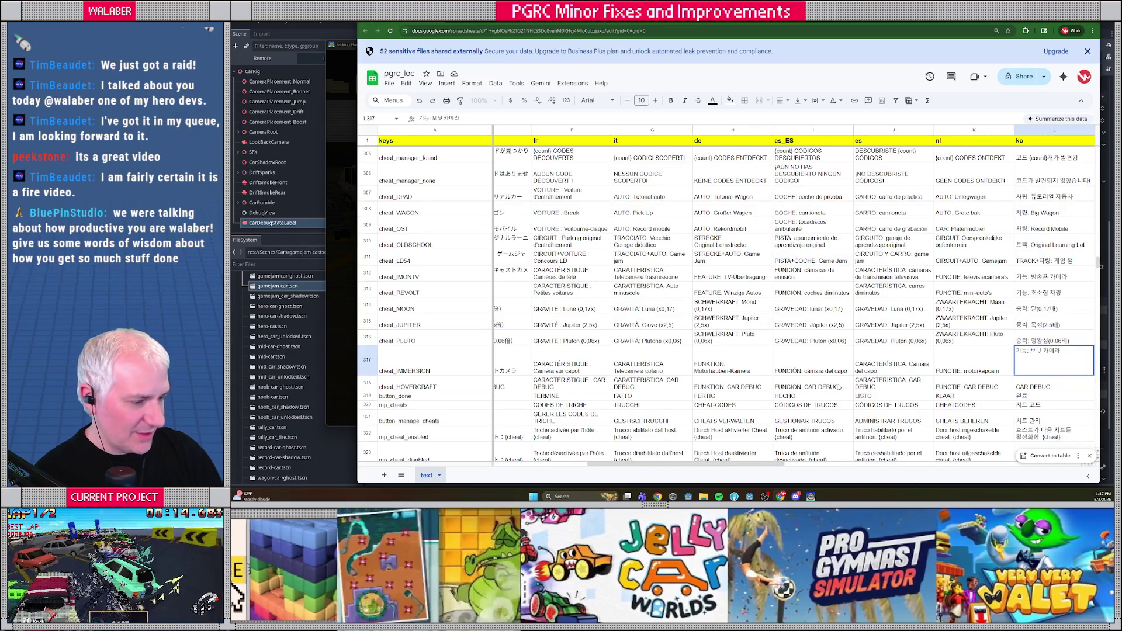
pyautogui.press('Return')
pyautogui.press('Return')
pyautogui.press('Home')
pyautogui.hotkey('ctrl', 'v')
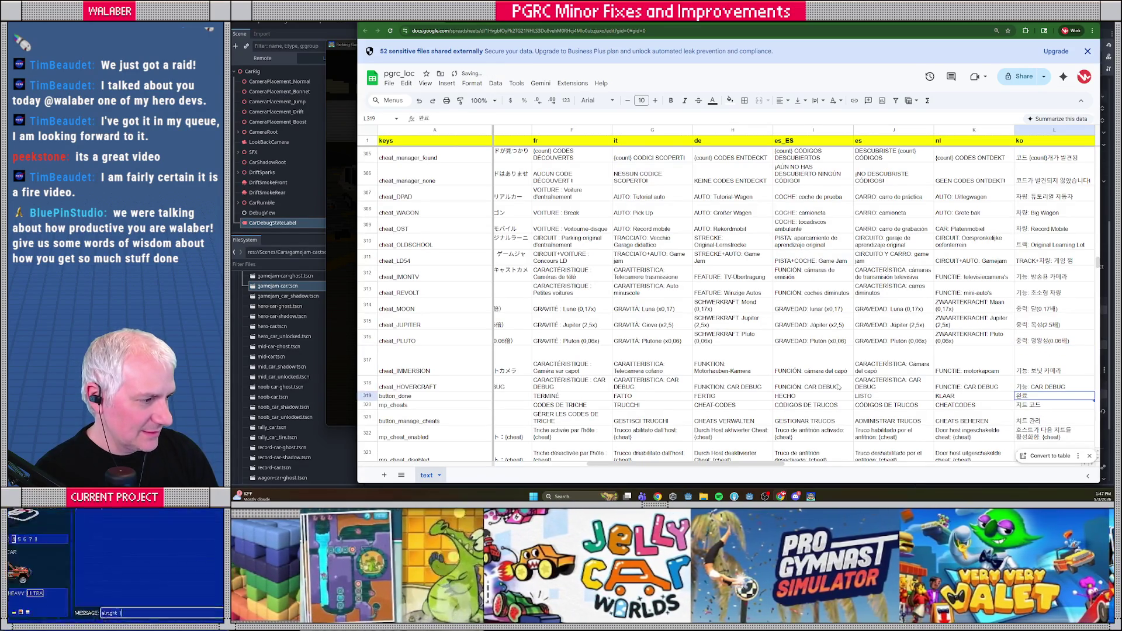
pyautogui.press('Tab')
pyautogui.press('Up')
pyautogui.press('Return')
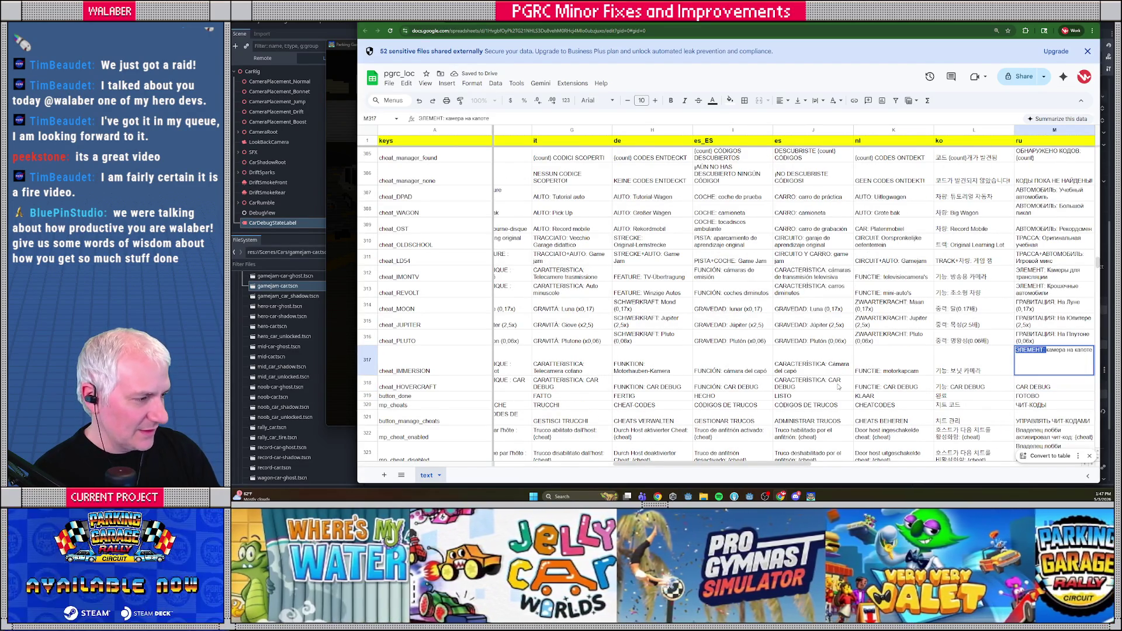
pyautogui.press('Return')
pyautogui.press('Home')
pyautogui.hotkey('ctrl', 'v')
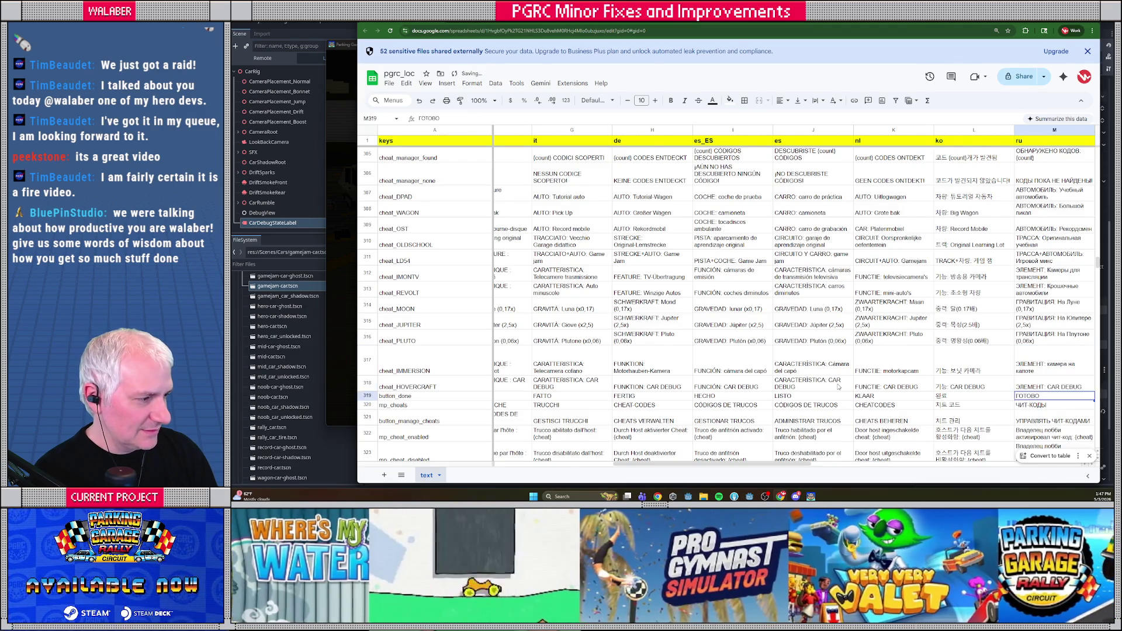
pyautogui.press('Tab')
# Copy the zh_Hans and zh_Hant prefixes from row 317 onto their CAR DEBUG entries.
pyautogui.press('Up')
pyautogui.press('Return')
pyautogui.press('Return')
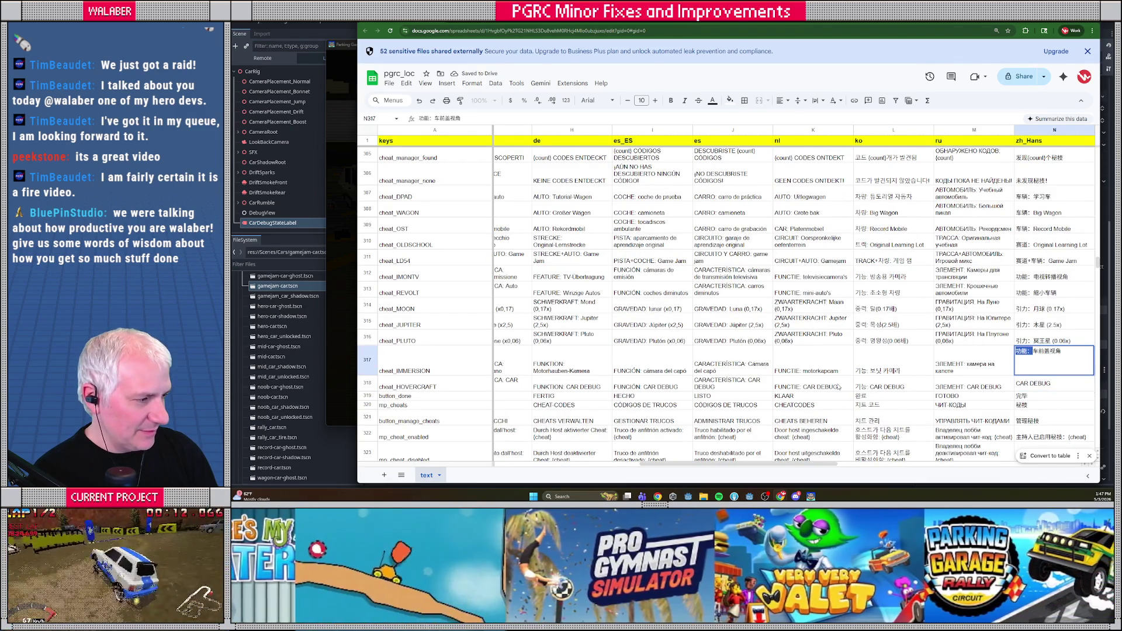
pyautogui.press('Return')
pyautogui.press('Home')
pyautogui.hotkey('ctrl', 'v')
pyautogui.press('Tab')
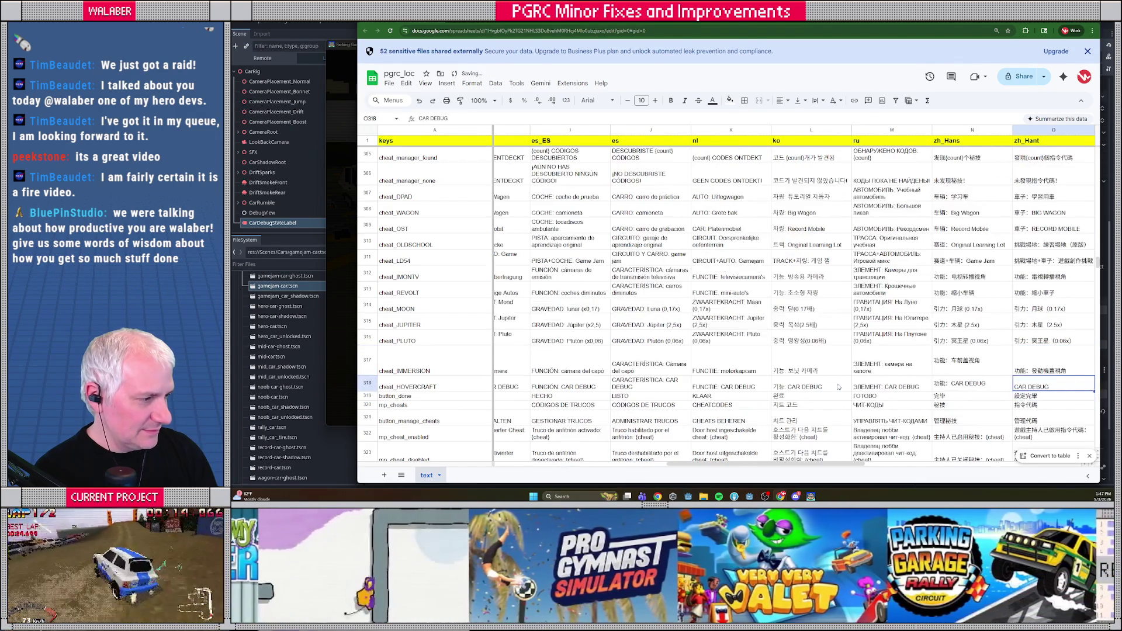
pyautogui.press('Up')
pyautogui.press('Return')
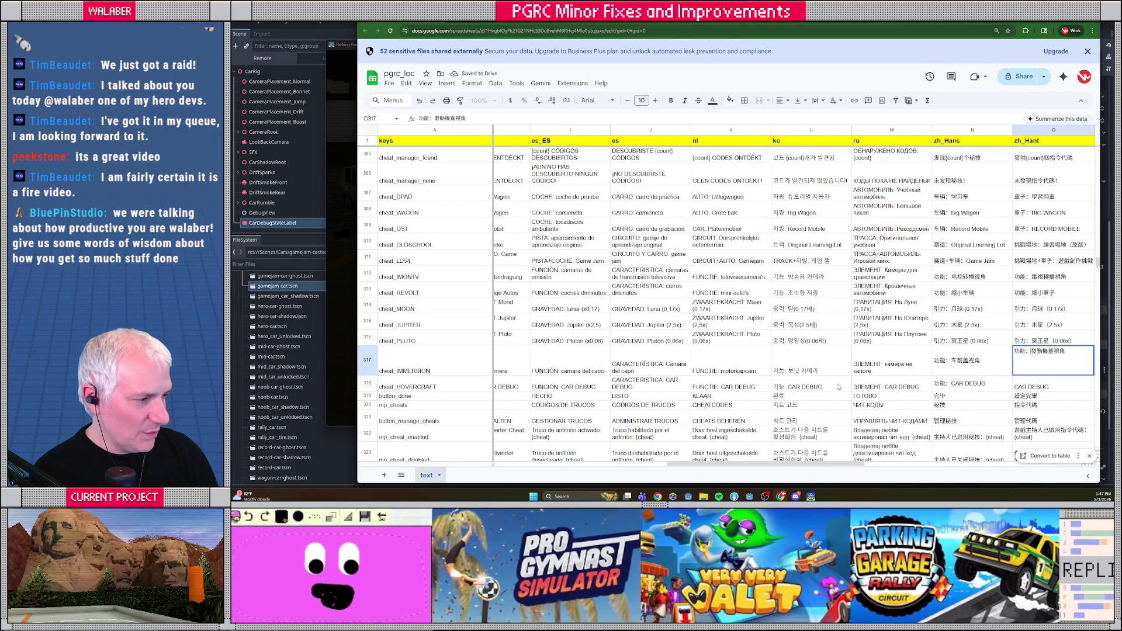
pyautogui.press('Return')
# Put the RECURSO prefix on the pt_BR CAR DEBUG entry, giving 'RECURSO: CAR DEBUG'.
pyautogui.press('Return')
pyautogui.press('Home')
pyautogui.hotkey('ctrl', 'v')
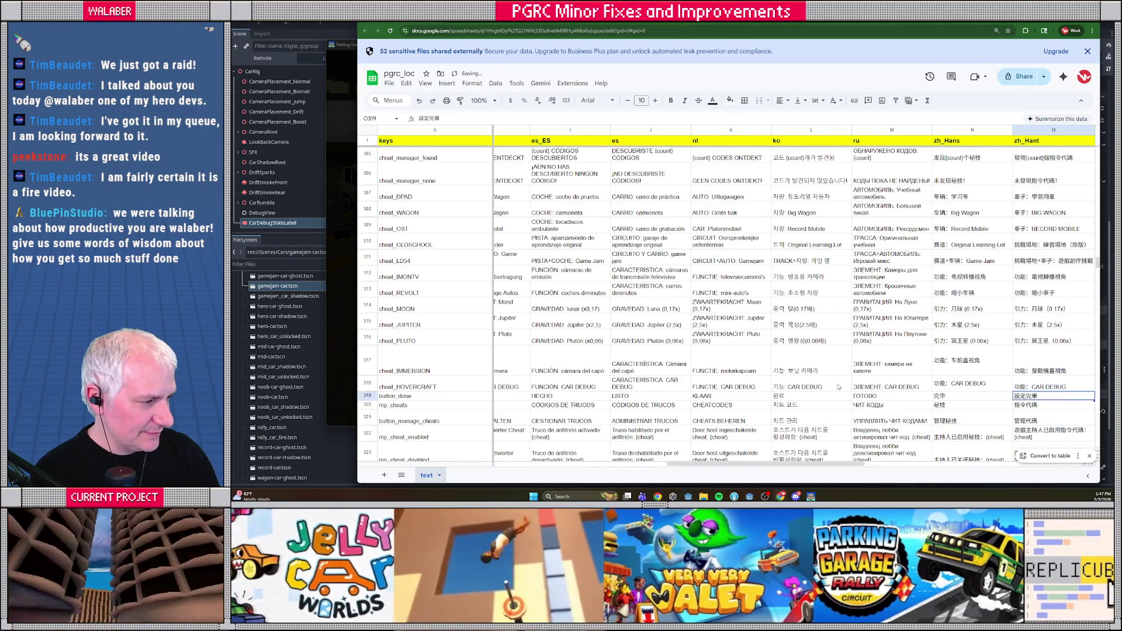
pyautogui.press('Tab')
pyautogui.press('Up')
pyautogui.press('Return')
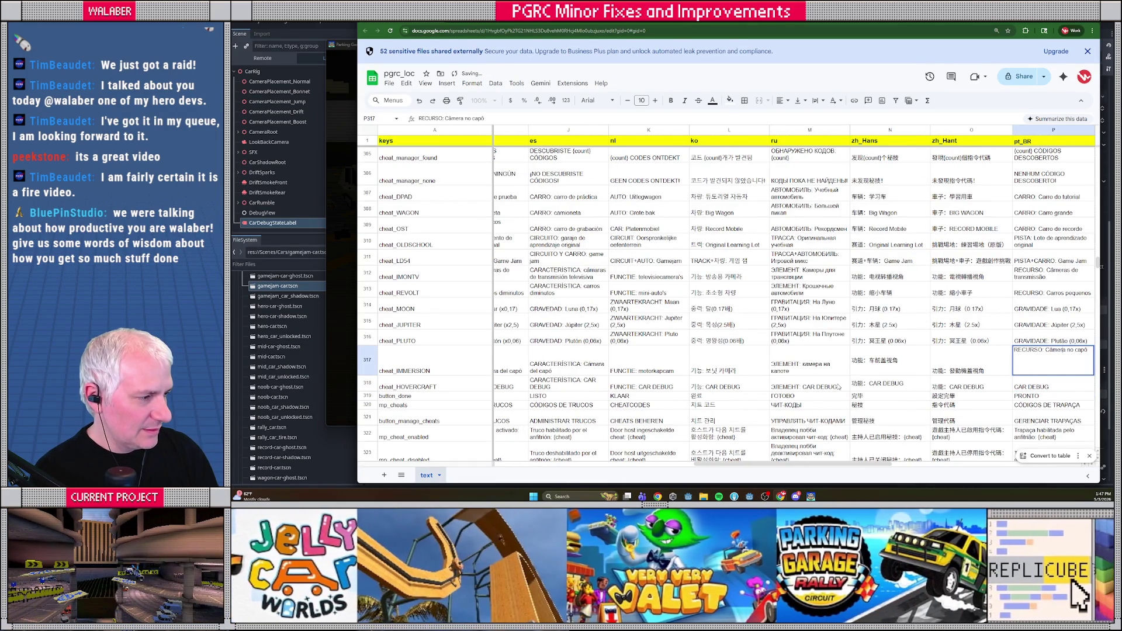
pyautogui.press('Return')
pyautogui.press('Return')
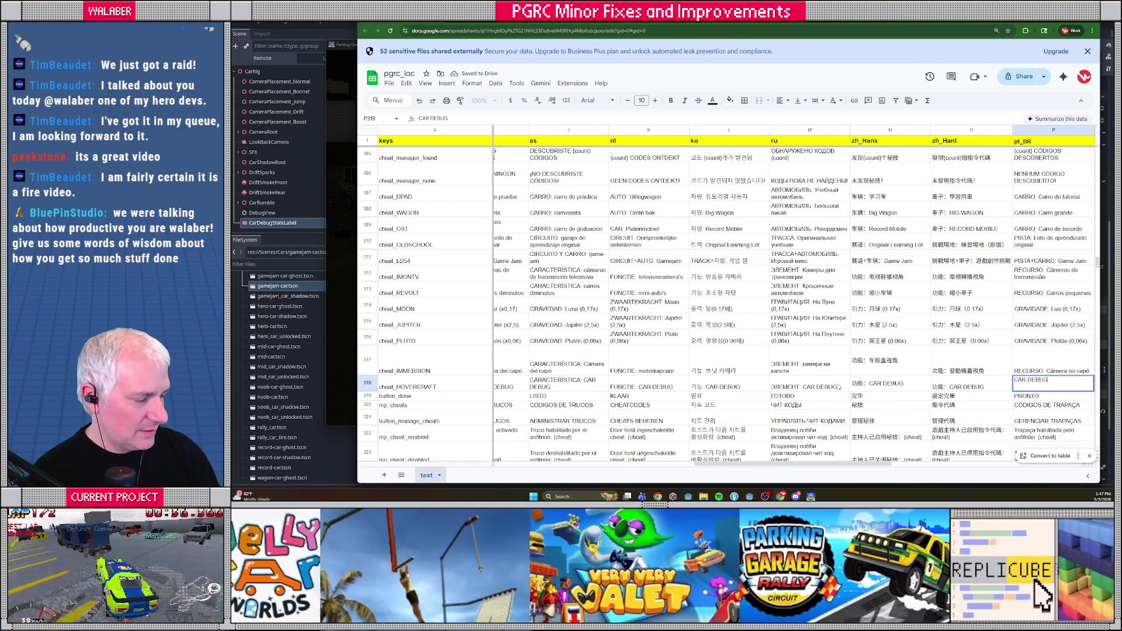
pyautogui.press('Home')
pyautogui.hotkey('ctrl', 'v')
pyautogui.press('Return')
pyautogui.press('Up')
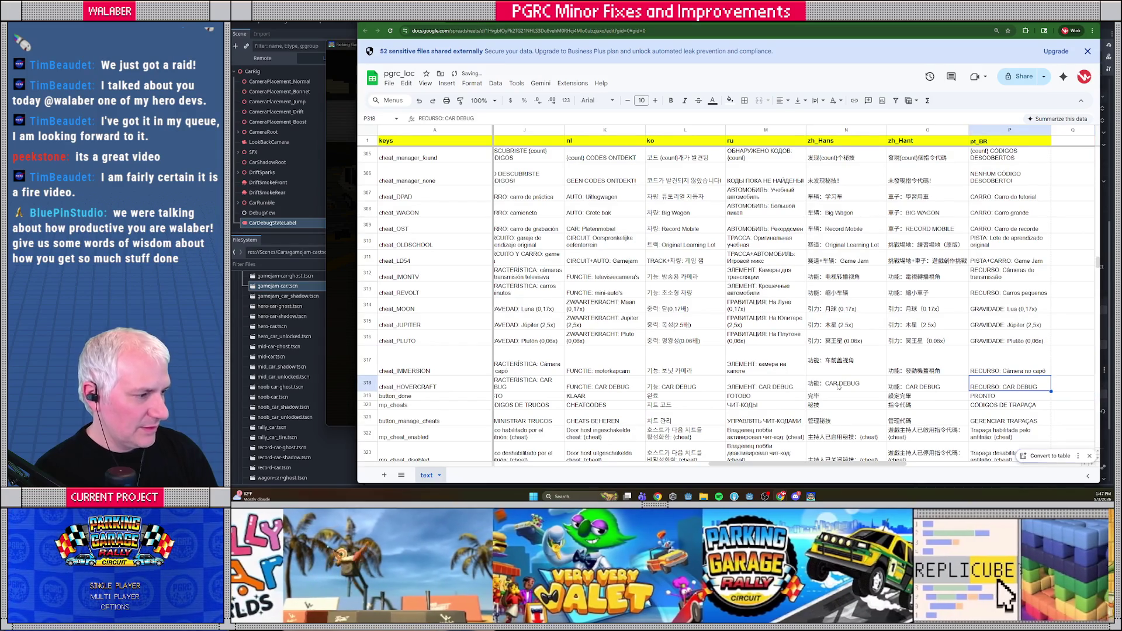
pyautogui.press('Left')
pyautogui.press('Left')
pyautogui.press('Left')
pyautogui.press('Home')
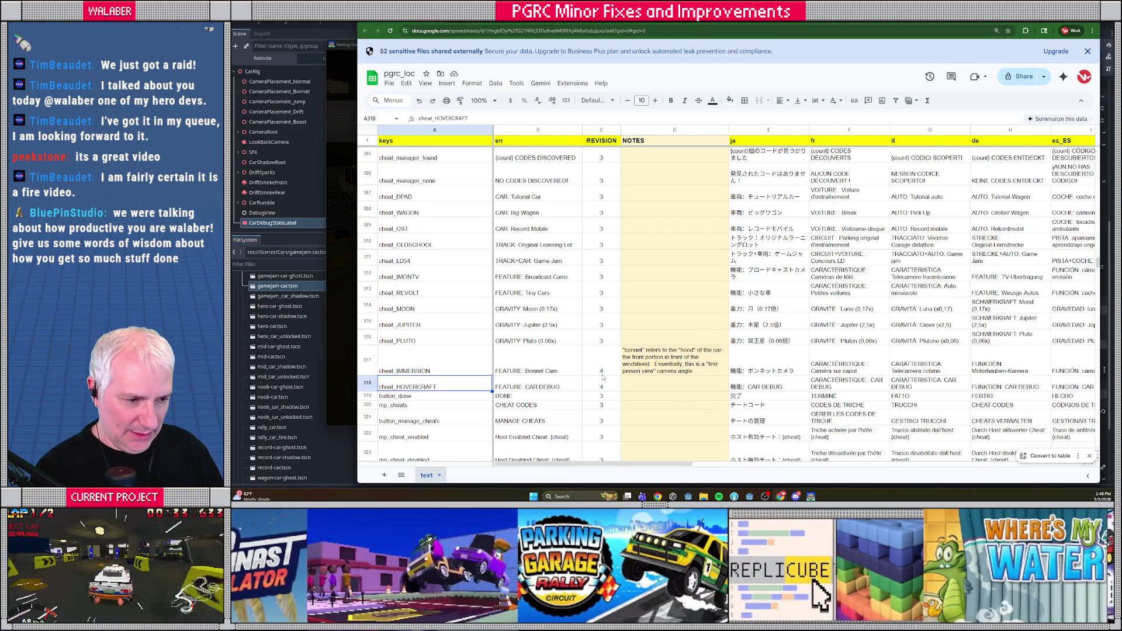
# Download the text sheet as 'pgrc_loc - text.csv' and show it in the Downloads folder.
pyautogui.click(550, 386)
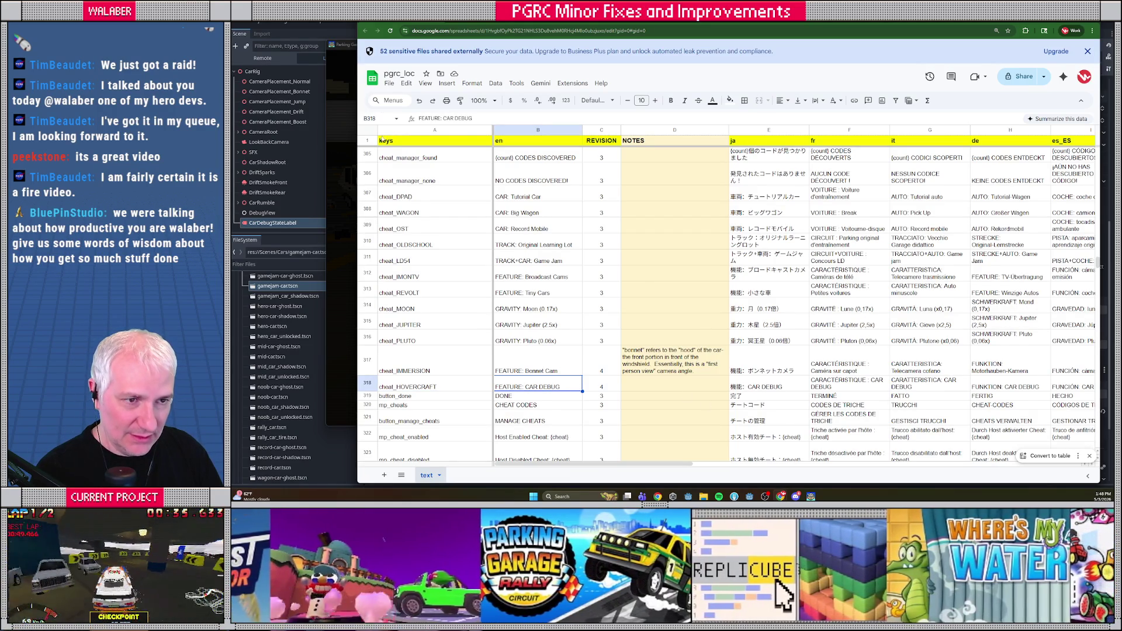
pyautogui.click(1087, 52)
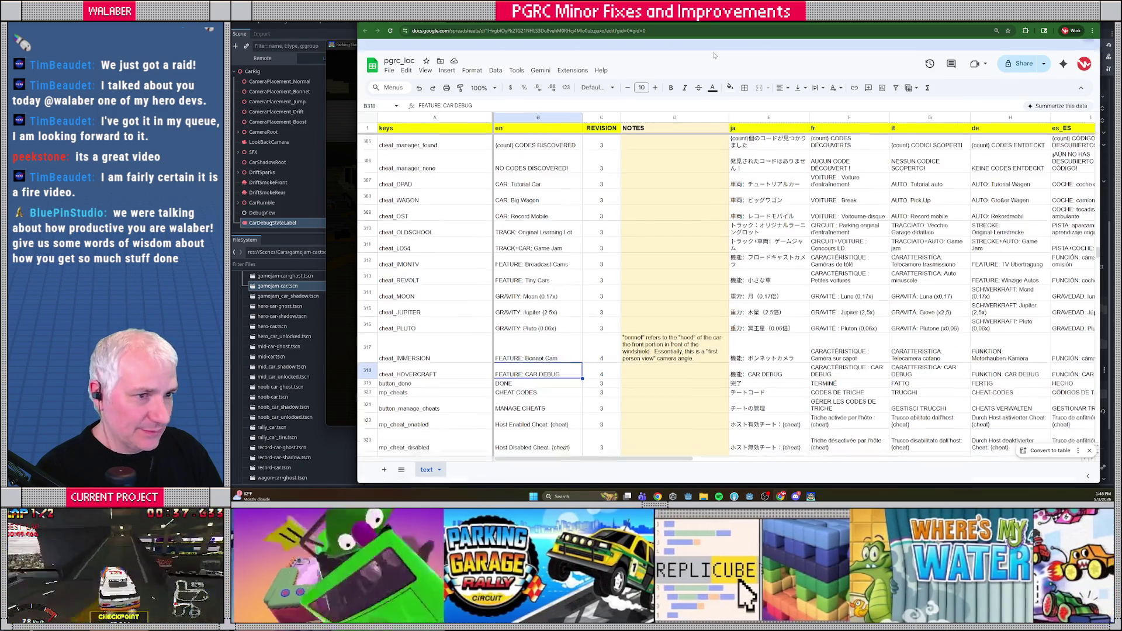
pyautogui.click(389, 59)
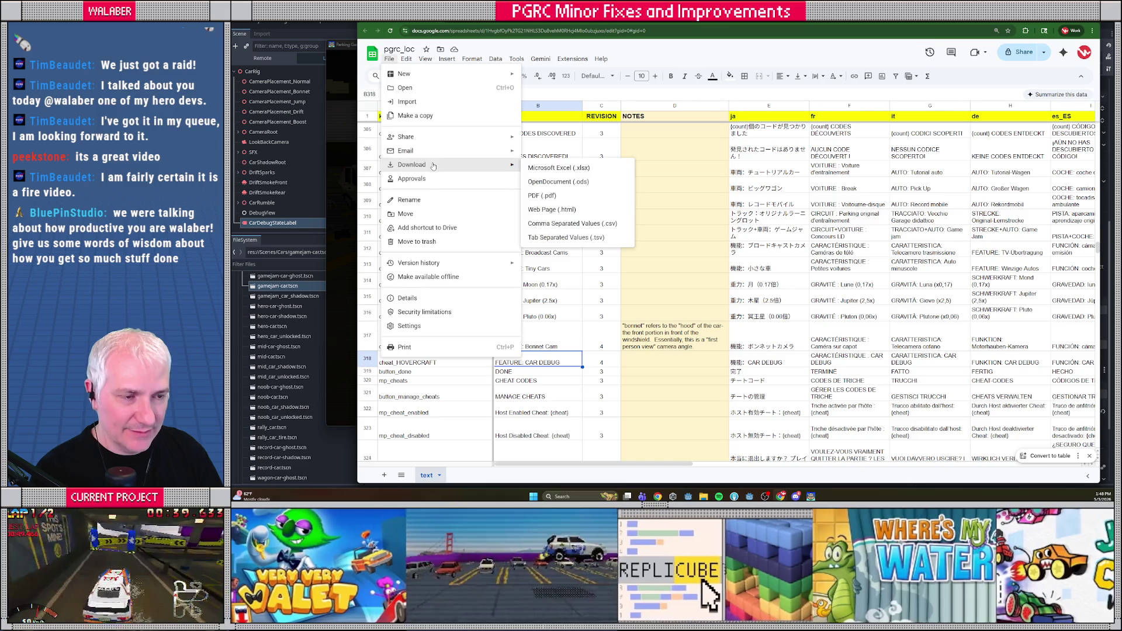
pyautogui.moveTo(444, 165)
pyautogui.click(597, 224)
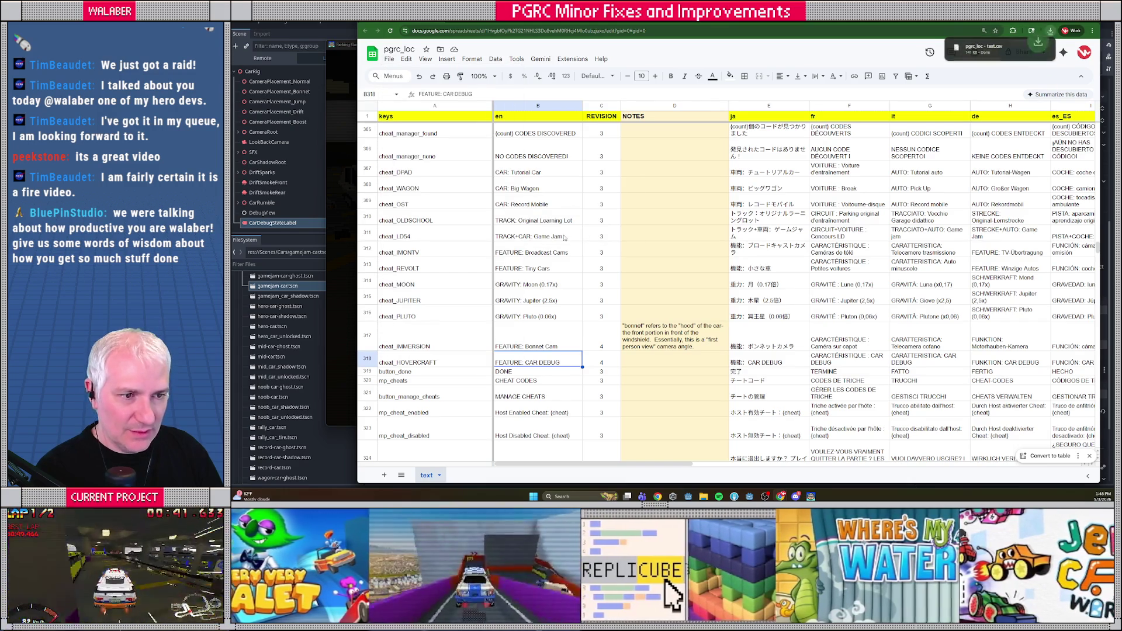
pyautogui.click(1032, 48)
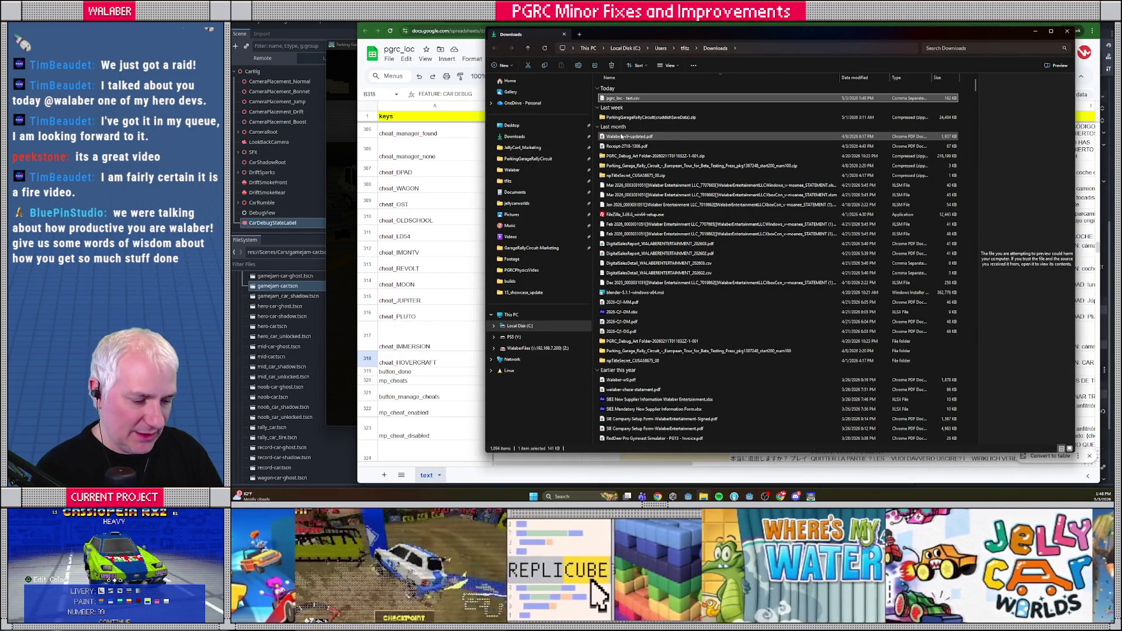
# In a second Explorer tab, browse to C:\Walaber\Godot\Projects\garagerally\Data\Localization.
pyautogui.click(579, 34)
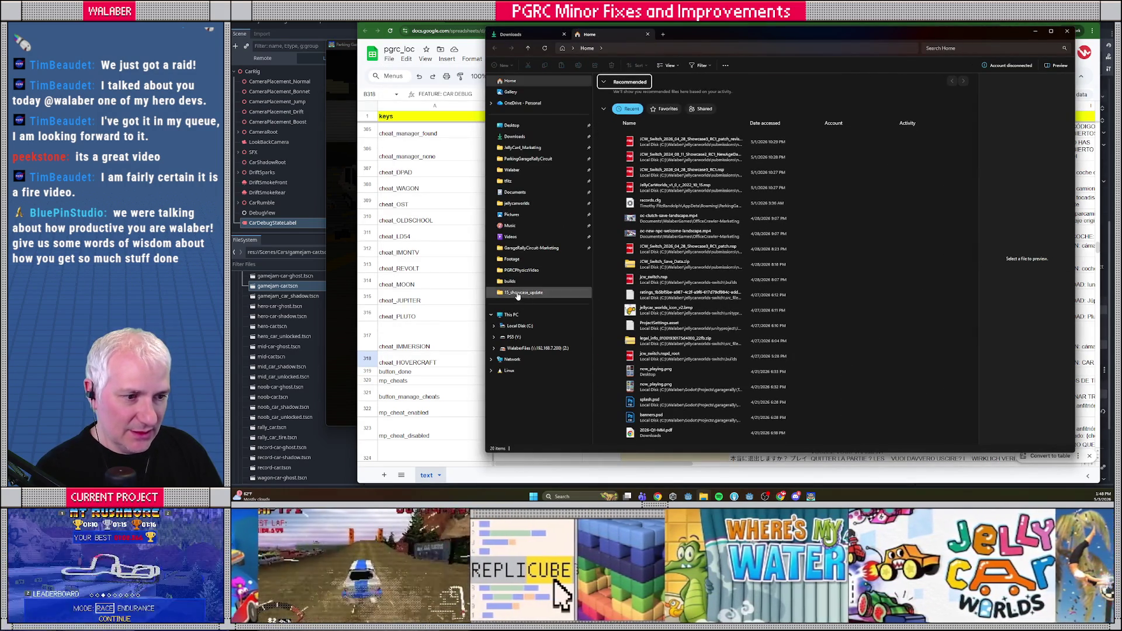
pyautogui.click(520, 325)
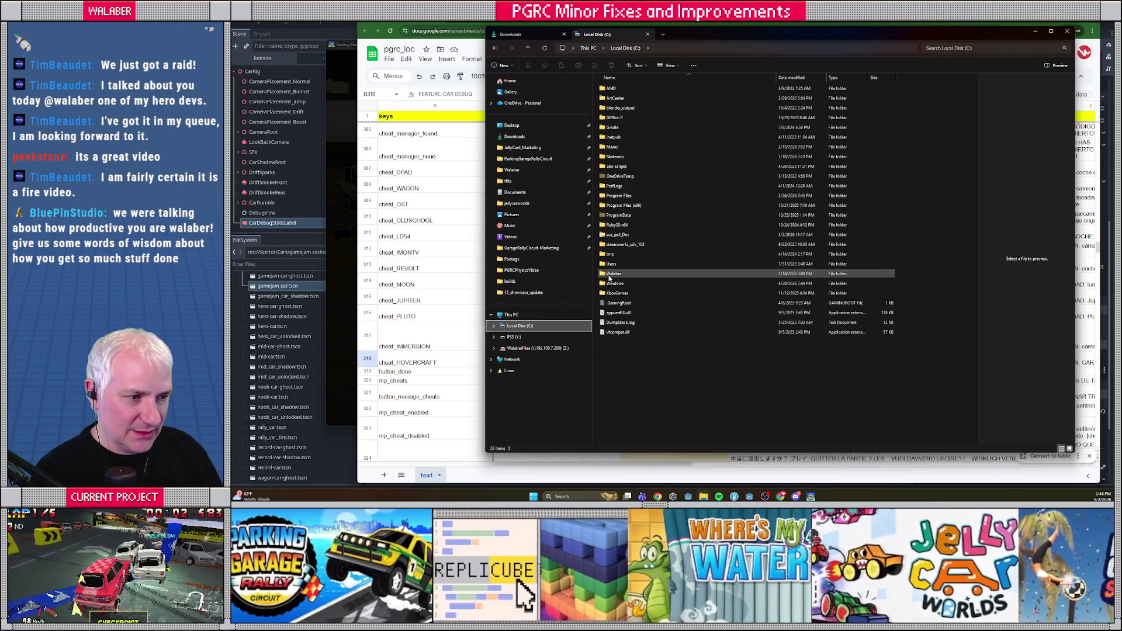
pyautogui.doubleClick(610, 277)
pyautogui.doubleClick(614, 98)
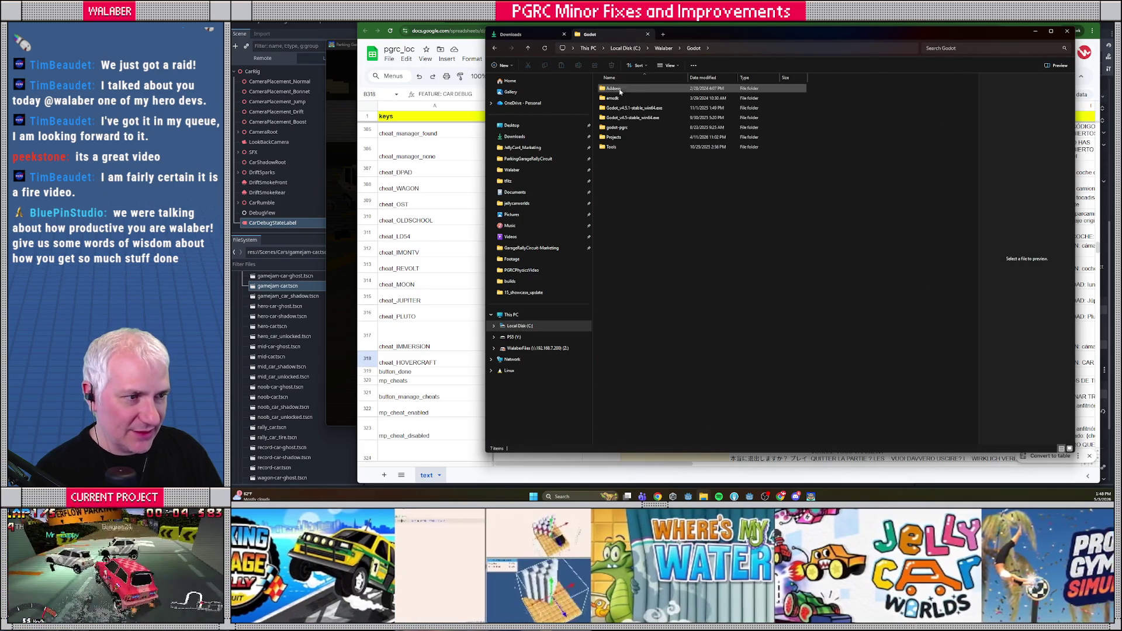
pyautogui.doubleClick(616, 137)
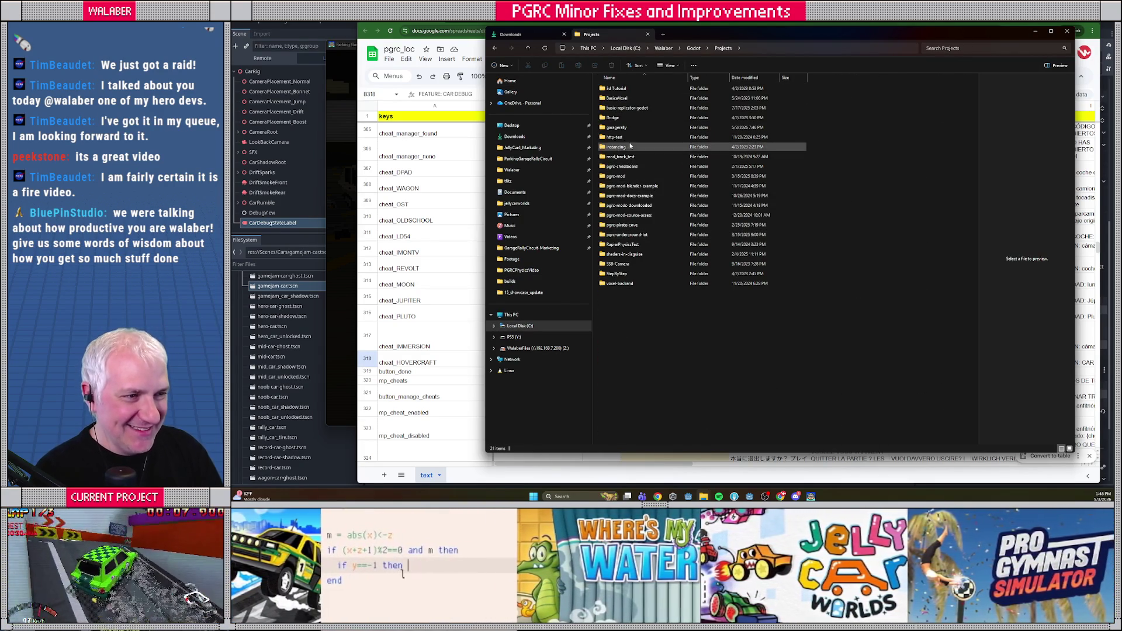
pyautogui.doubleClick(628, 128)
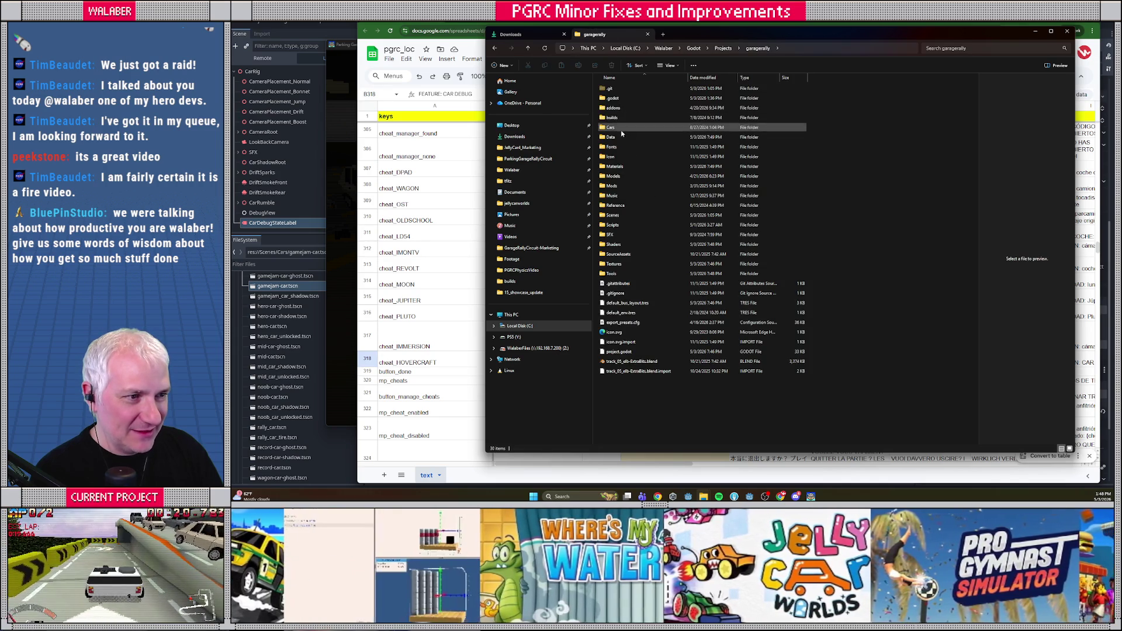
pyautogui.doubleClick(614, 111)
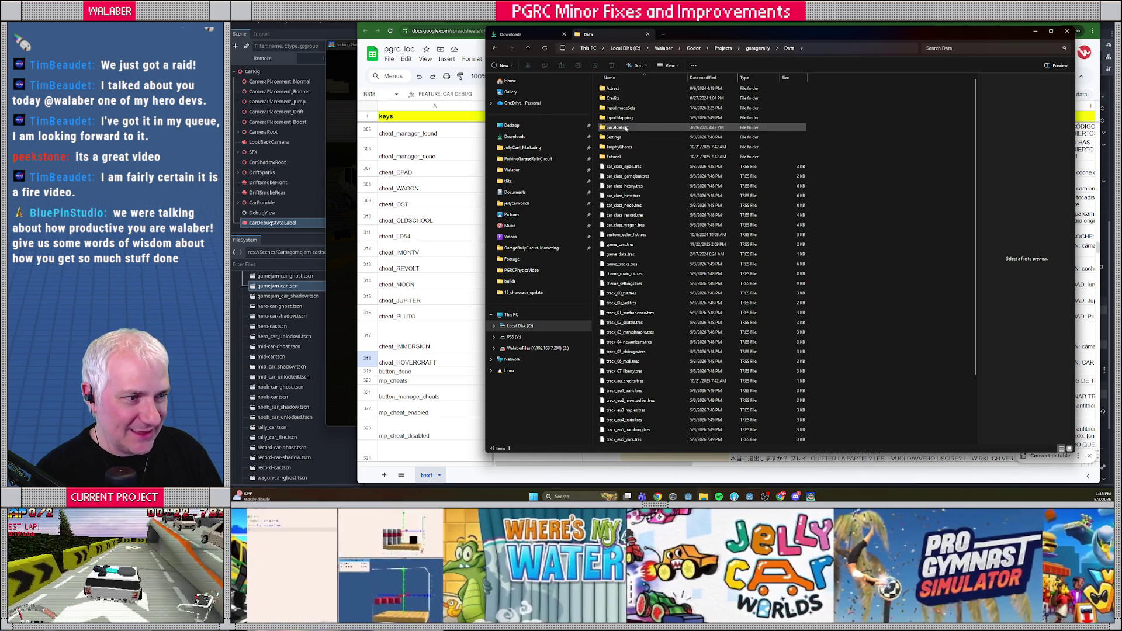
pyautogui.hotkey('alt', 'Left')
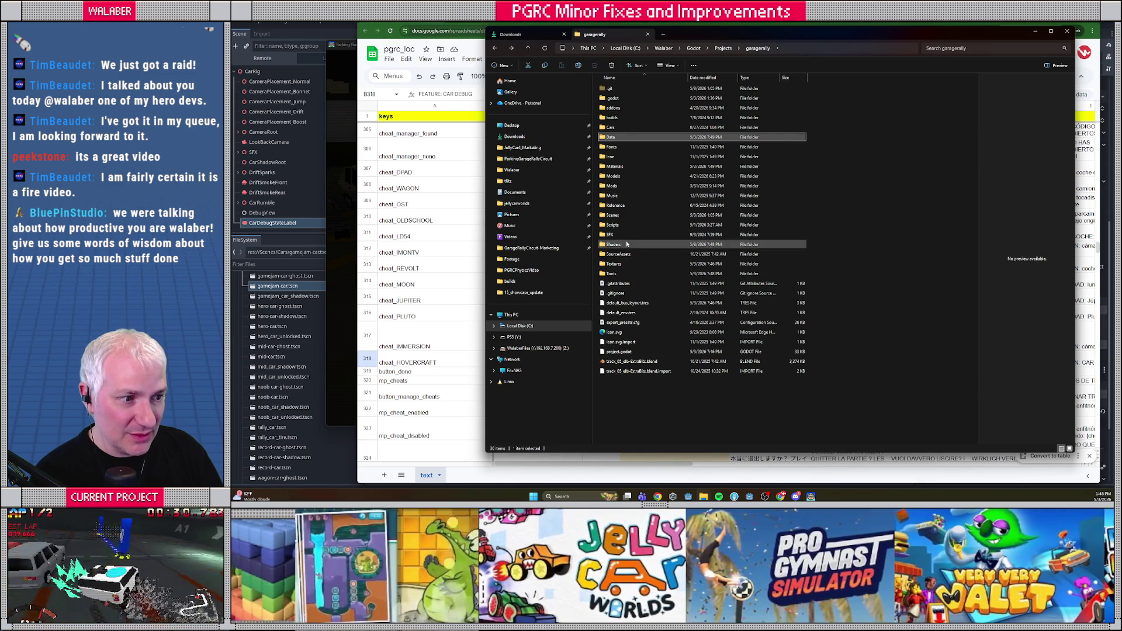
pyautogui.doubleClick(618, 137)
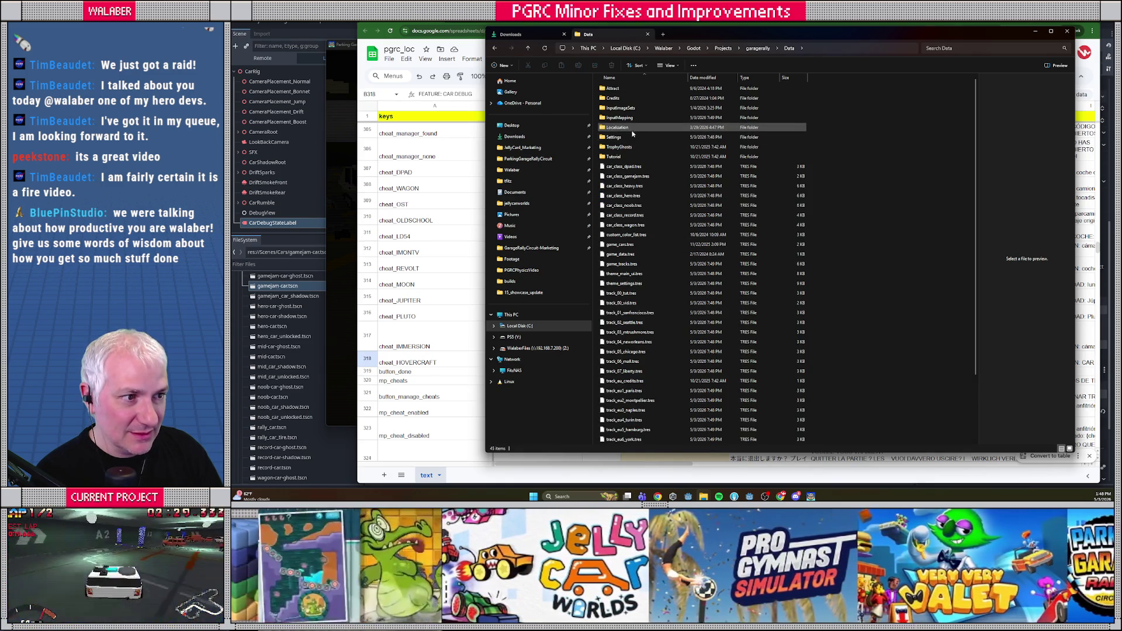
pyautogui.doubleClick(637, 129)
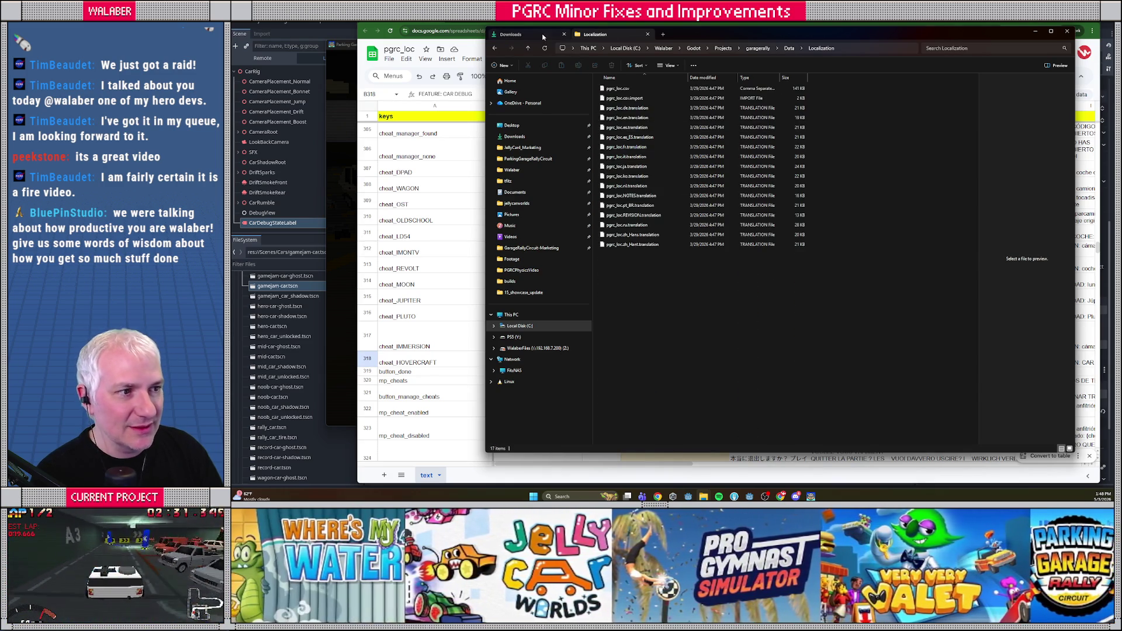
# Rename the download to pgrc_loc.csv and move it into Localization, replacing the old copy.
pyautogui.click(543, 36)
pyautogui.press('F2')
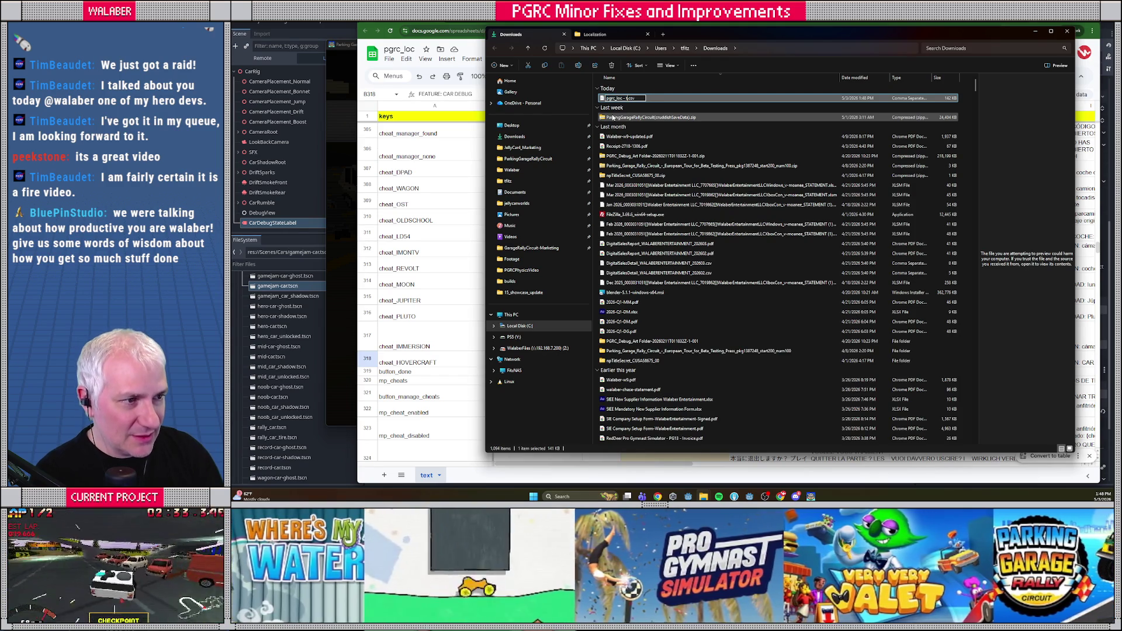
pyautogui.press('Return')
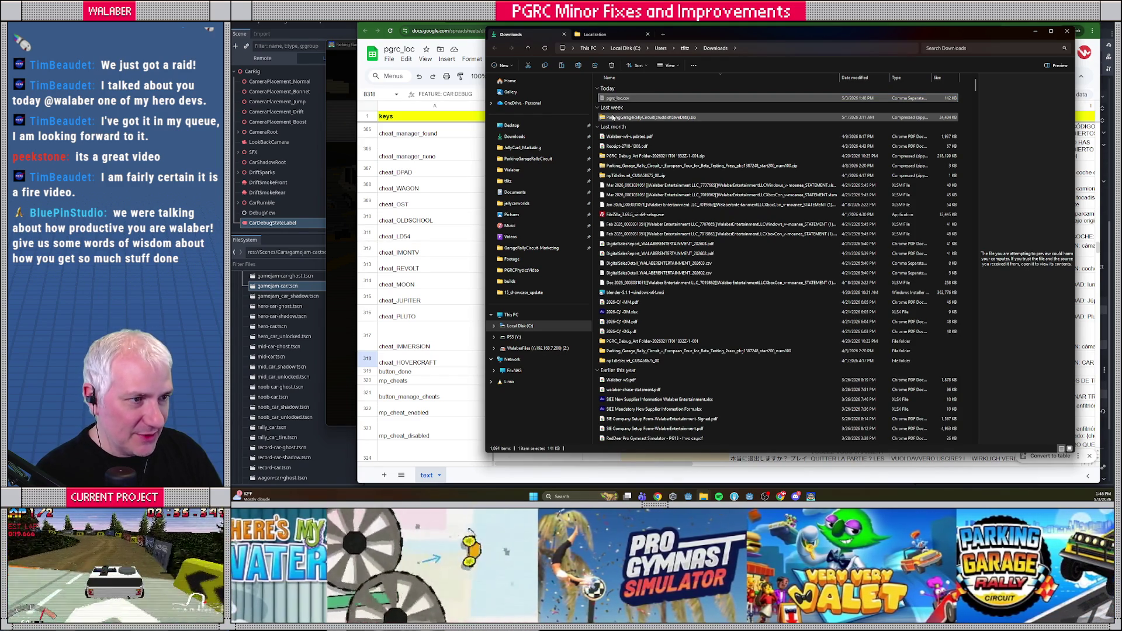
pyautogui.click(595, 34)
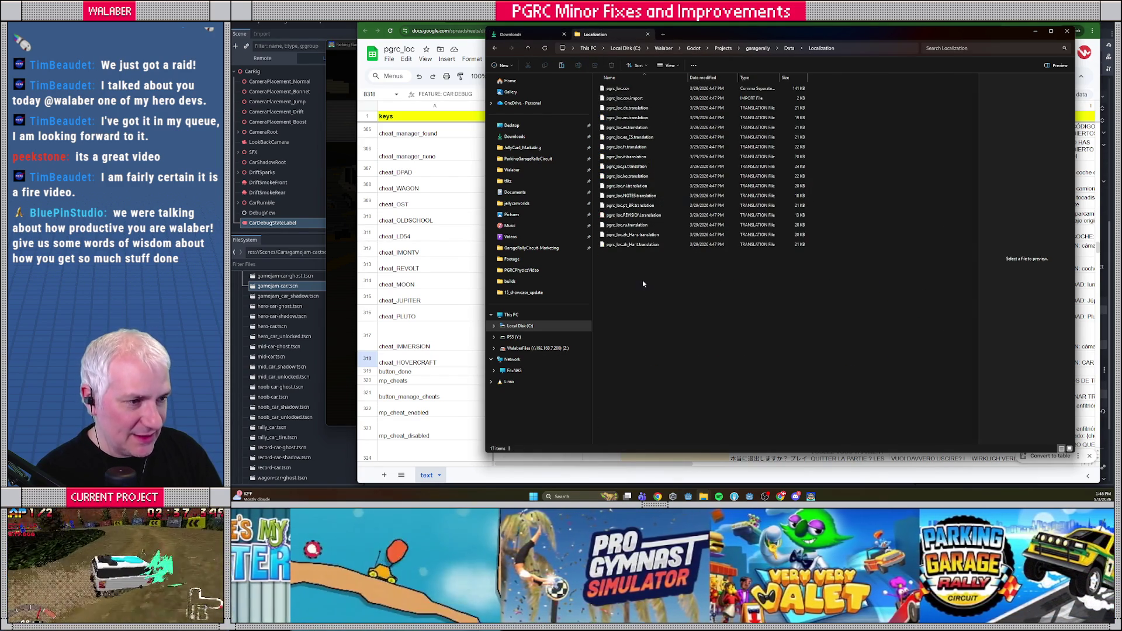
pyautogui.hotkey('ctrl', 'v')
pyautogui.click(334, 198)
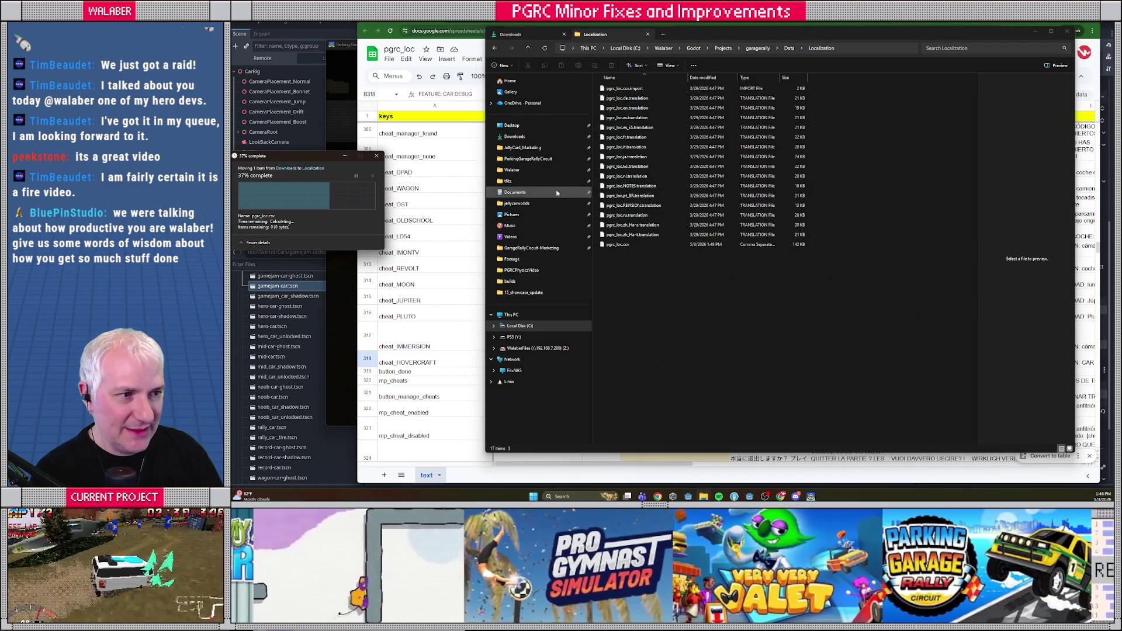
pyautogui.hotkey('alt', 'Tab')
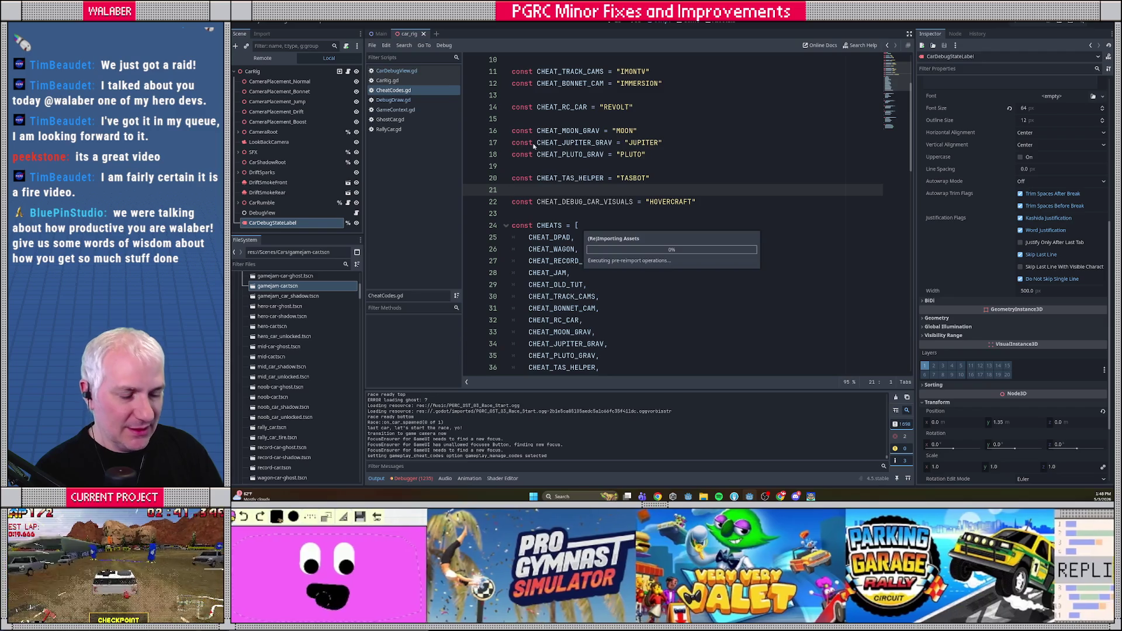
# Run the debug build, choose the Cassiopeia RX2 car, and start racing on San Francisco.
pyautogui.press('F5')
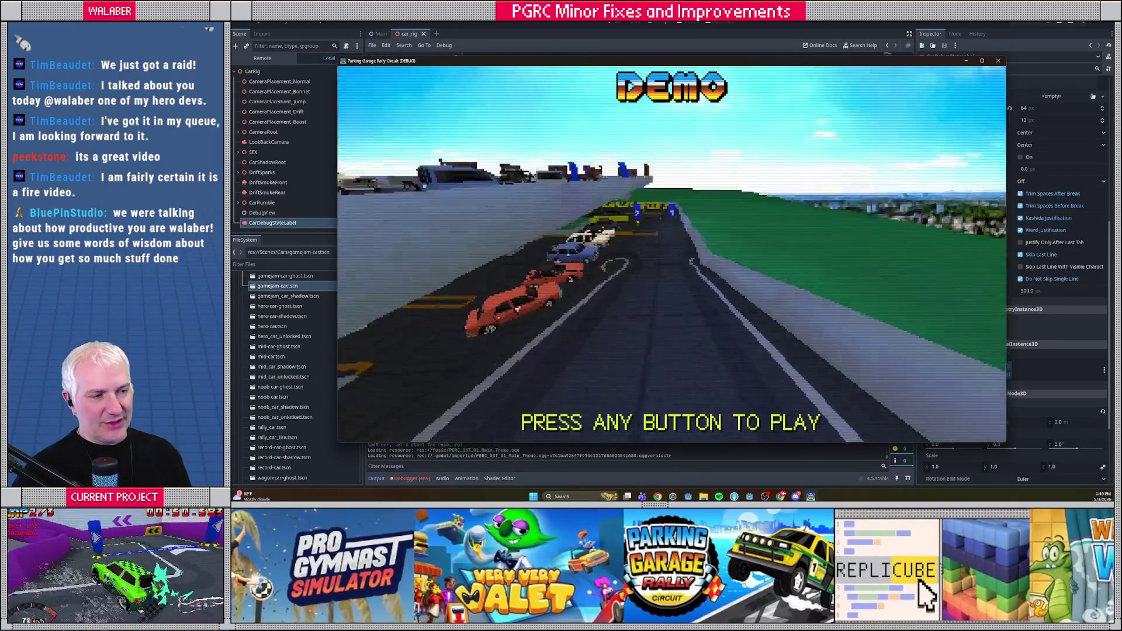
pyautogui.press('Return')
pyautogui.press('Return')
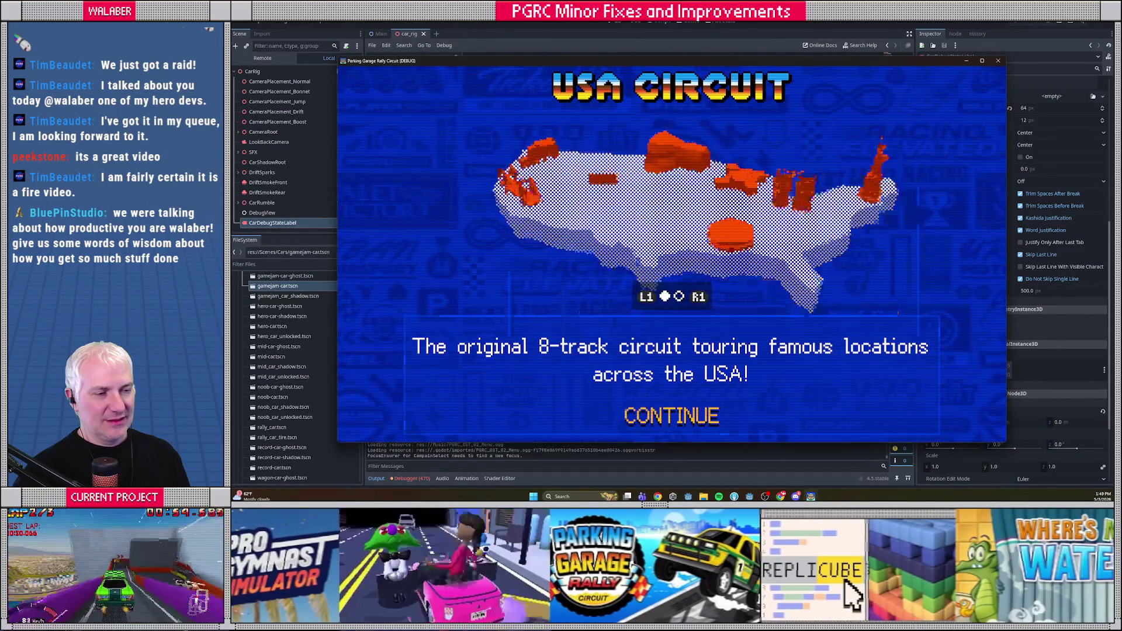
pyautogui.press('Return')
pyautogui.press('Return')
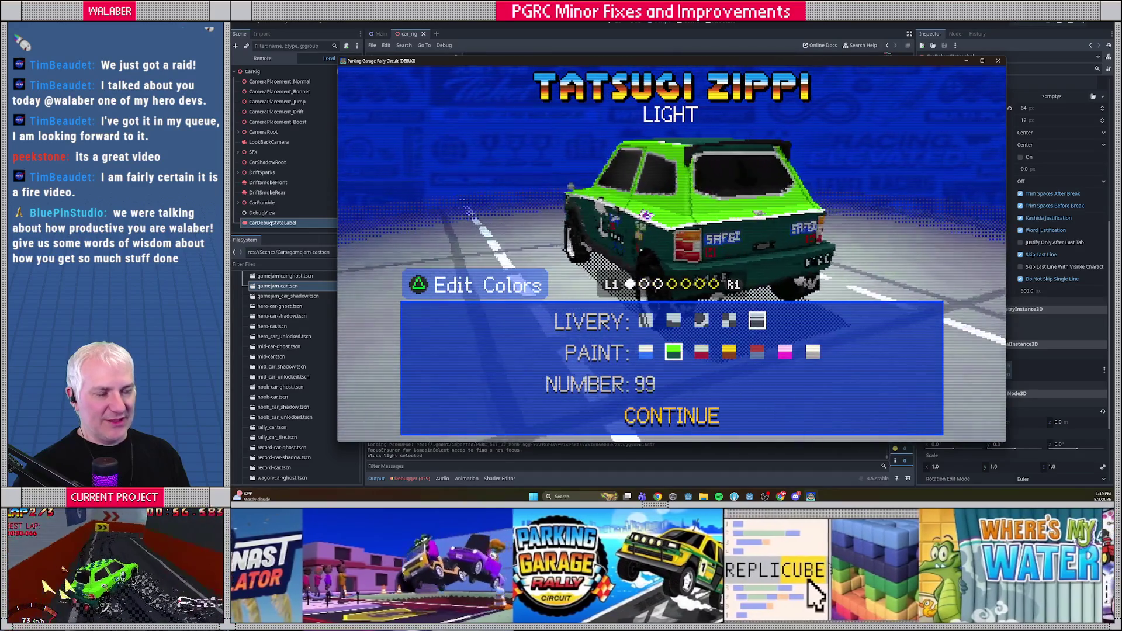
pyautogui.press('Down')
pyautogui.press('Return')
pyautogui.press('Down')
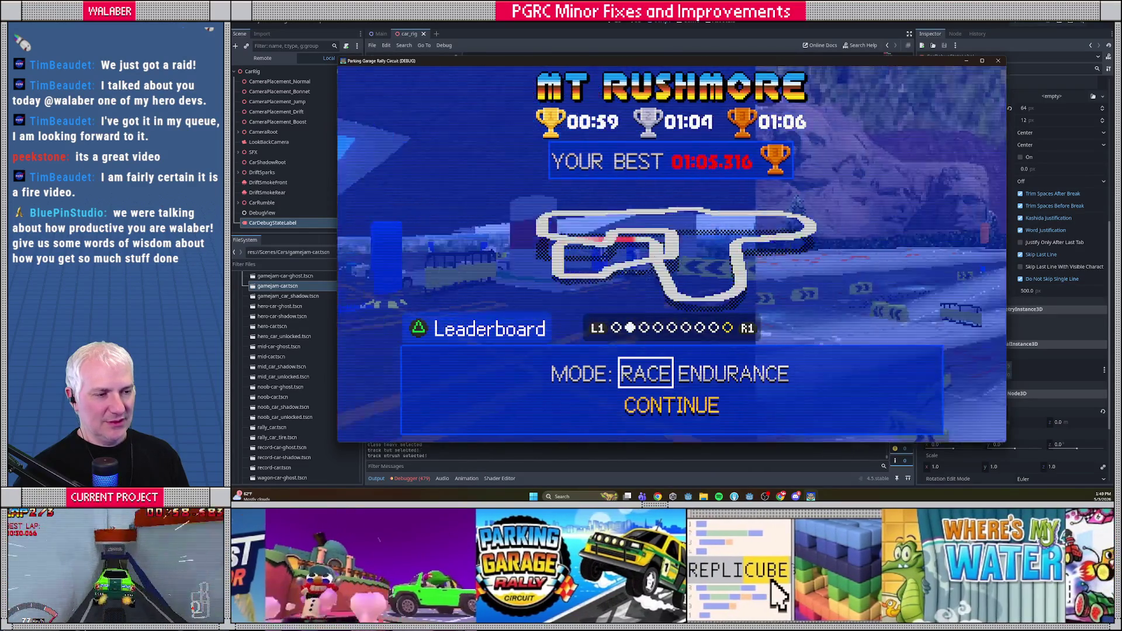
pyautogui.press('Down')
pyautogui.press('Return')
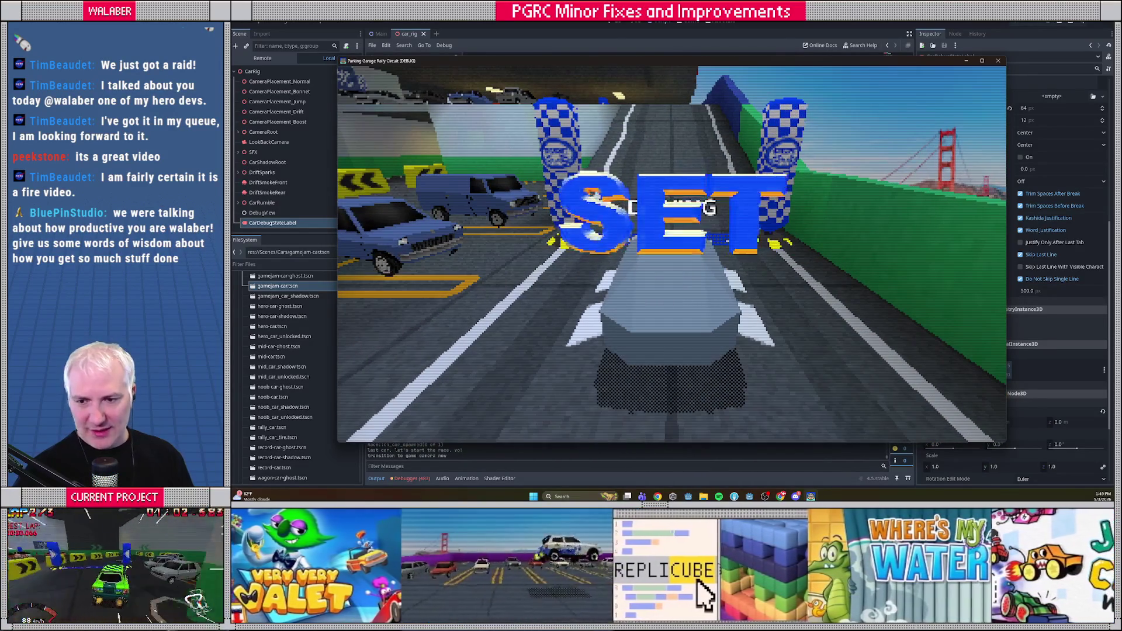
pyautogui.press('Up')
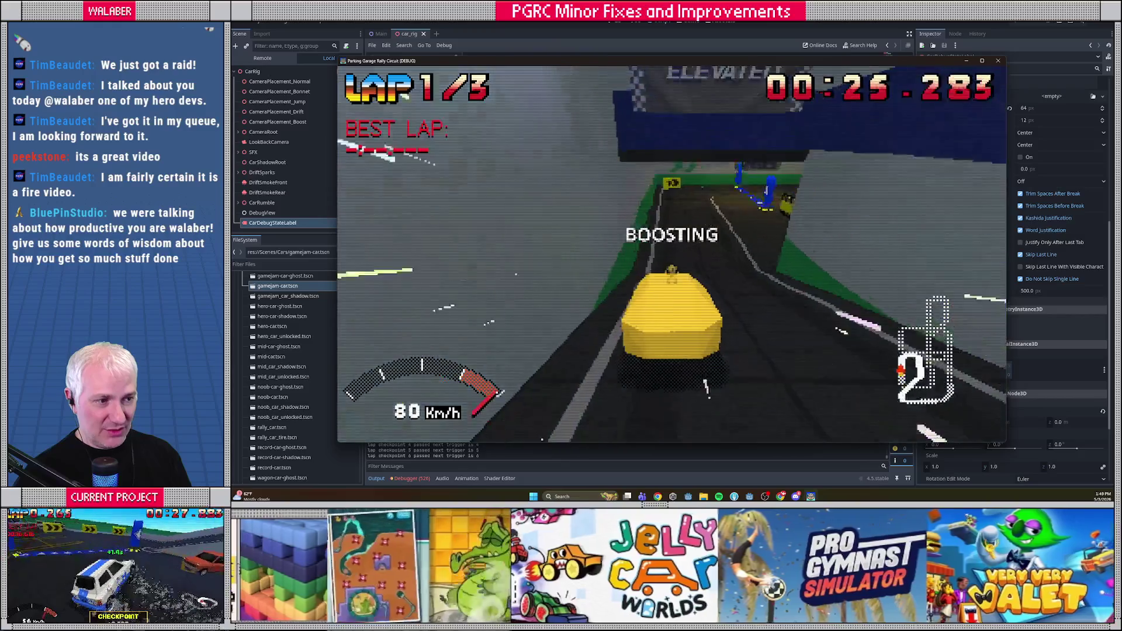
# Briefly pause into the options, then drift and boost through the corner to finish lap 1.
pyautogui.press('Escape')
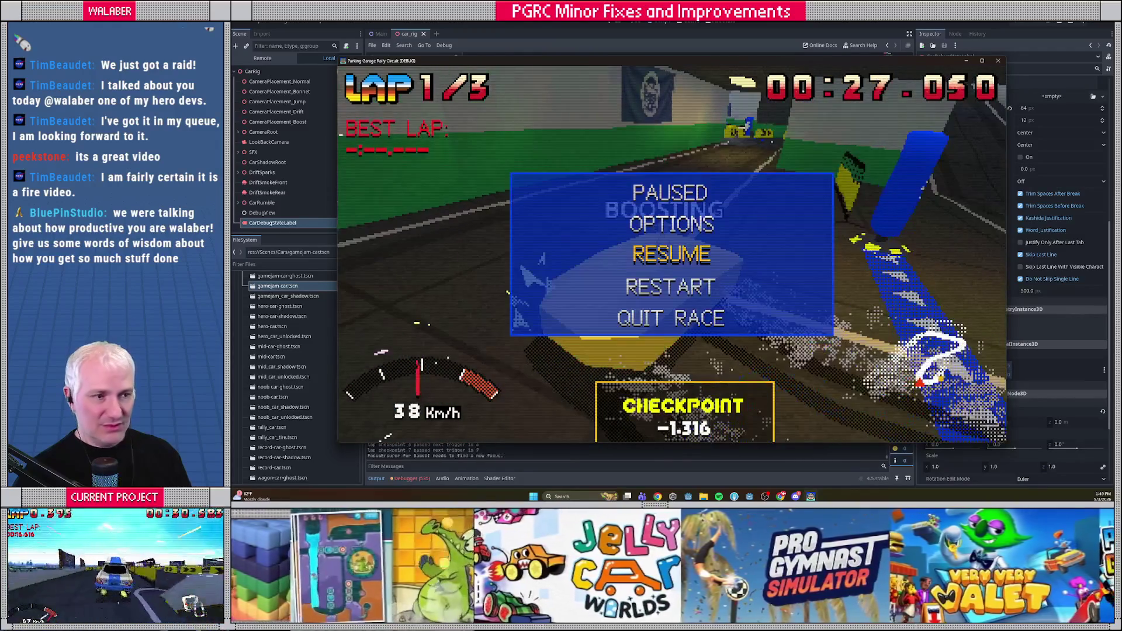
pyautogui.press('Return')
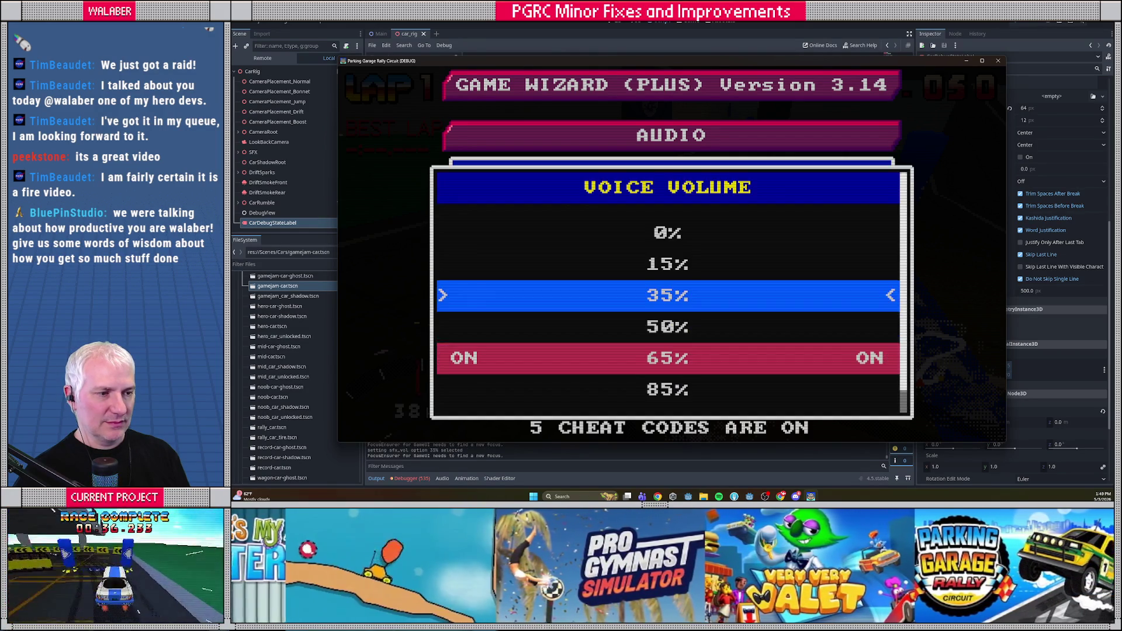
pyautogui.press('Escape')
pyautogui.press('Escape')
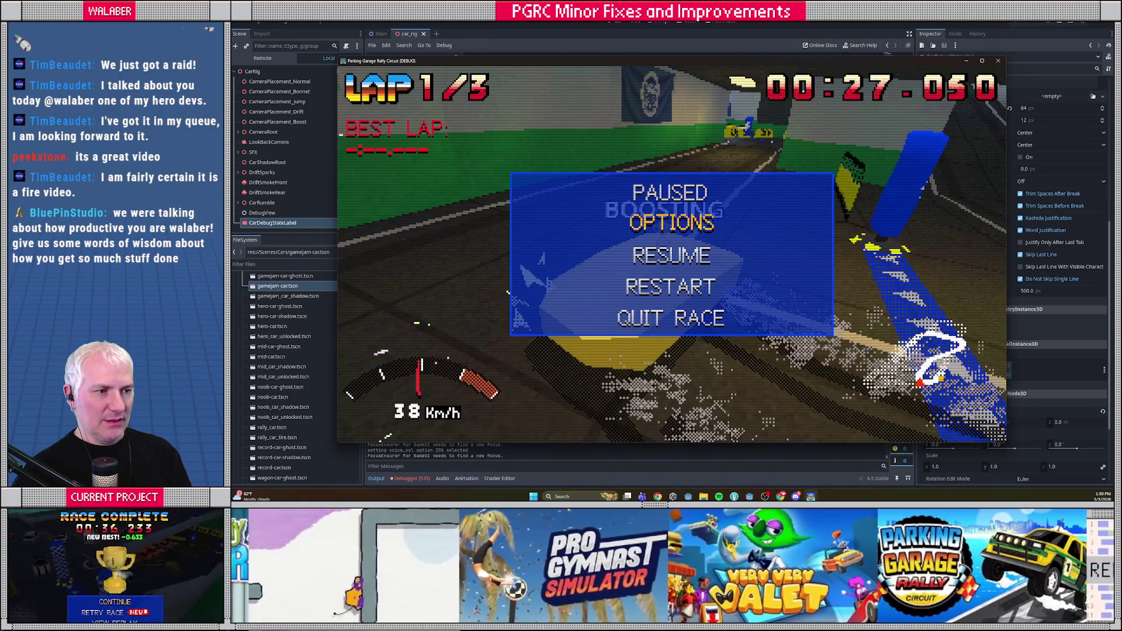
pyautogui.press('Escape')
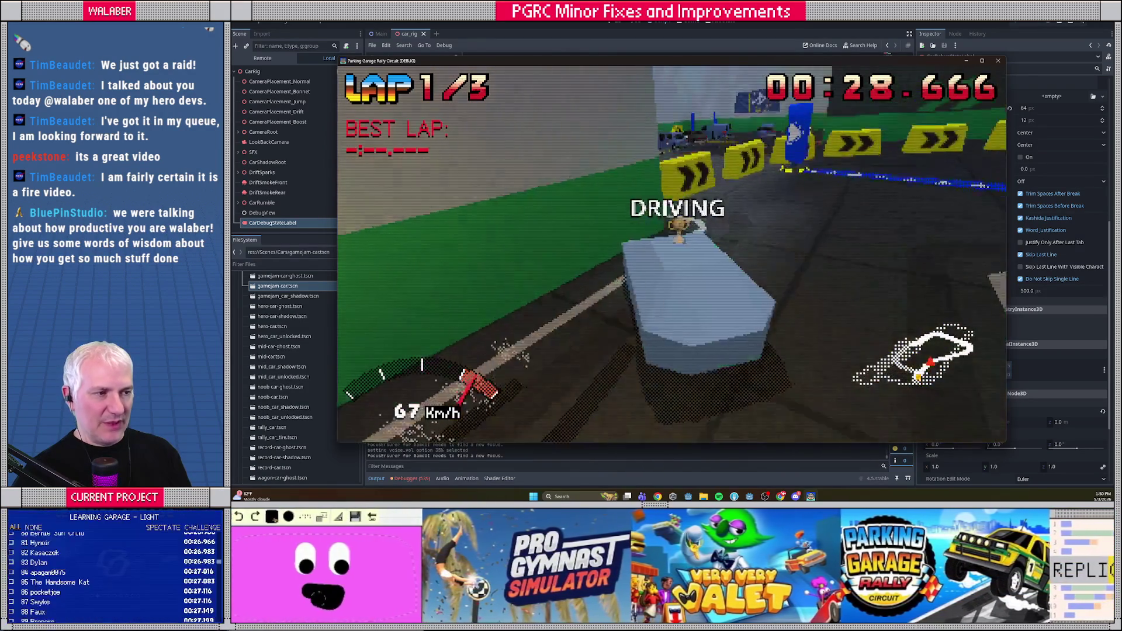
pyautogui.press('space')
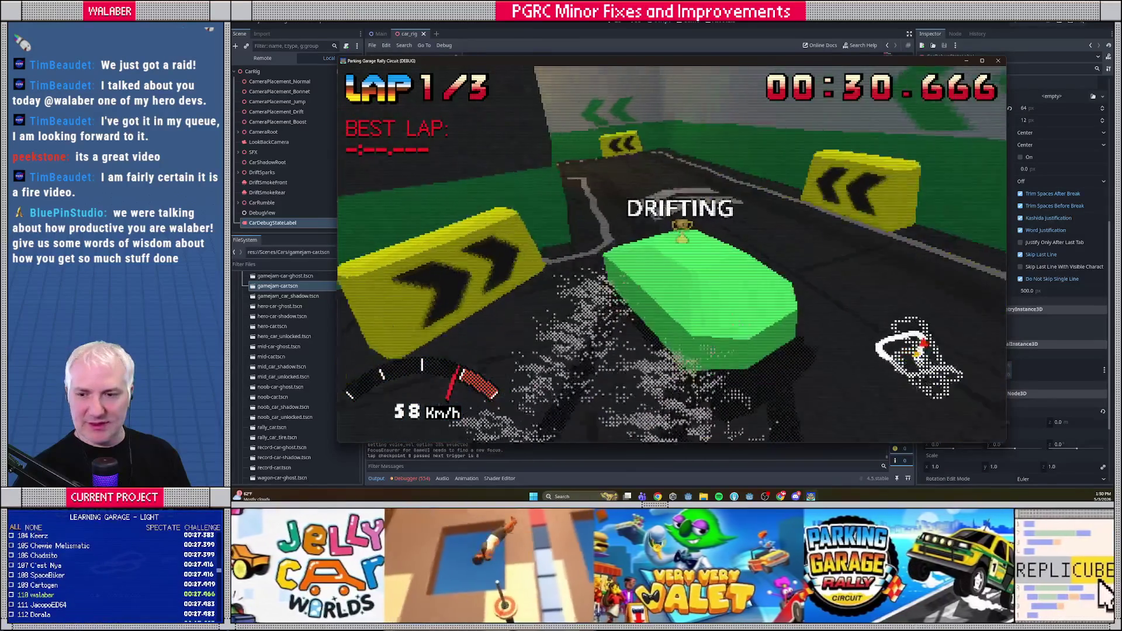
pyautogui.press('space')
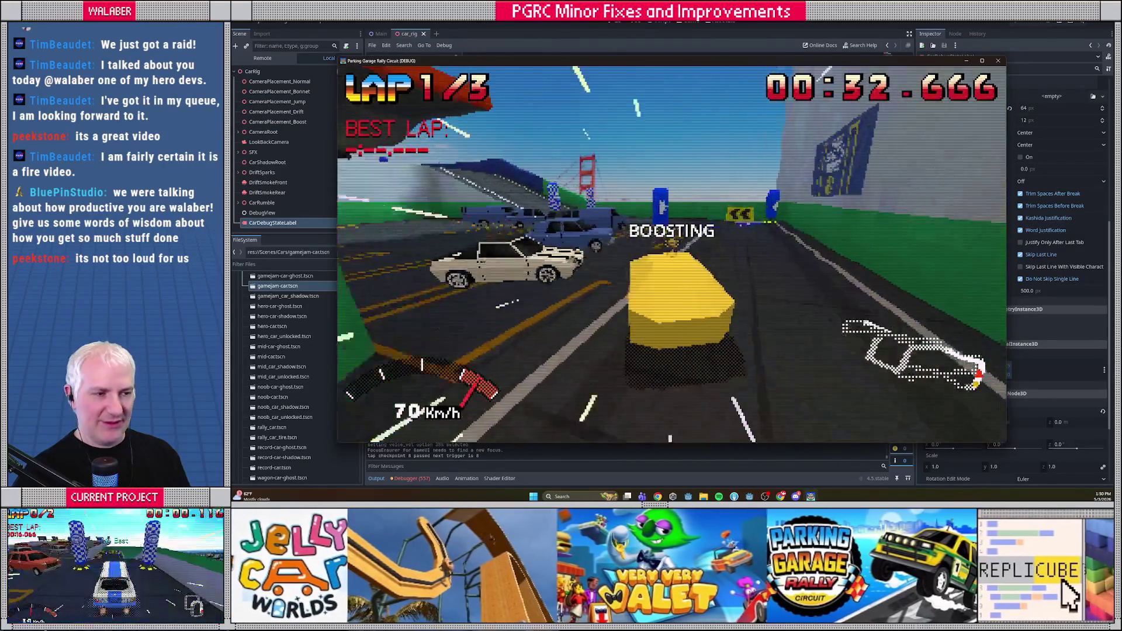
pyautogui.press('Right')
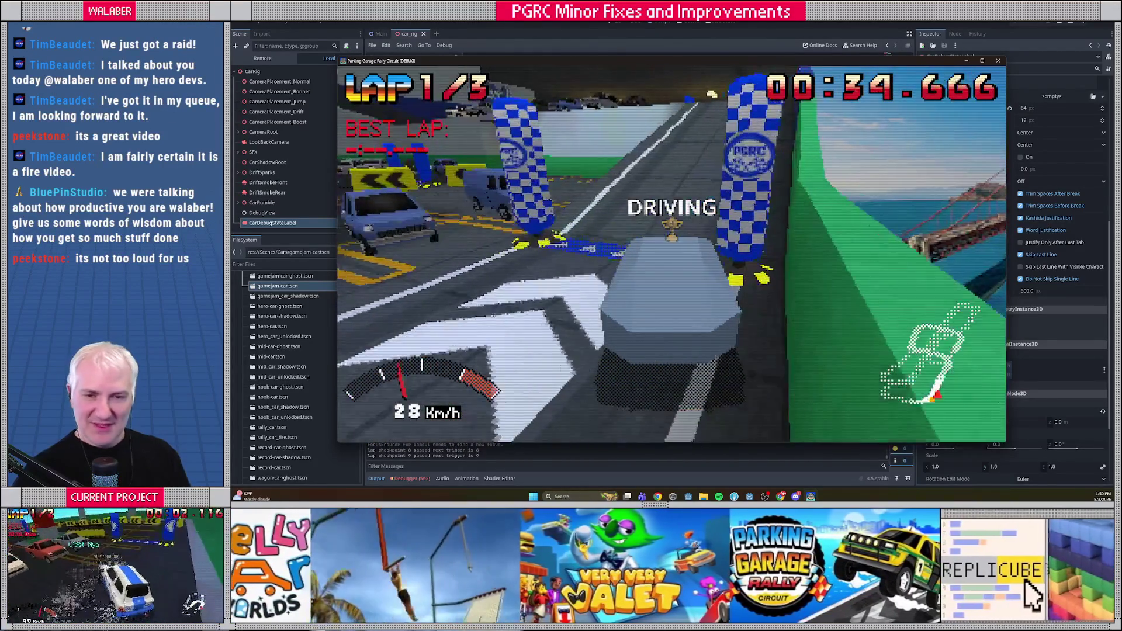
pyautogui.press('Down')
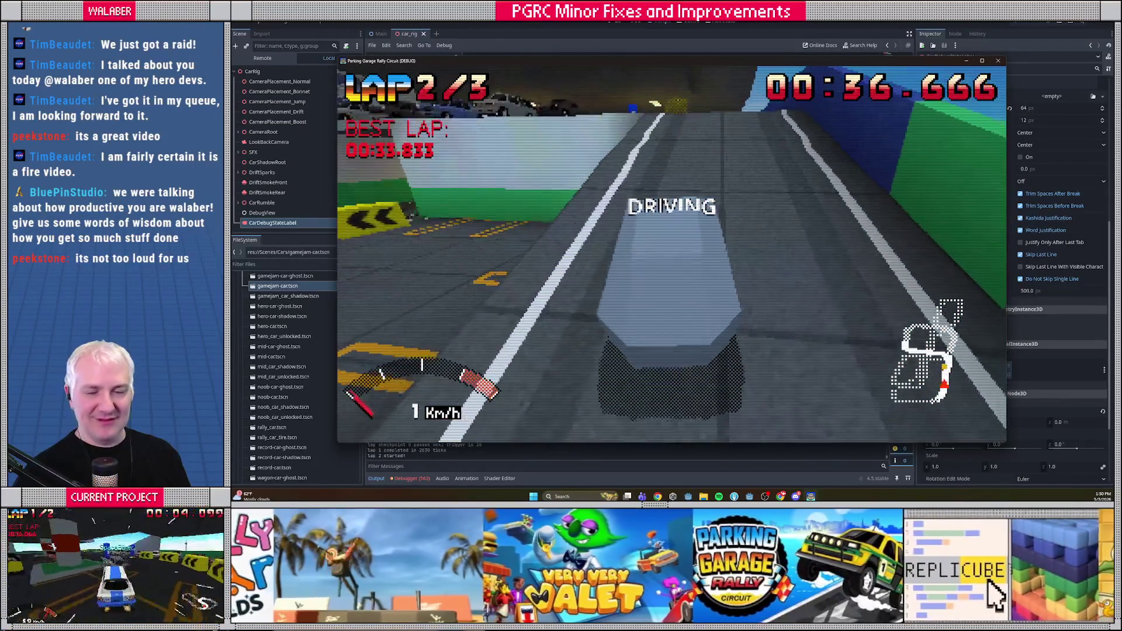
# Set the SFX and voice volumes to 50% in the Audio options.
pyautogui.press('Escape')
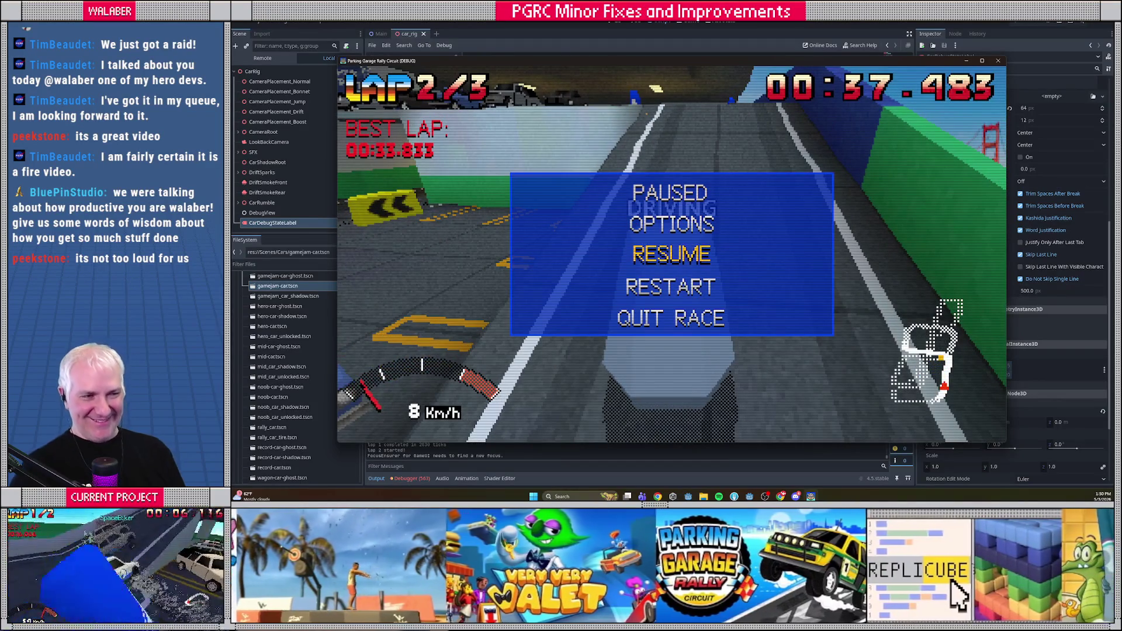
pyautogui.press('Up')
pyautogui.press('Return')
pyautogui.press('Return')
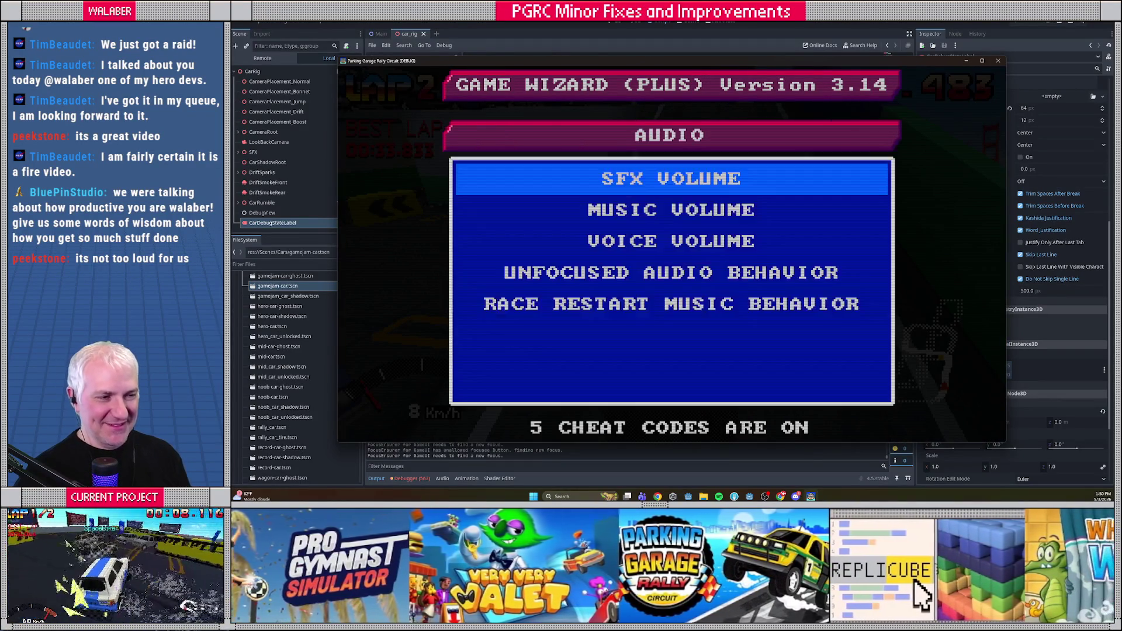
pyautogui.press('Return')
pyautogui.press('Down')
pyautogui.press('Return')
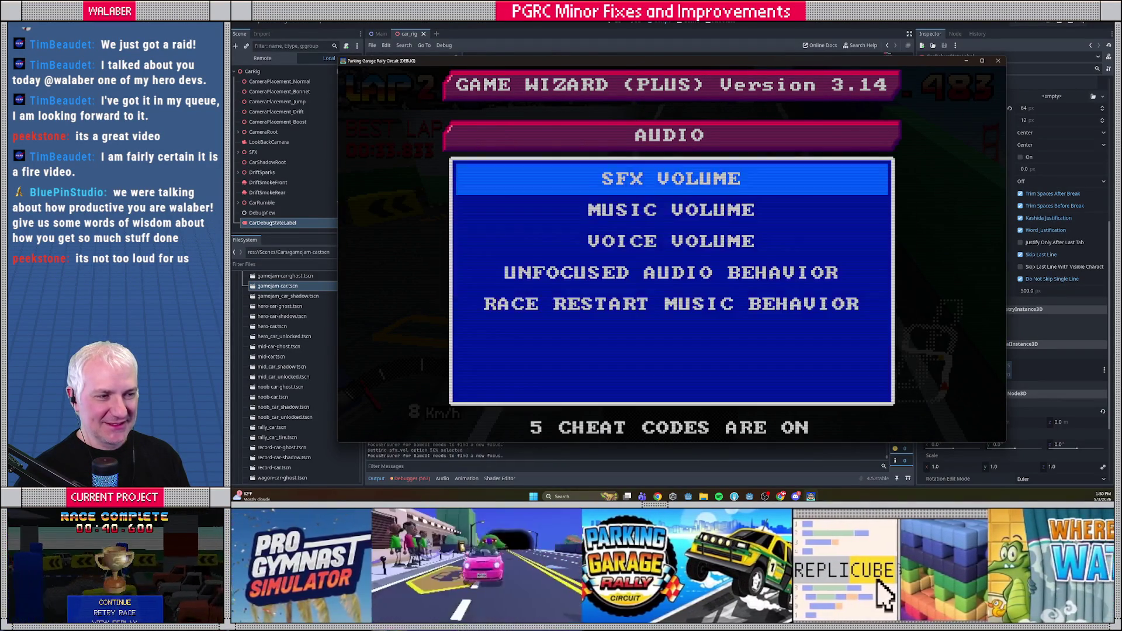
pyautogui.press('Down')
pyautogui.press('Down')
pyautogui.press('Return')
pyautogui.press('Down')
pyautogui.press('Return')
pyautogui.press('Escape')
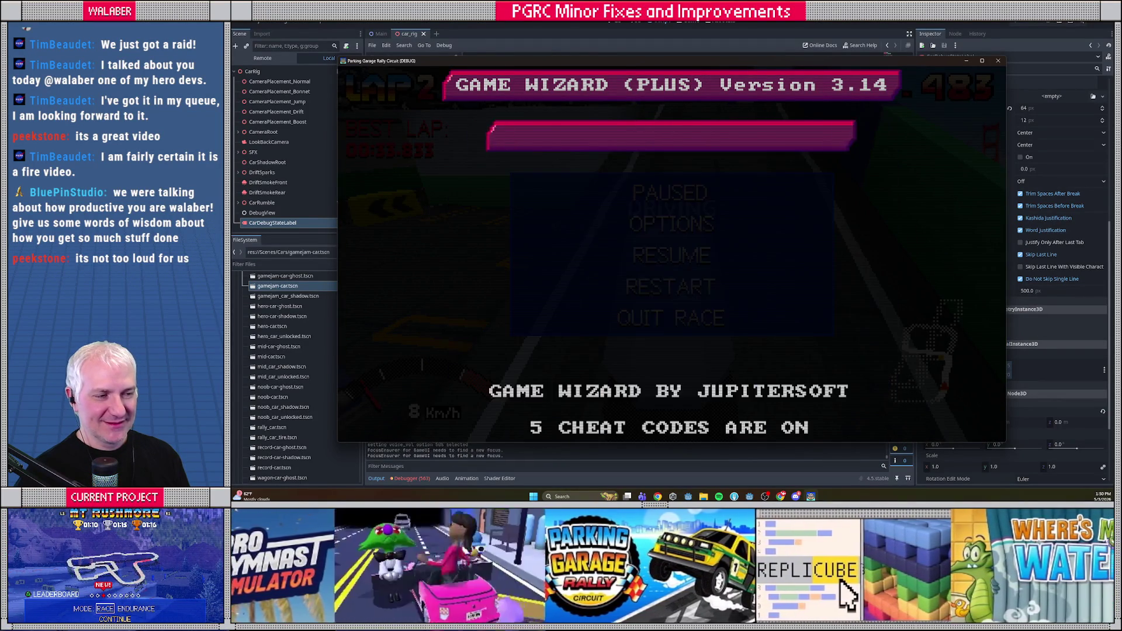
pyautogui.press('Escape')
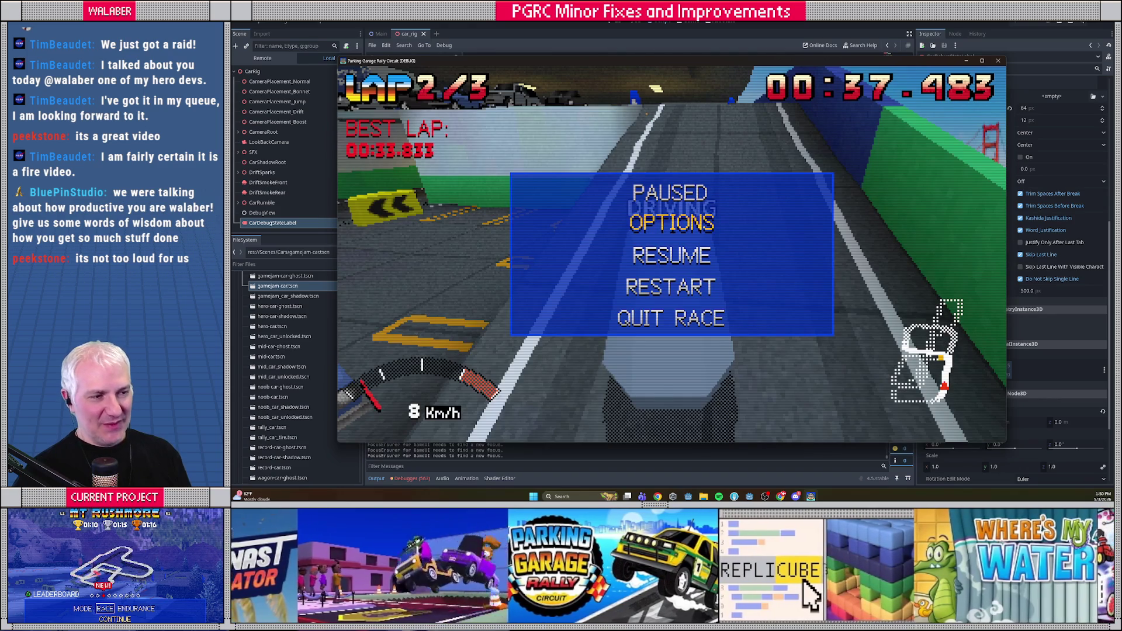
# Turn off the CAR DEBUG cheat under Gameplay > Cheat Codes and resume the race.
pyautogui.press('Return')
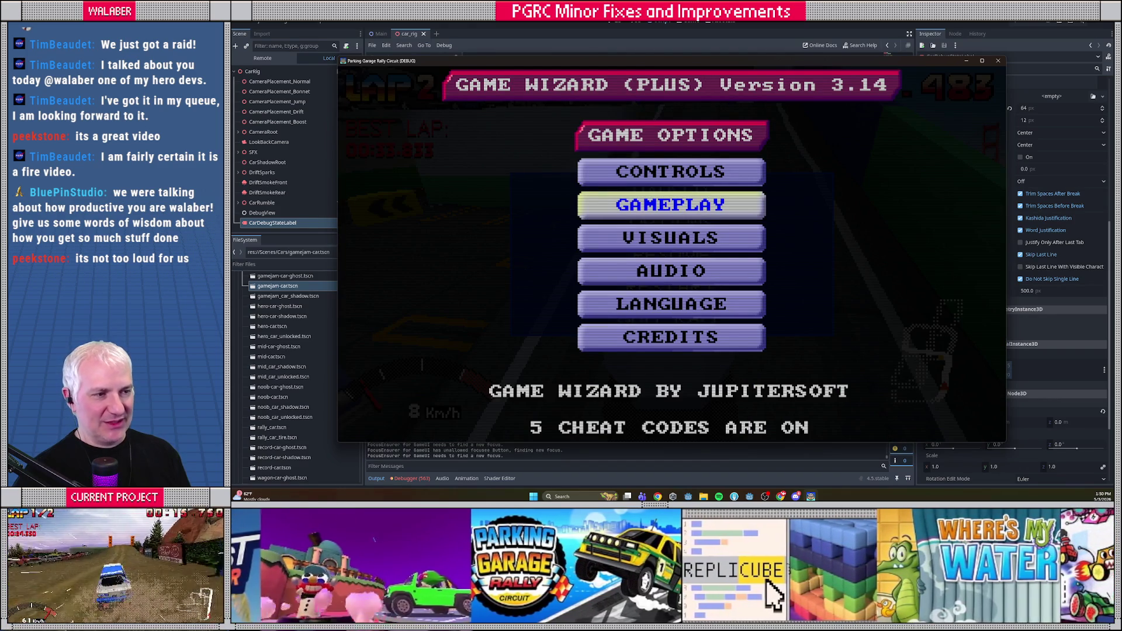
pyautogui.press('Return')
pyautogui.press('Down')
pyautogui.press('Down')
pyautogui.press('Down')
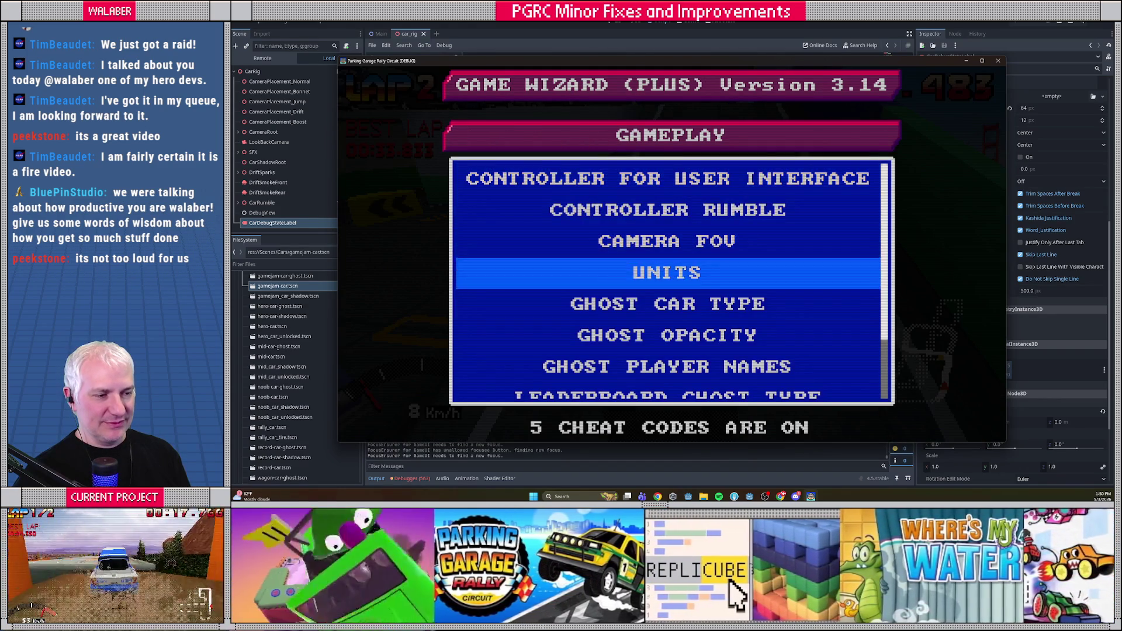
pyautogui.press('Down')
pyautogui.press('Return')
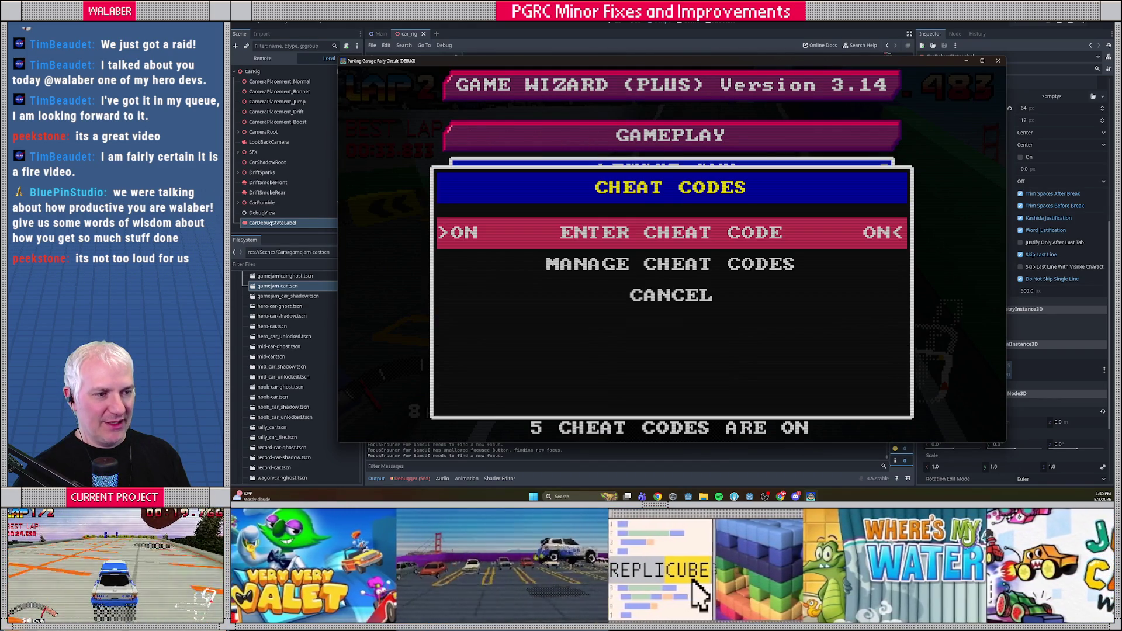
pyautogui.press('Down')
pyautogui.press('Return')
pyautogui.press('Down')
pyautogui.press('Down')
pyautogui.press('Down')
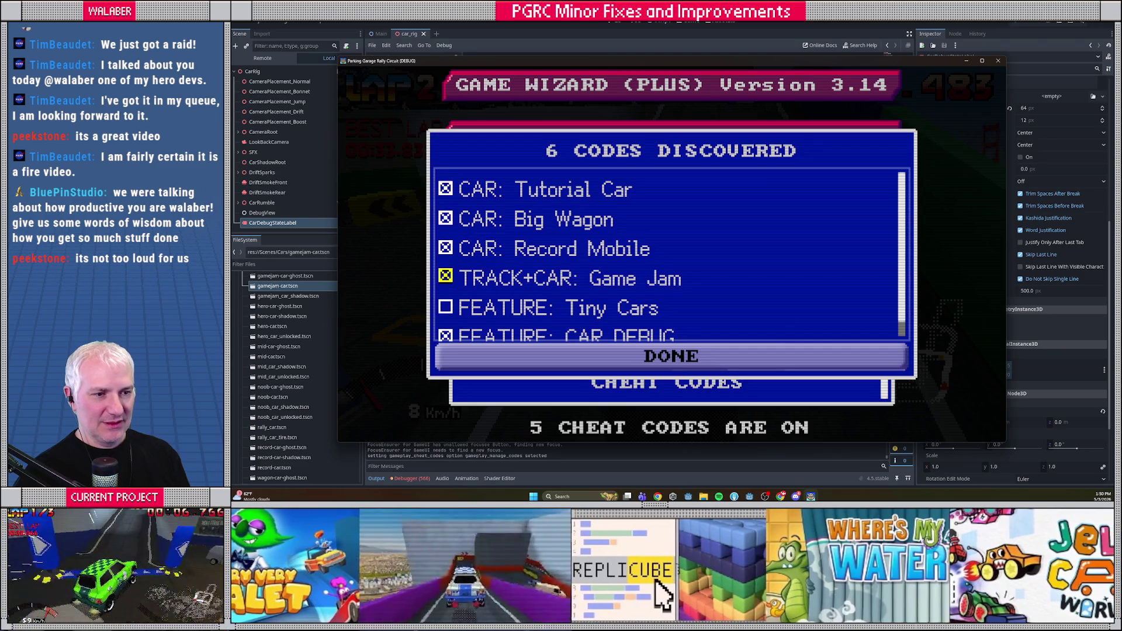
pyautogui.press('Down')
pyautogui.press('Return')
pyautogui.press('Down')
pyautogui.press('Return')
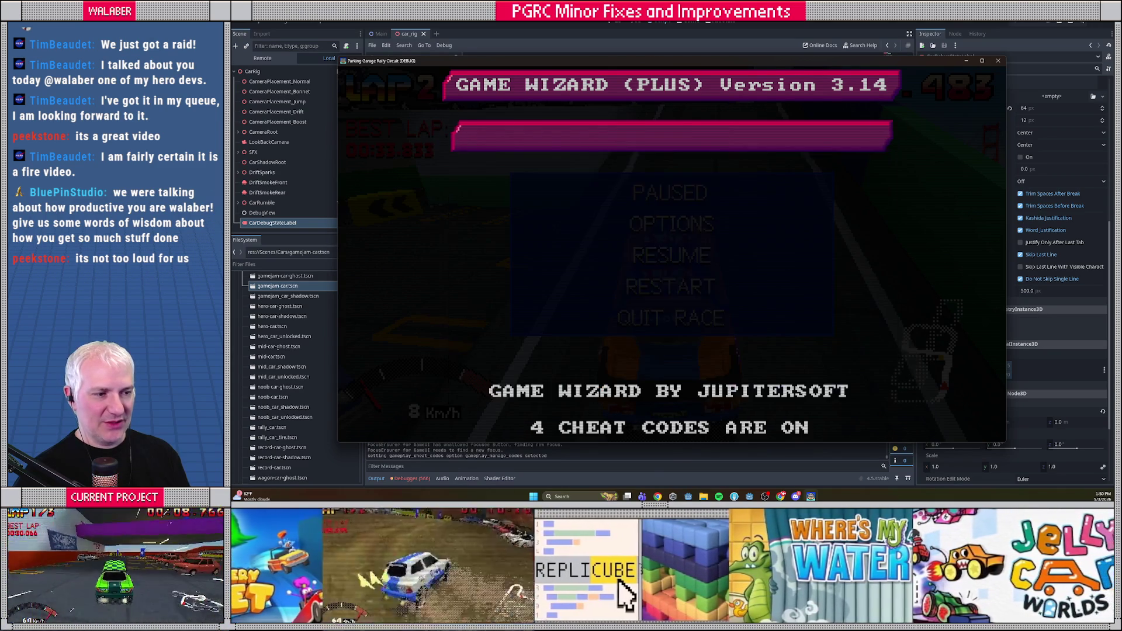
pyautogui.press('Return')
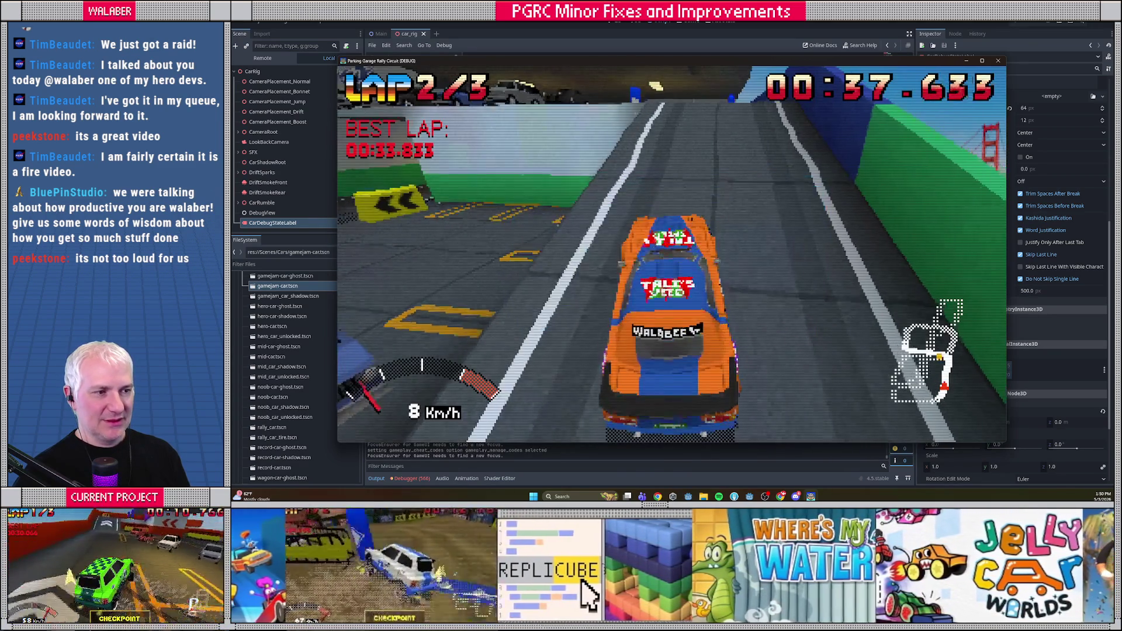
# Drive through the checkpoint arch and drift right toward the ramp.
pyautogui.press('Up')
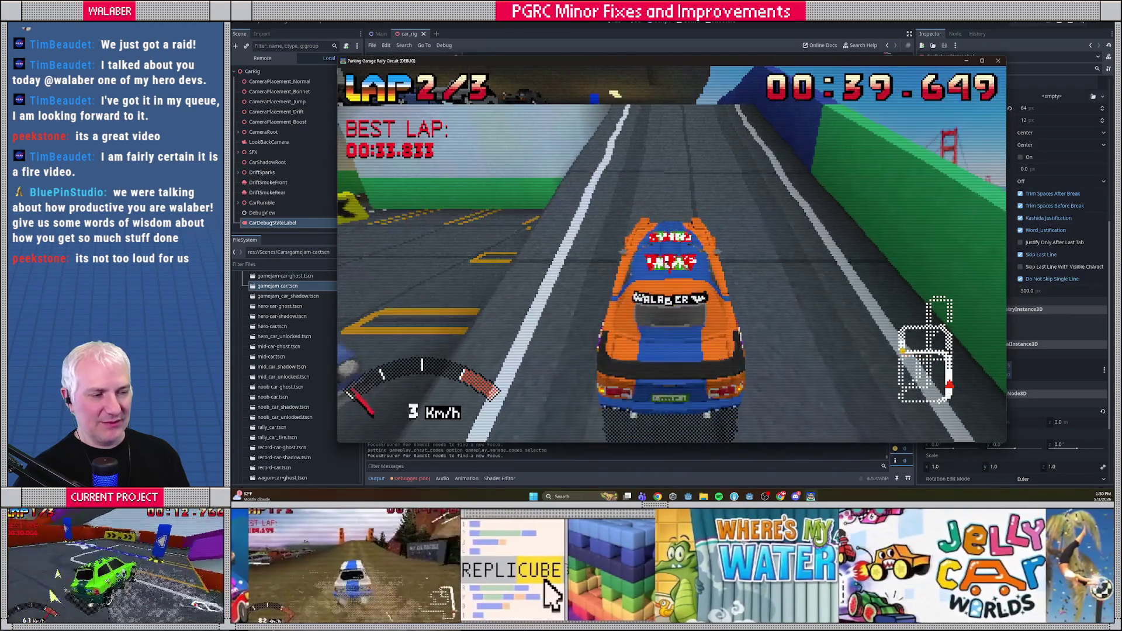
pyautogui.press('Up')
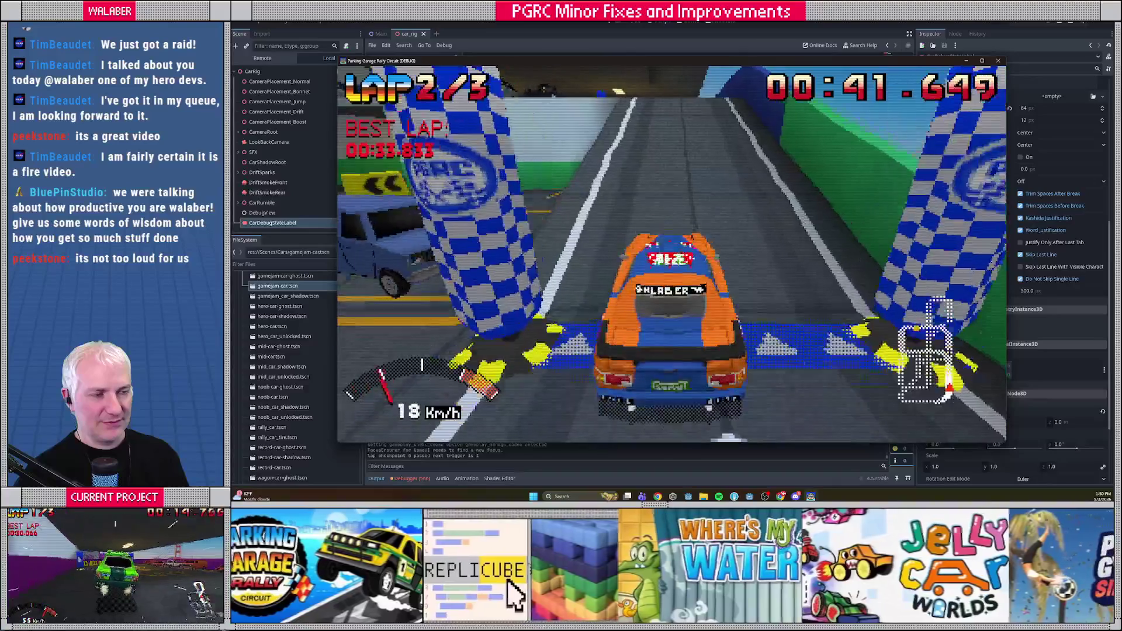
pyautogui.press('Left')
pyautogui.press('Up')
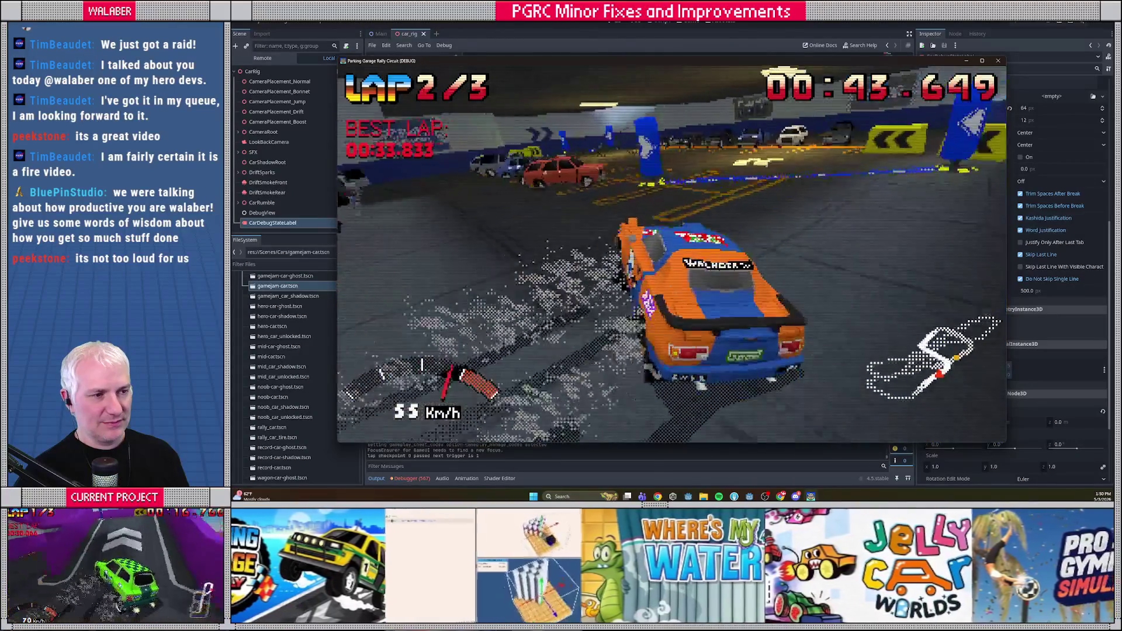
pyautogui.press('Right')
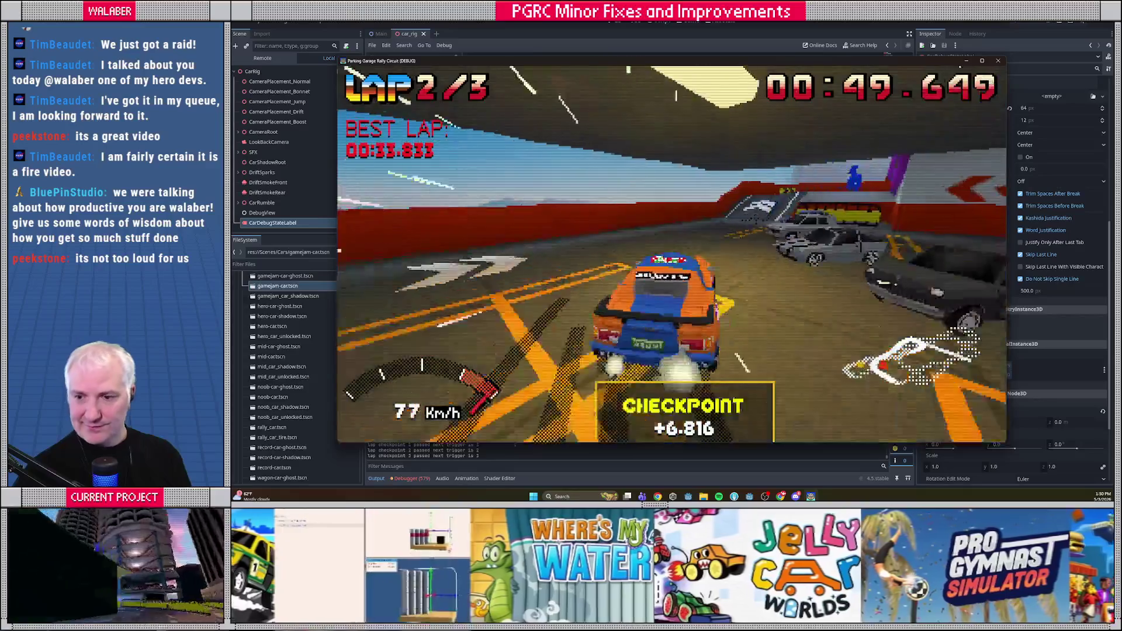
# Quit the race from the pause menu and confirm quitting the game.
pyautogui.press('Escape')
pyautogui.press('Down')
pyautogui.press('Down')
pyautogui.press('Return')
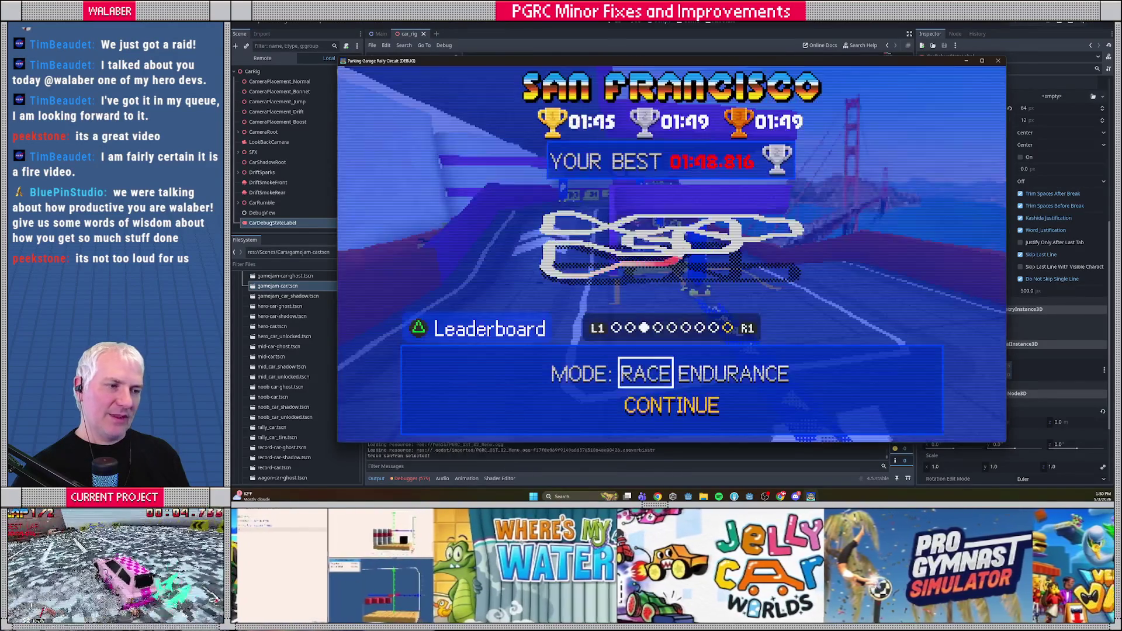
pyautogui.press('Escape')
pyautogui.press('Escape')
pyautogui.press('Escape')
pyautogui.press('Escape')
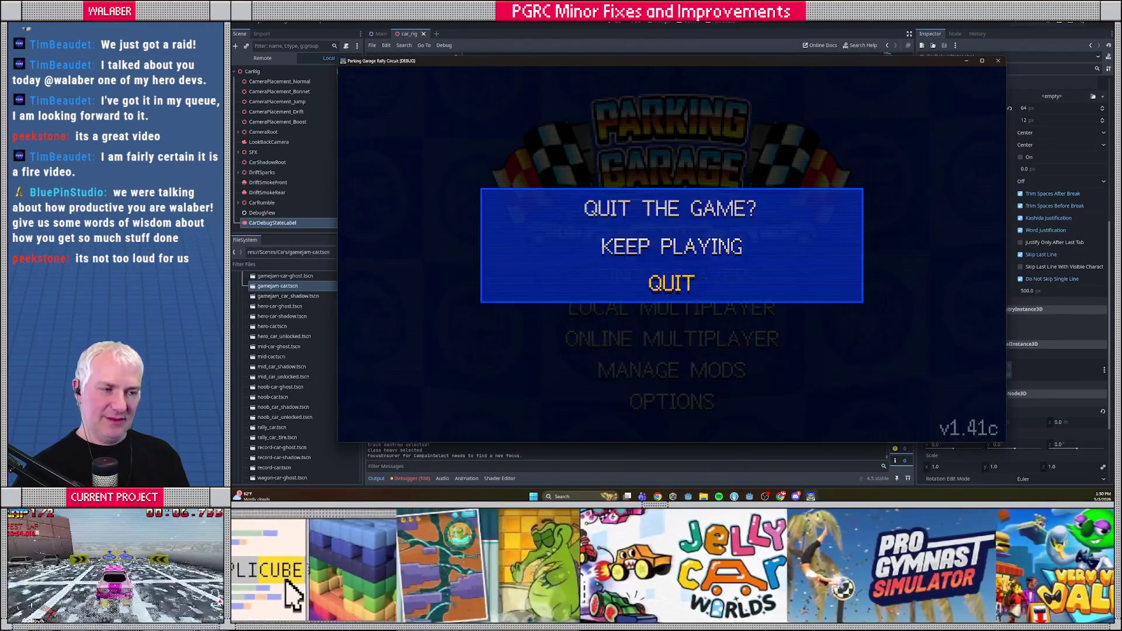
pyautogui.press('Return')
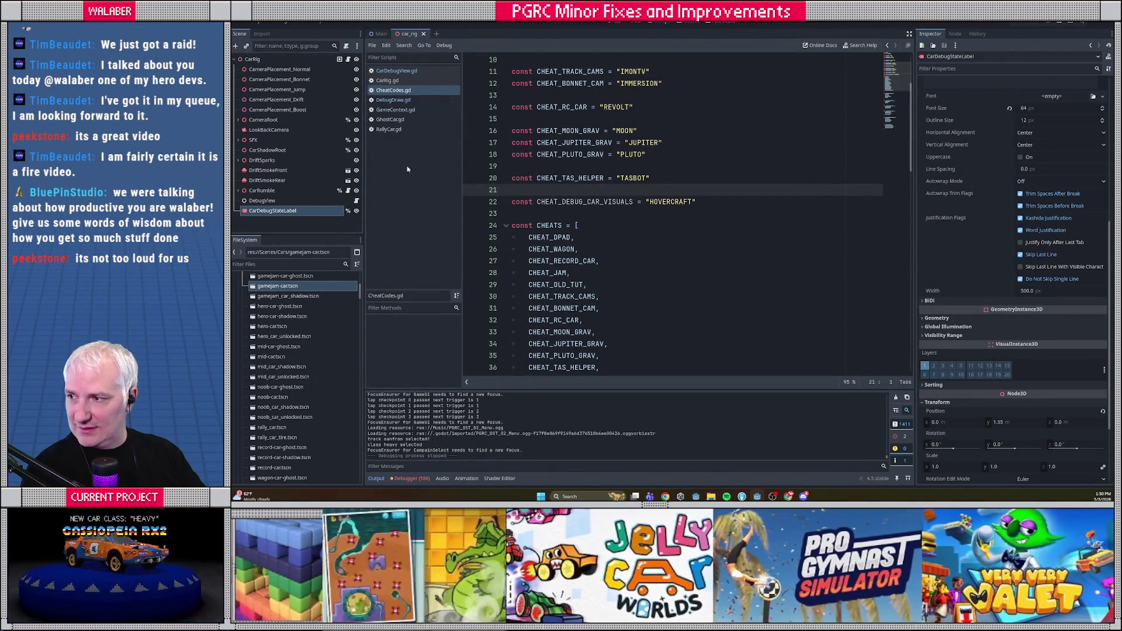
# In Fork on master, view the local changes and stage the Localization folder.
pyautogui.hotkey('alt', 'Tab')
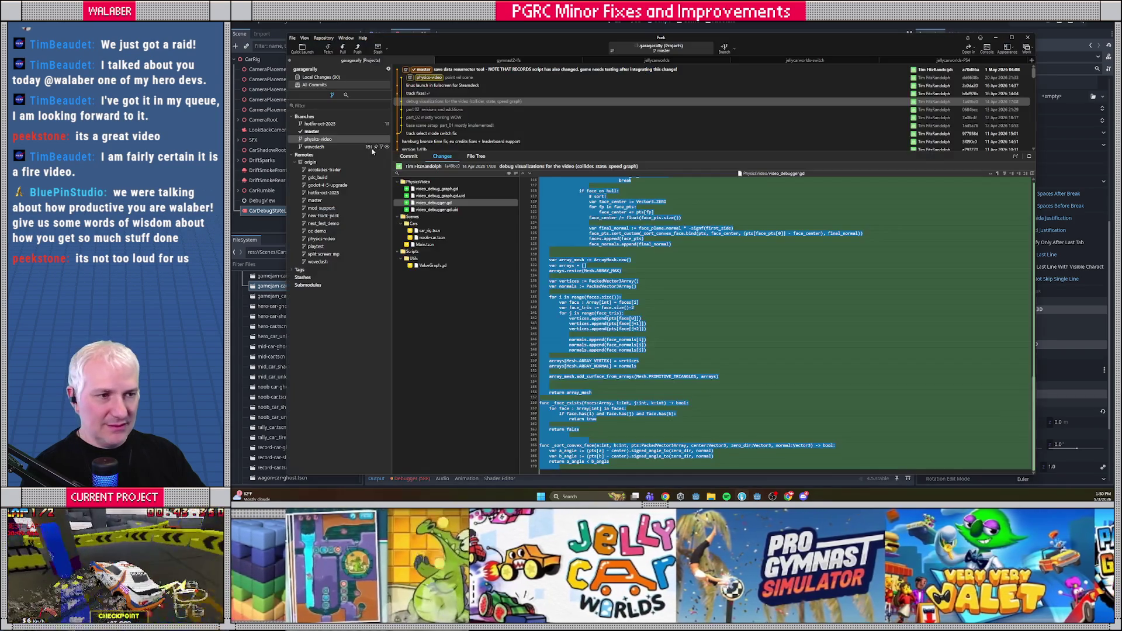
pyautogui.moveTo(537, 42); pyautogui.dragTo(559, 36)
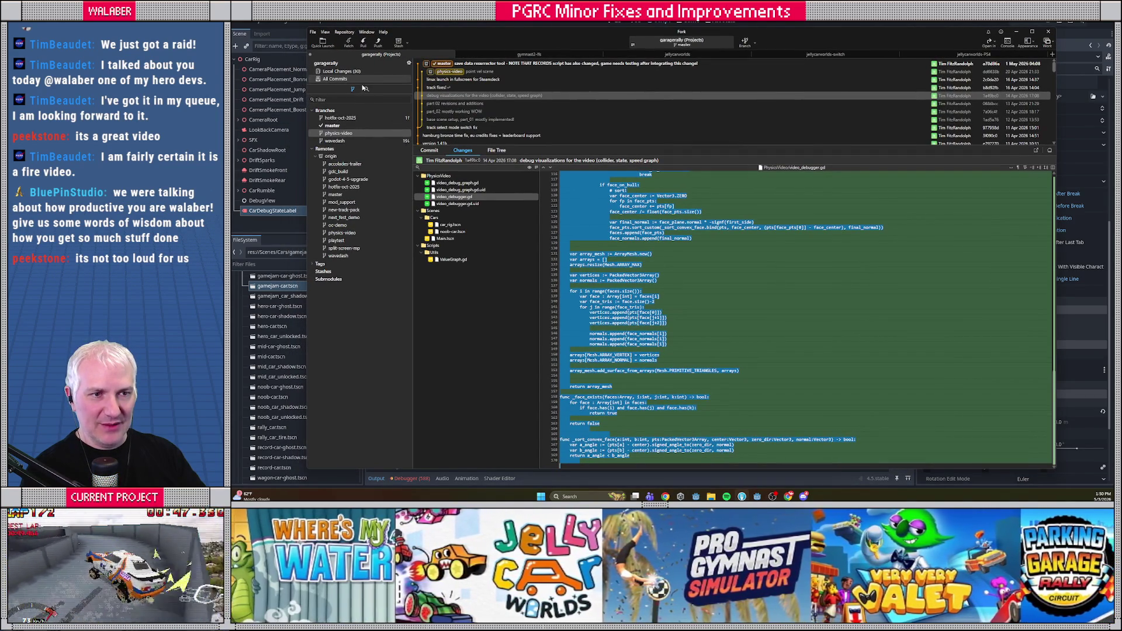
pyautogui.click(344, 125)
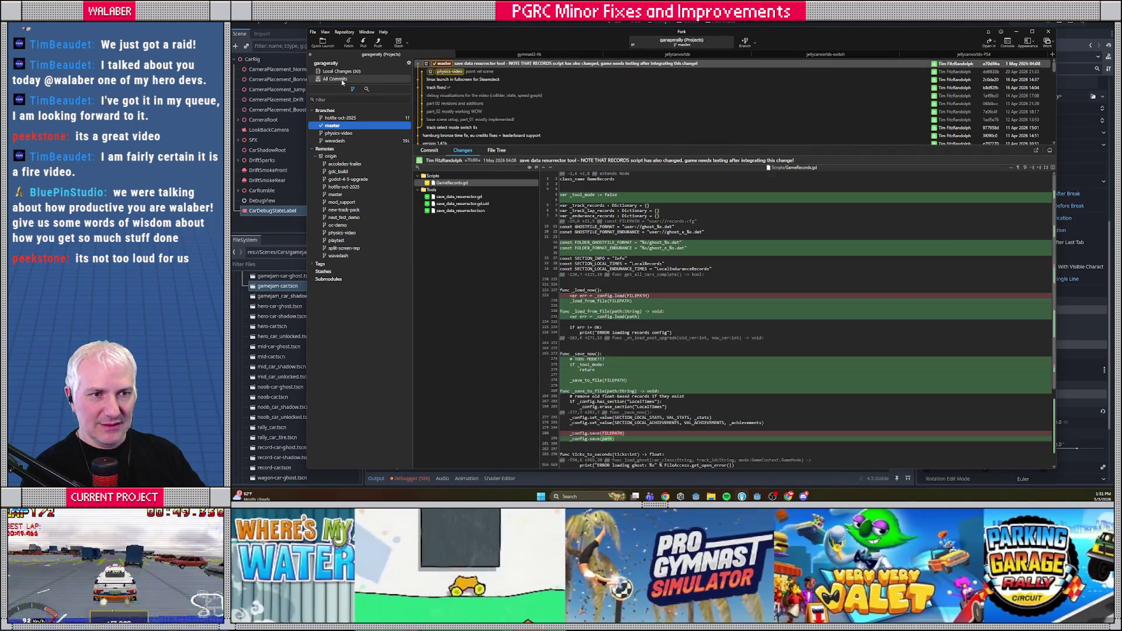
pyautogui.click(343, 72)
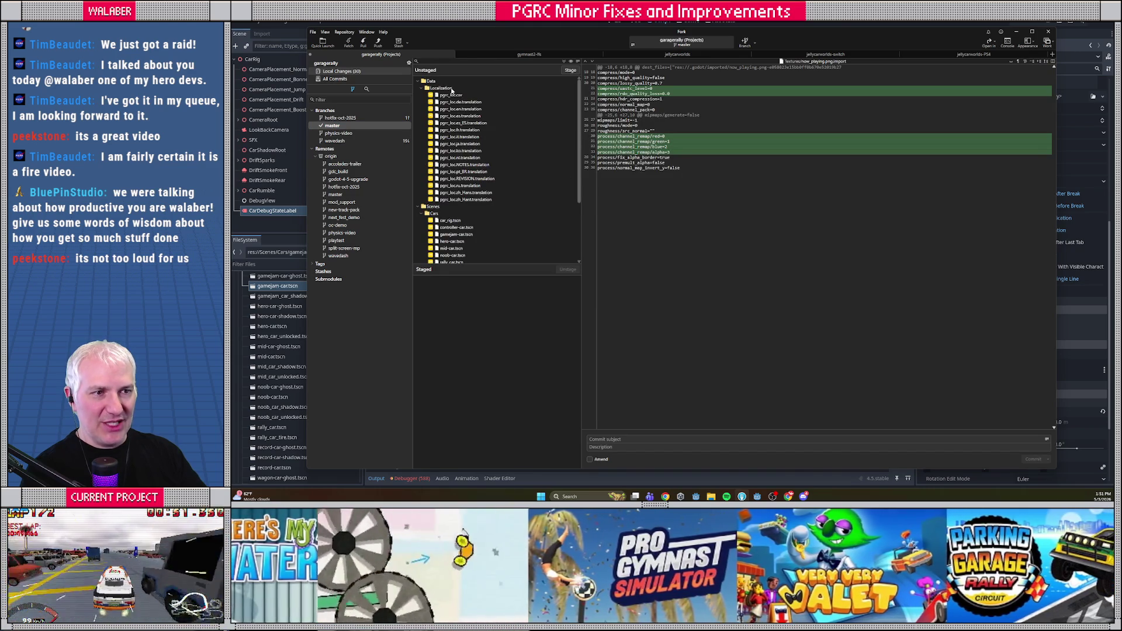
pyautogui.click(449, 88)
pyautogui.click(570, 70)
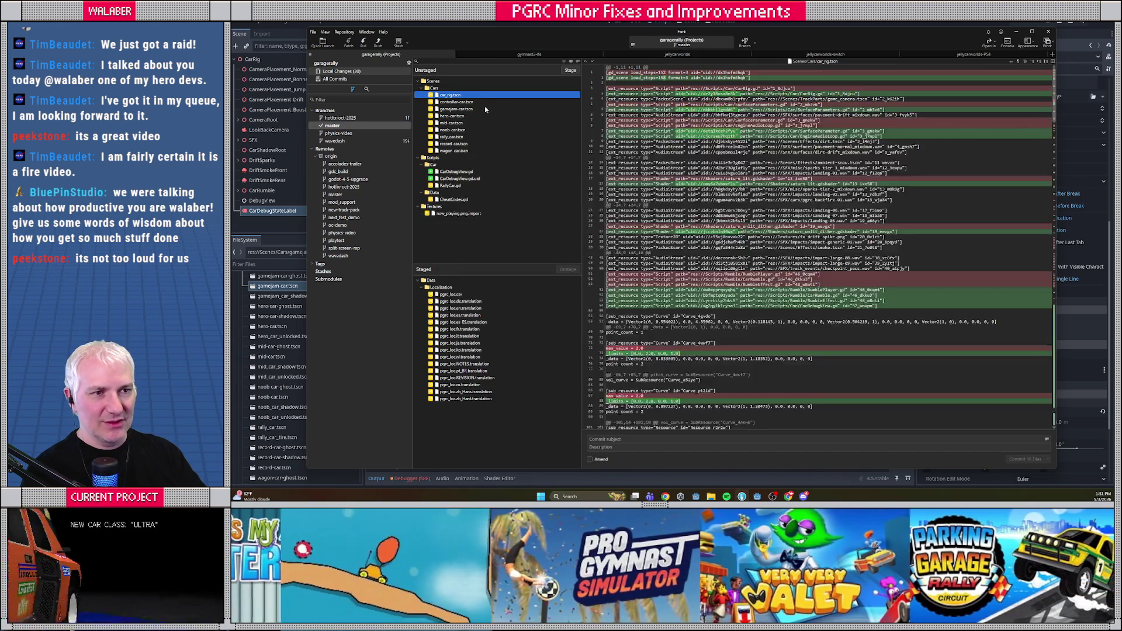
# Stage the car scenes: car_rig, controller, gamejam, hero, mid, noob, rally and record.
pyautogui.click(572, 71)
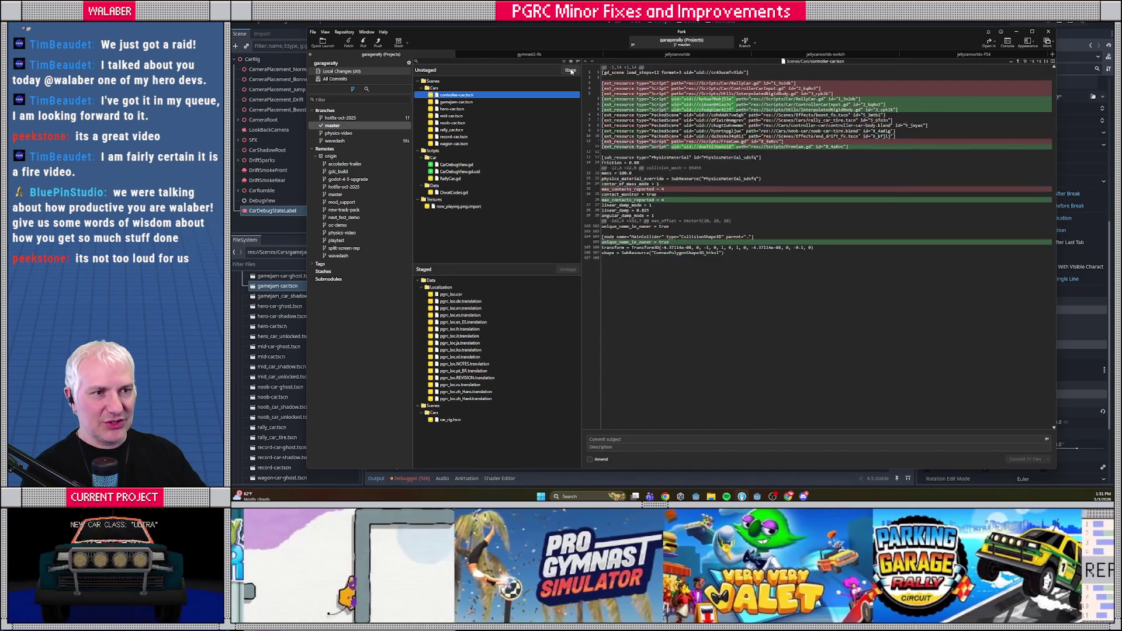
pyautogui.click(571, 71)
pyautogui.click(571, 71)
pyautogui.click(571, 71)
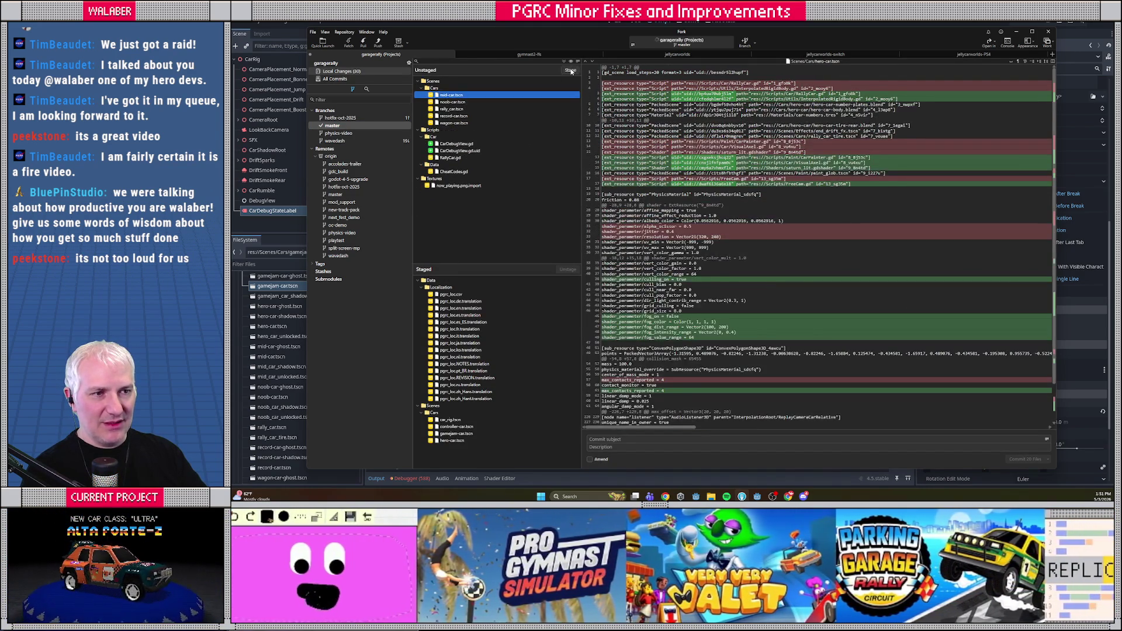
pyautogui.click(571, 71)
pyautogui.click(571, 71)
pyautogui.click(571, 71)
pyautogui.click(571, 71)
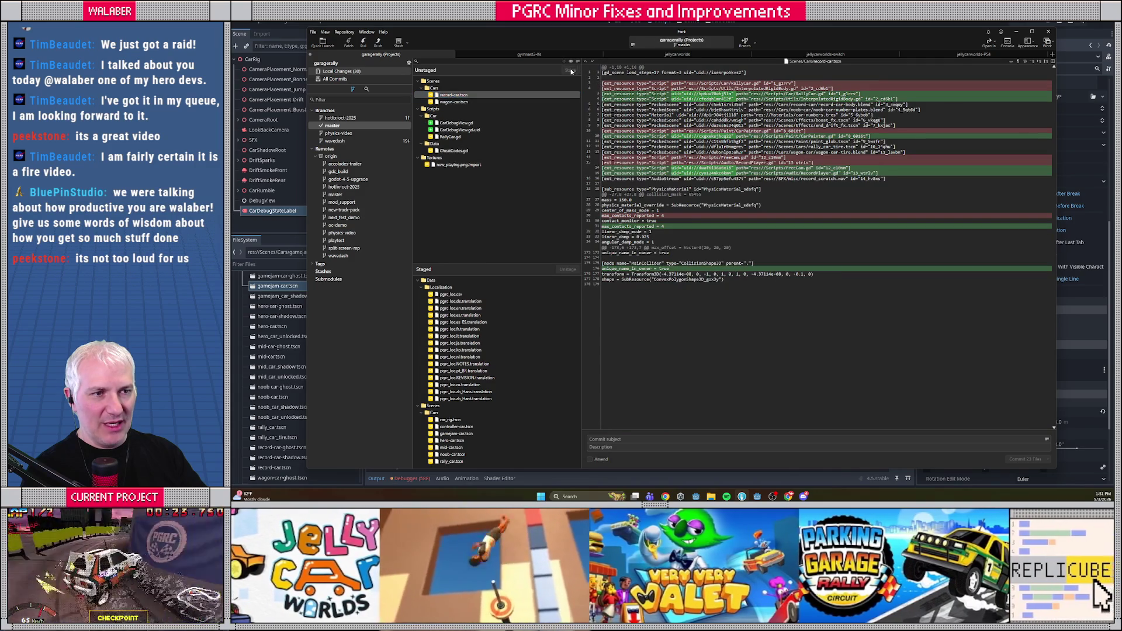
# Stage wagon-car.tscn, the CarDebugView scripts, RallyCar.gd and CheatCodes.gd, then review now_playing.png.import.
pyautogui.click(571, 71)
pyautogui.click(571, 71)
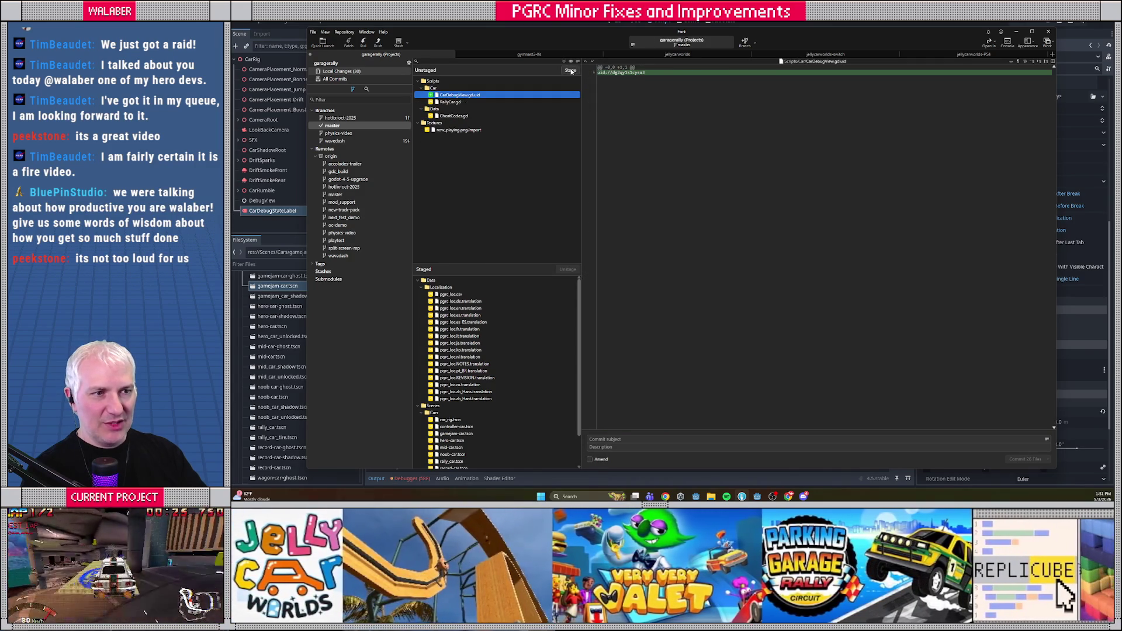
pyautogui.click(571, 71)
pyautogui.click(571, 71)
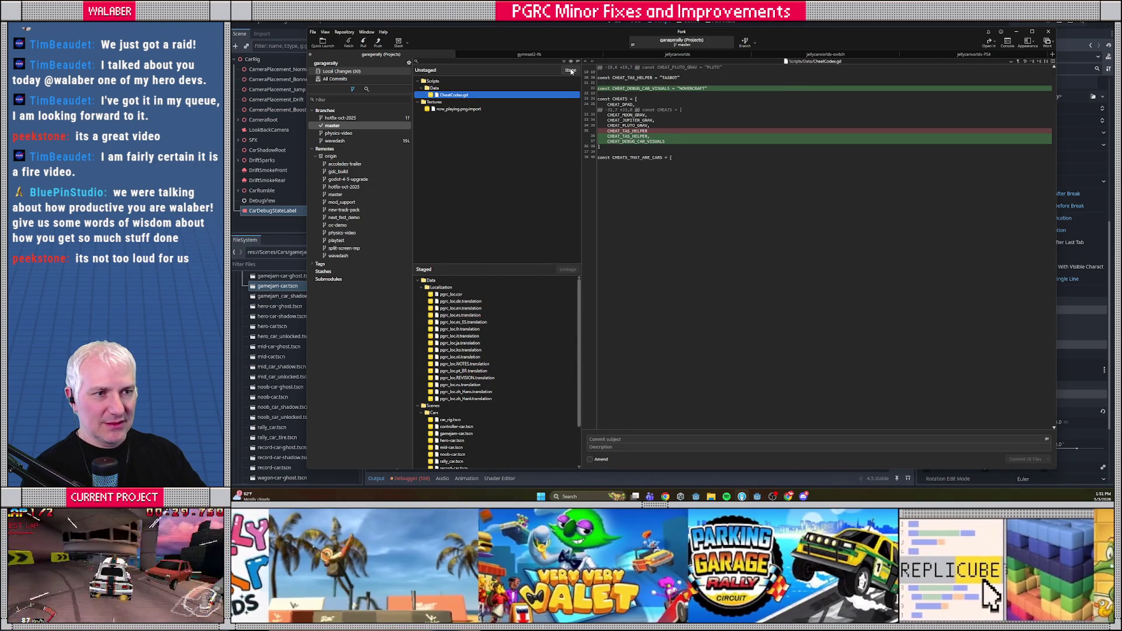
pyautogui.click(571, 71)
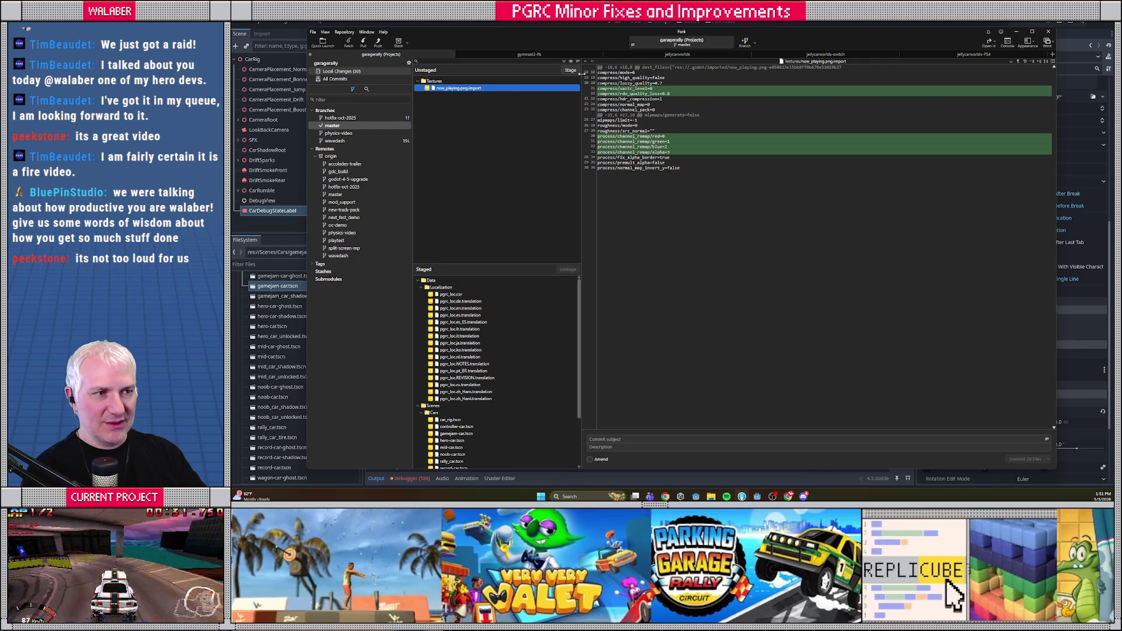
pyautogui.click(587, 148)
pyautogui.hotkey('ctrl', 's')
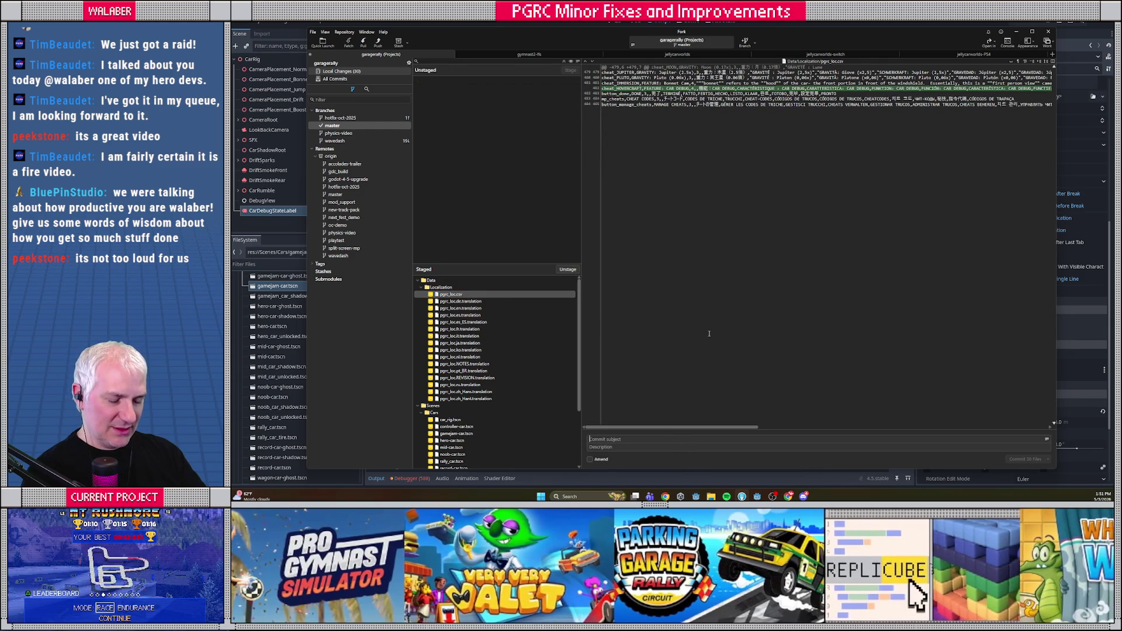
# Commit the 30 staged files as 'added "CAR DEBUG" cheat code' and begin pushing master.
pyautogui.write('added "CAR')
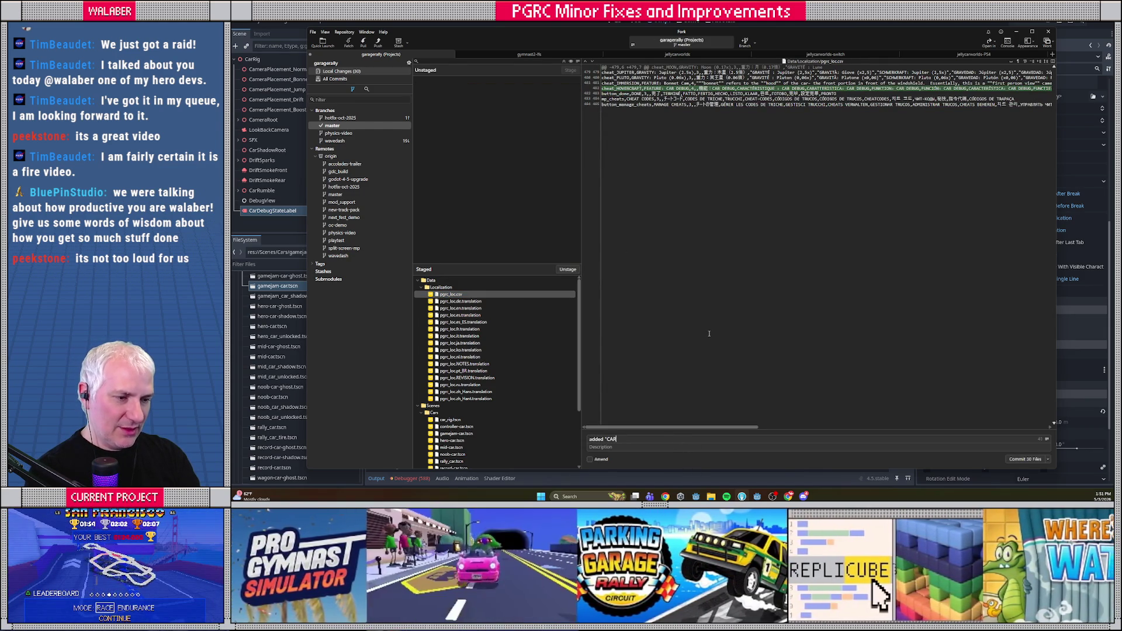
pyautogui.write(' DEBUG" che')
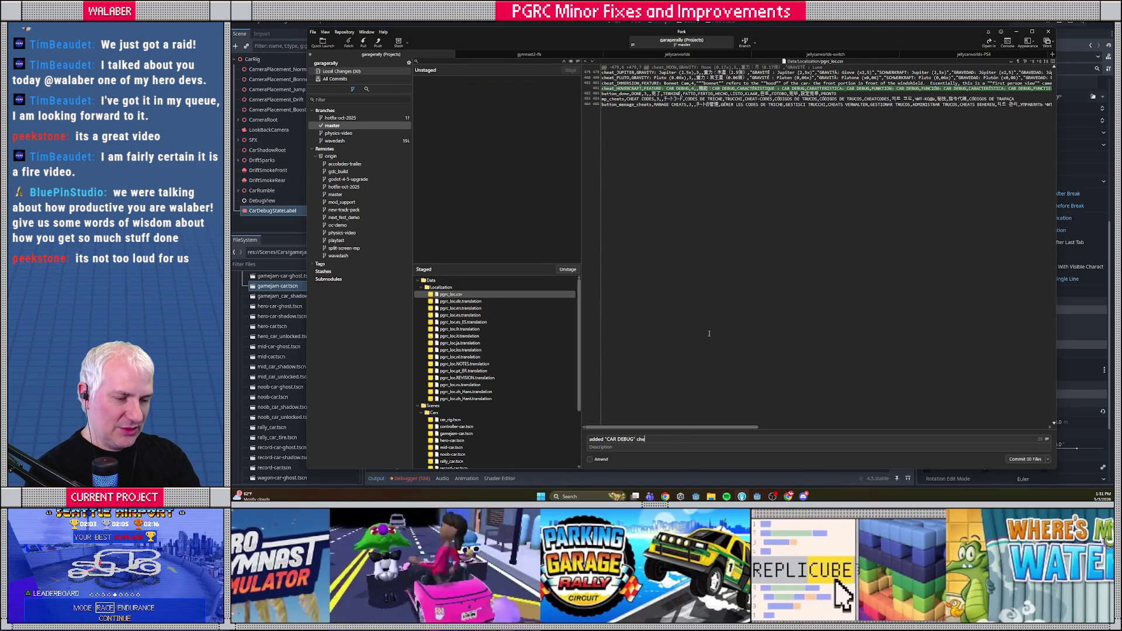
pyautogui.write('at code')
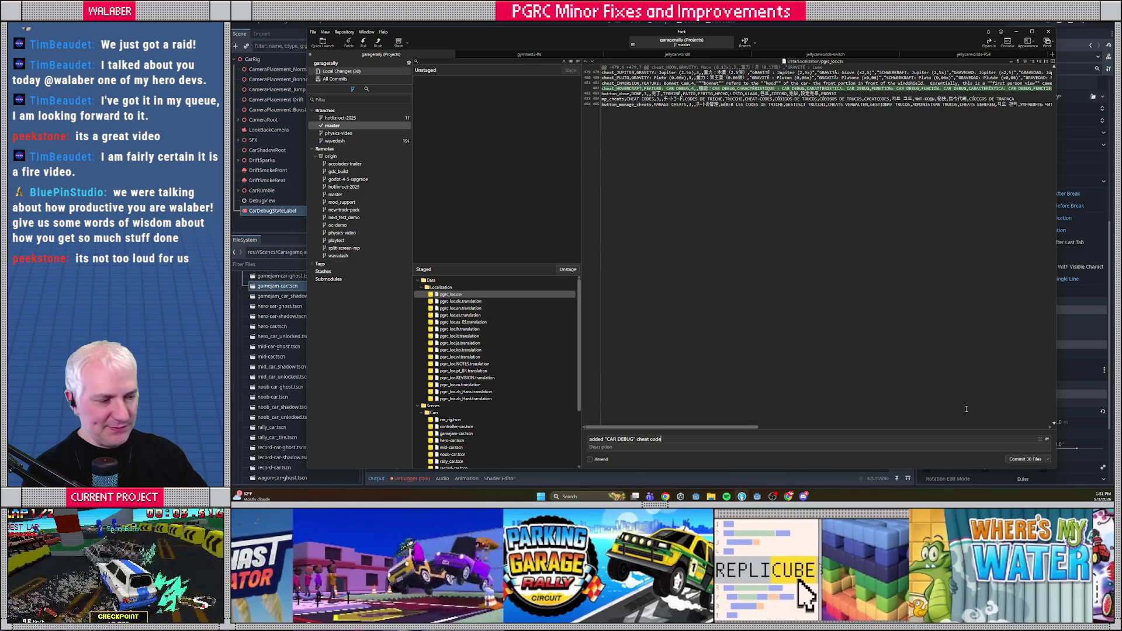
pyautogui.click(1015, 458)
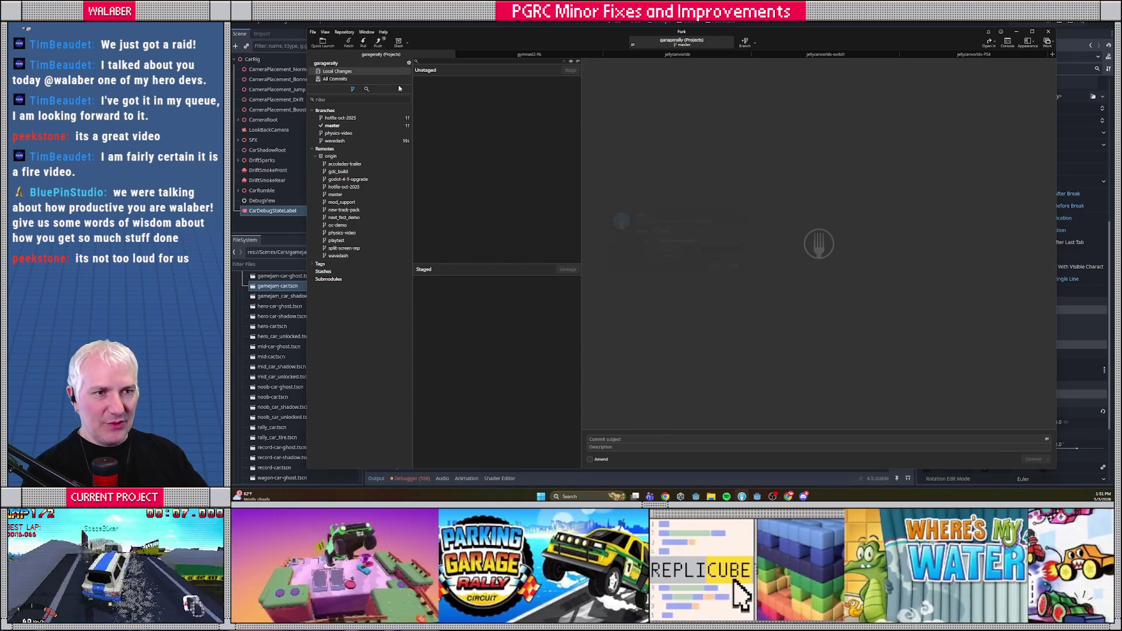
pyautogui.click(378, 42)
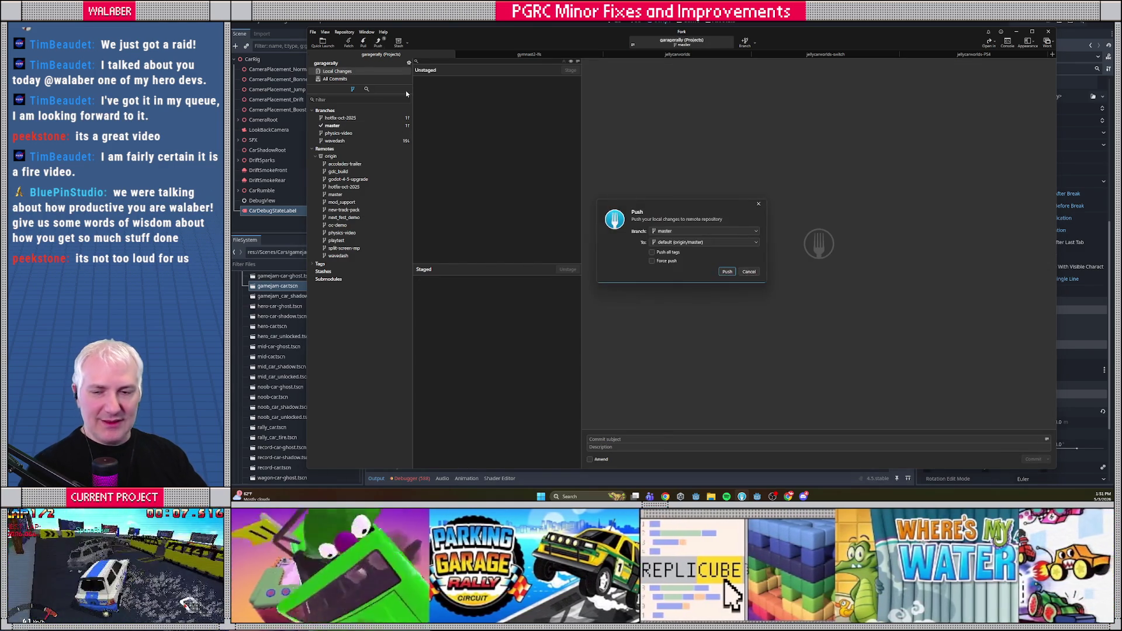
# Confirm pushing master to origin, then switch back to the Godot editor.
pyautogui.press('Return')
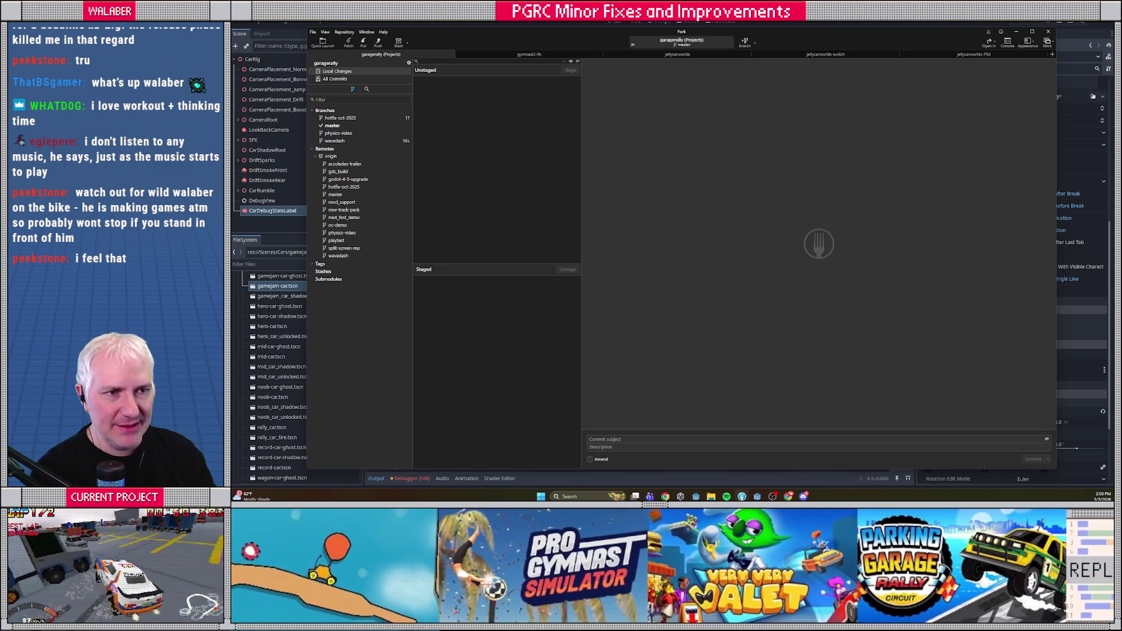
pyautogui.hotkey('alt', 'Tab')
# Close the car_rig scene tab and bring up the PGRC QoL UPDATE TASKS document.
pyautogui.click(424, 34)
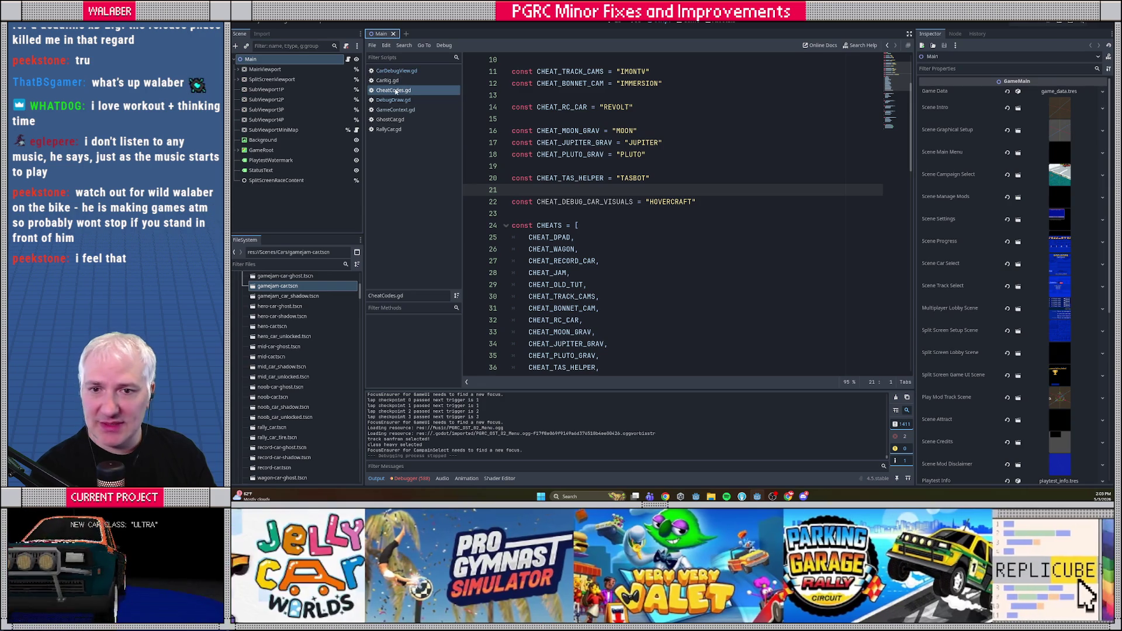
pyautogui.hotkey('alt', 'Tab')
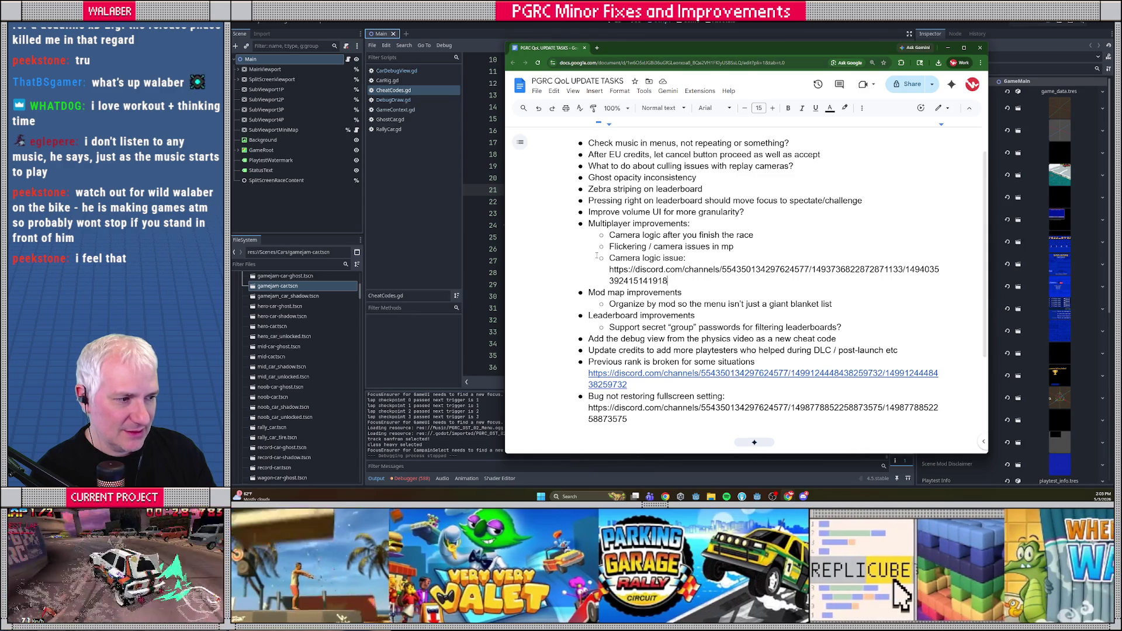
# Mark the debug-view cheat code task blue and italic, then select the credits cancel-exit task.
pyautogui.moveTo(589, 339); pyautogui.dragTo(846, 341)
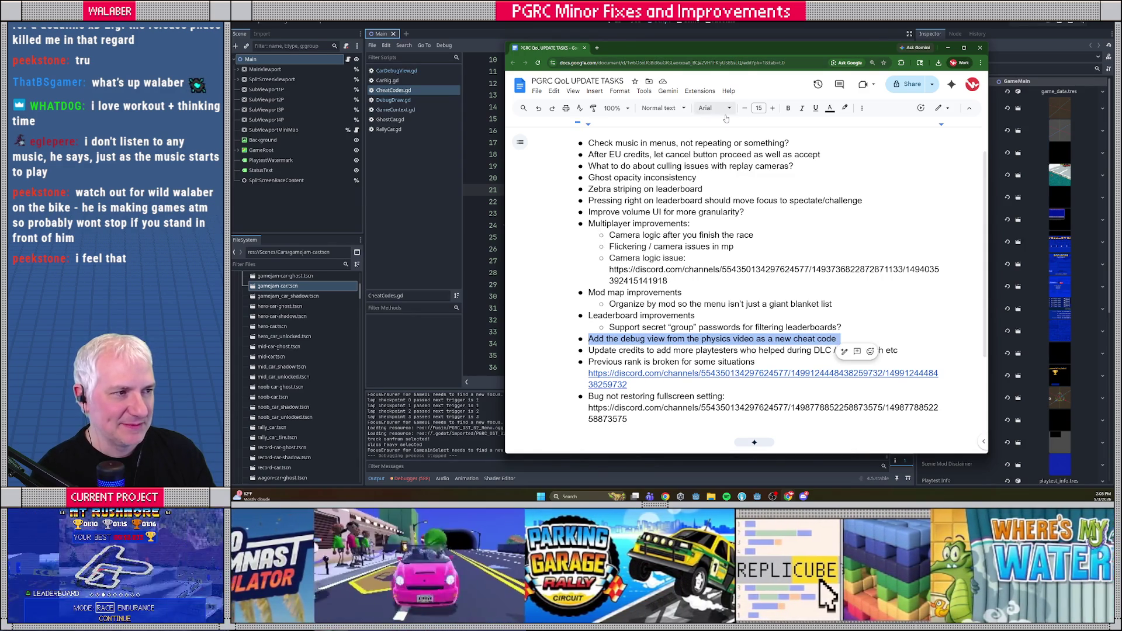
pyautogui.click(830, 109)
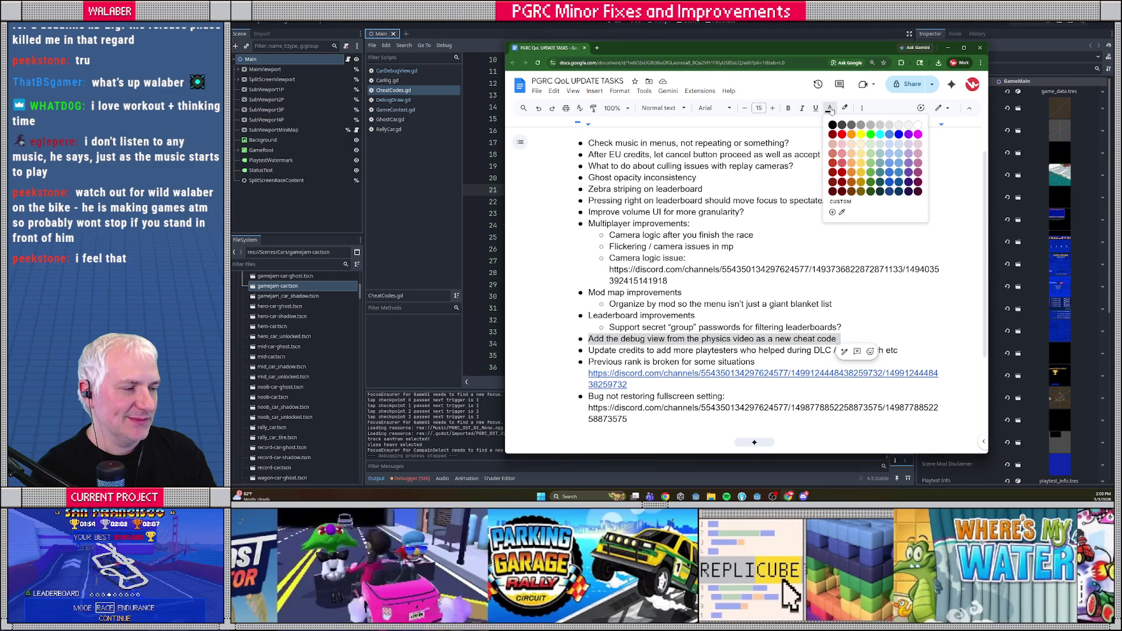
pyautogui.click(898, 135)
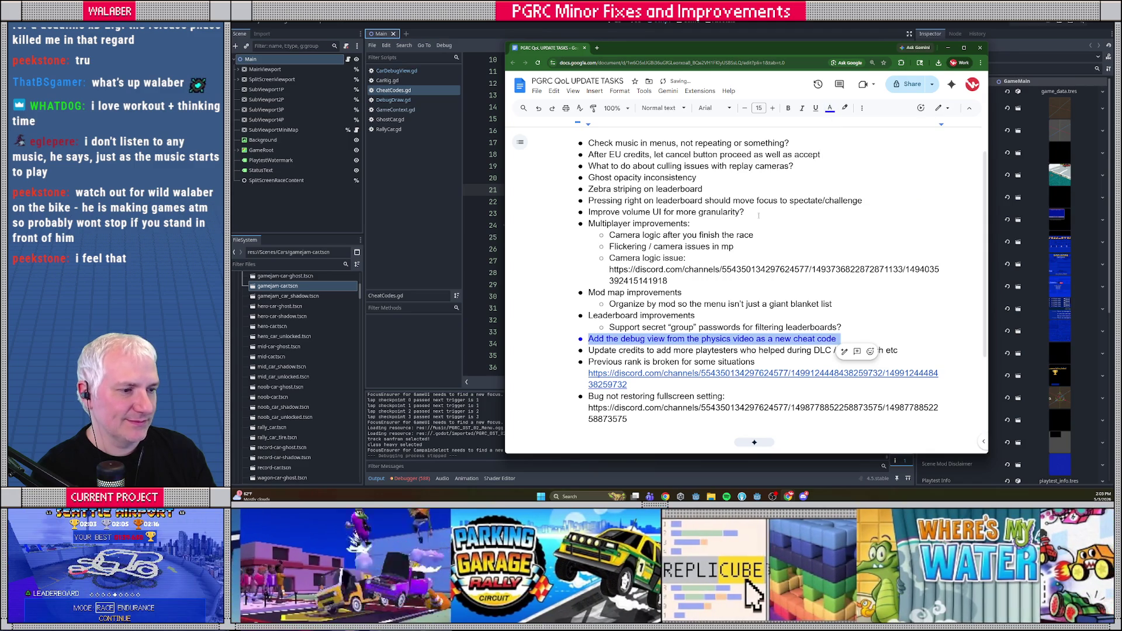
pyautogui.hotkey('ctrl', 'i')
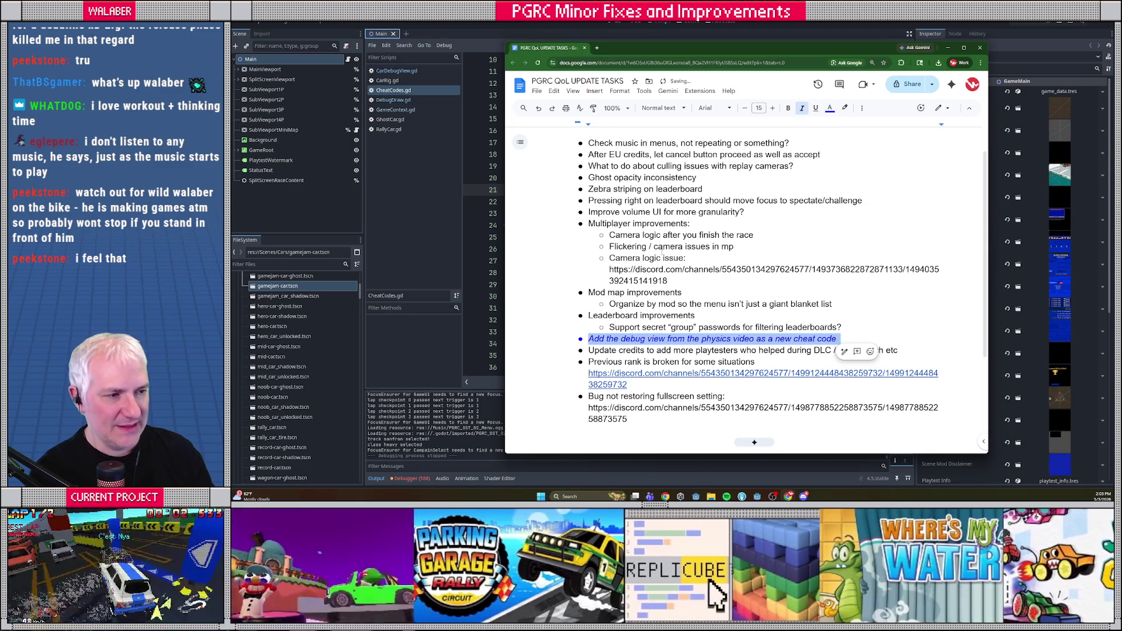
pyautogui.click(842, 327)
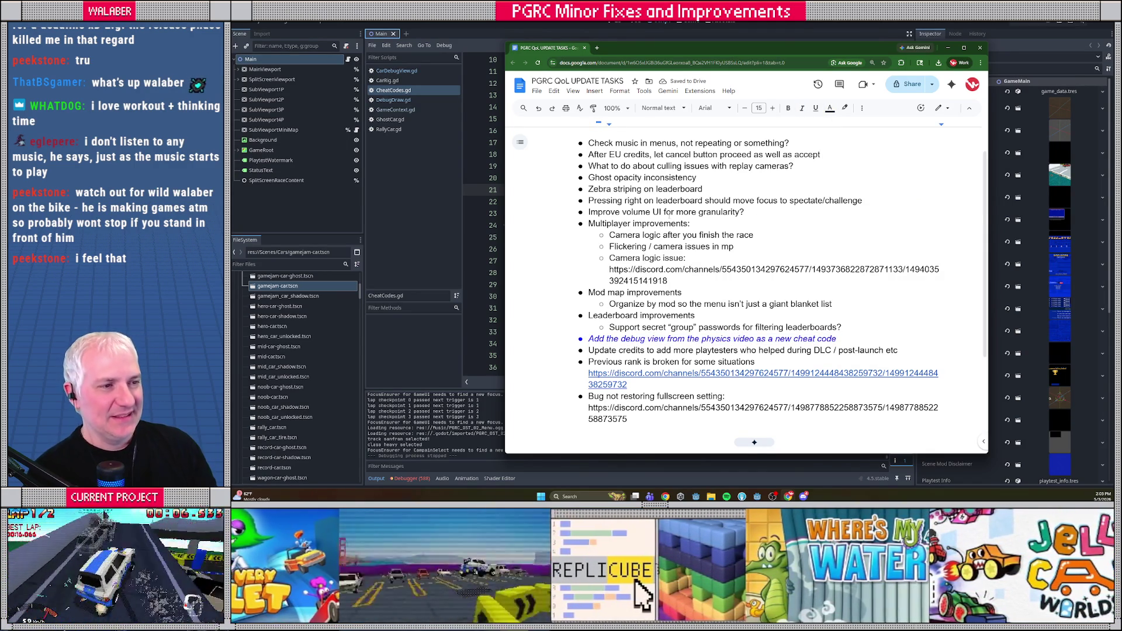
pyautogui.moveTo(587, 155); pyautogui.dragTo(829, 153)
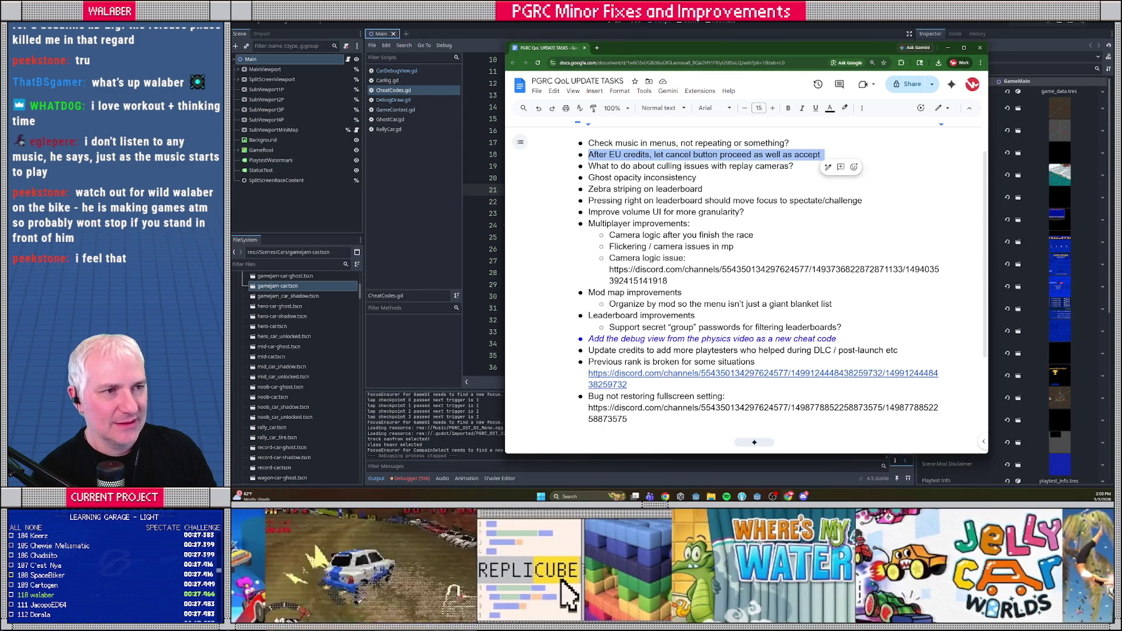
# In Godot, quick-open CreditsGame.gd by searching for 'credi'.
pyautogui.hotkey('alt', 'Tab')
pyautogui.hotkey('ctrl', 'alt', 'o')
pyautogui.write('credi')
pyautogui.press('Return')
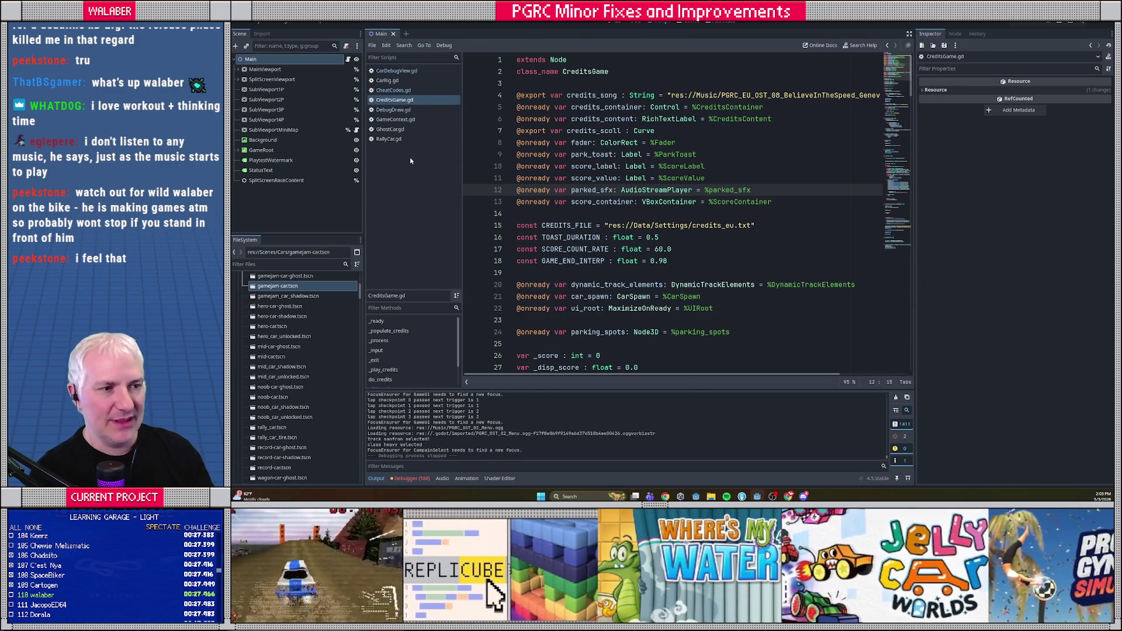
# Search CreditsGame.gd for 'accept' to find the input handler and widen the script editor.
pyautogui.click(579, 206)
pyautogui.hotkey('ctrl', 'f')
pyautogui.write('ui_sub')
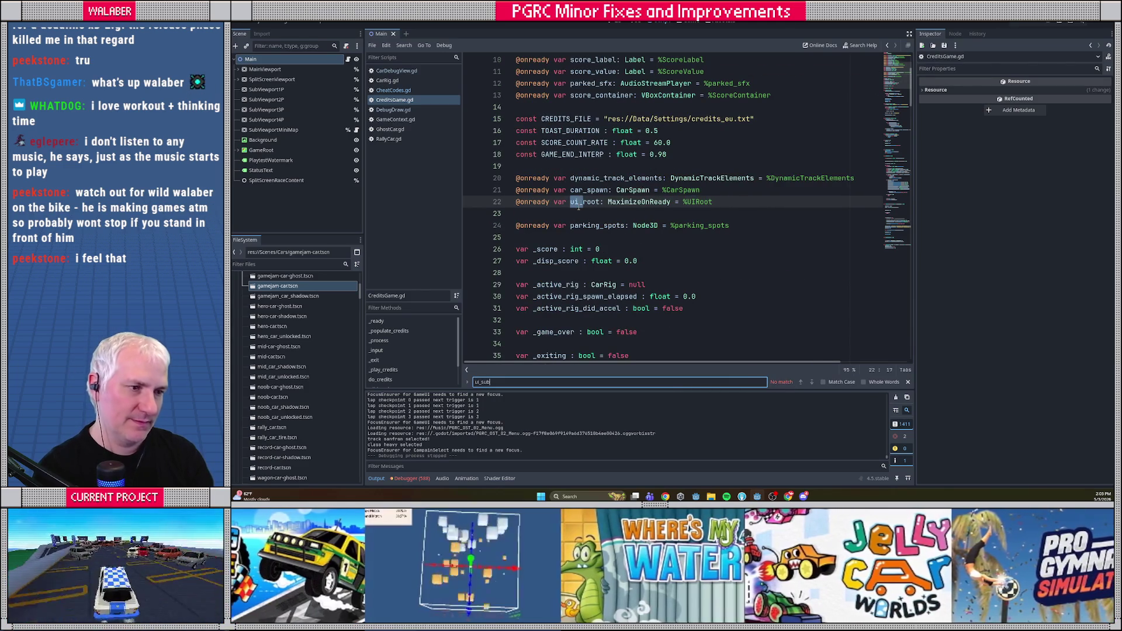
pyautogui.press('BackSpace')
pyautogui.press('BackSpace')
pyautogui.press('BackSpace')
pyautogui.write('accept')
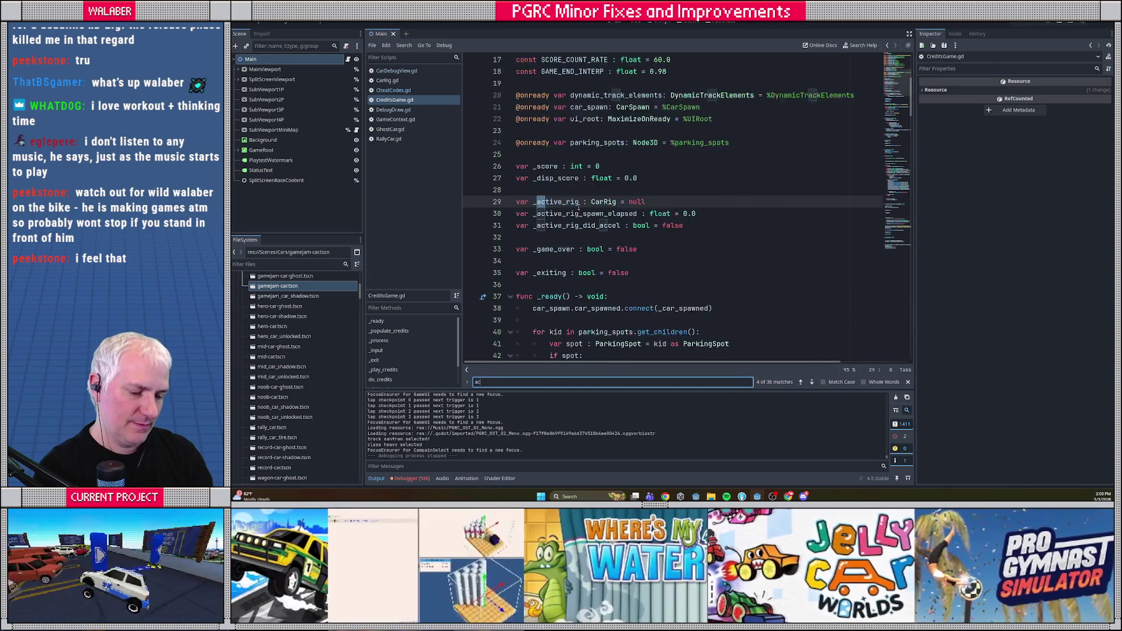
pyautogui.press('Escape')
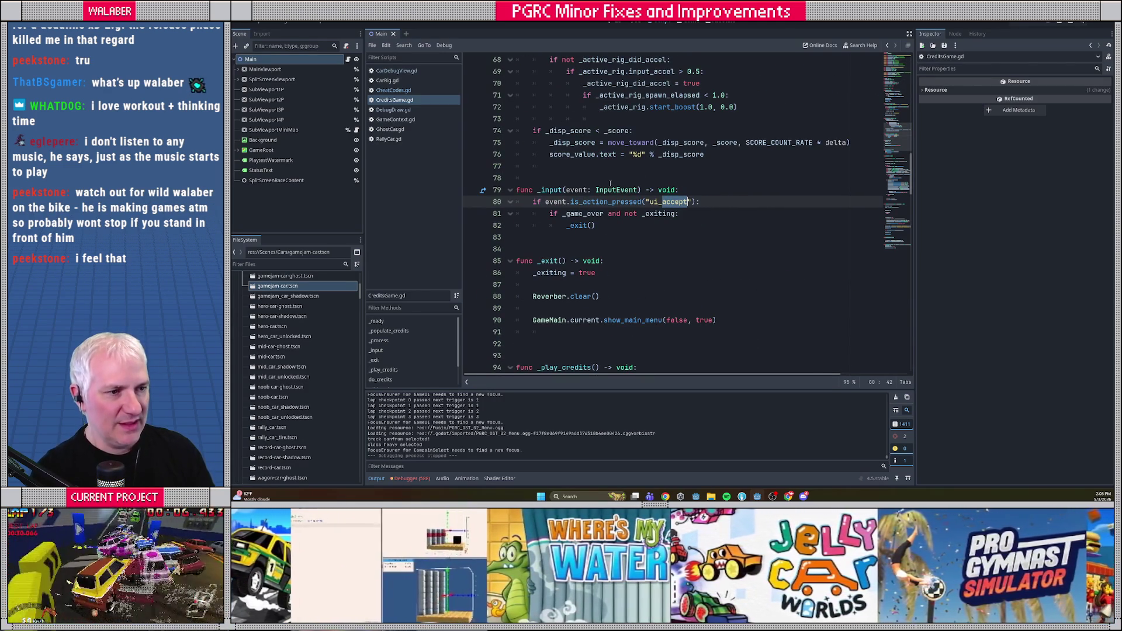
pyautogui.click(610, 182)
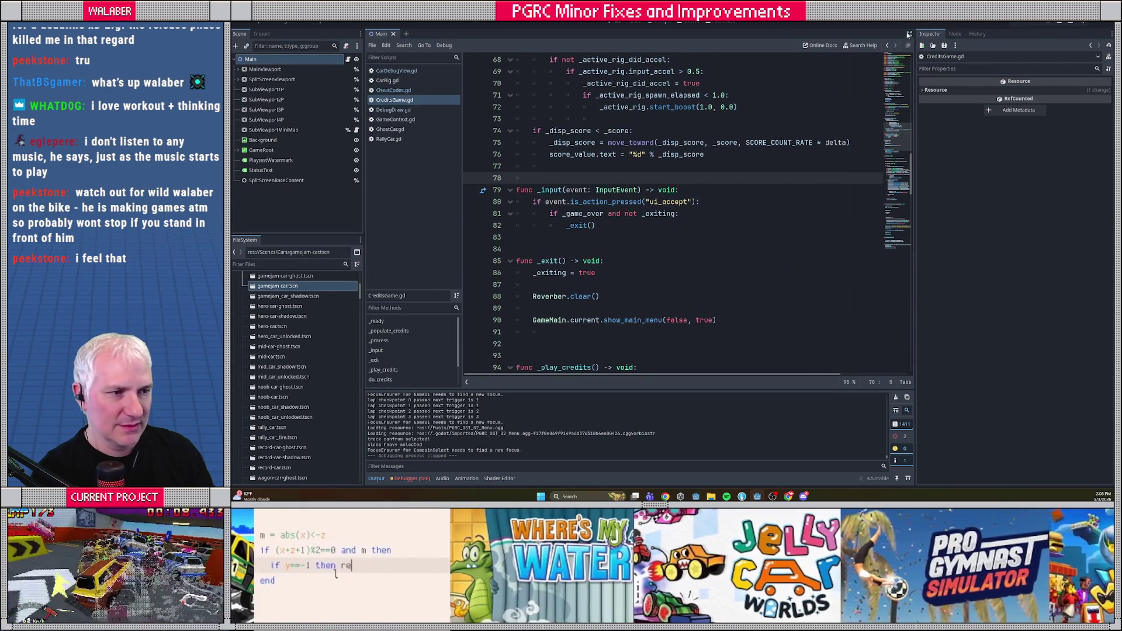
pyautogui.click(909, 34)
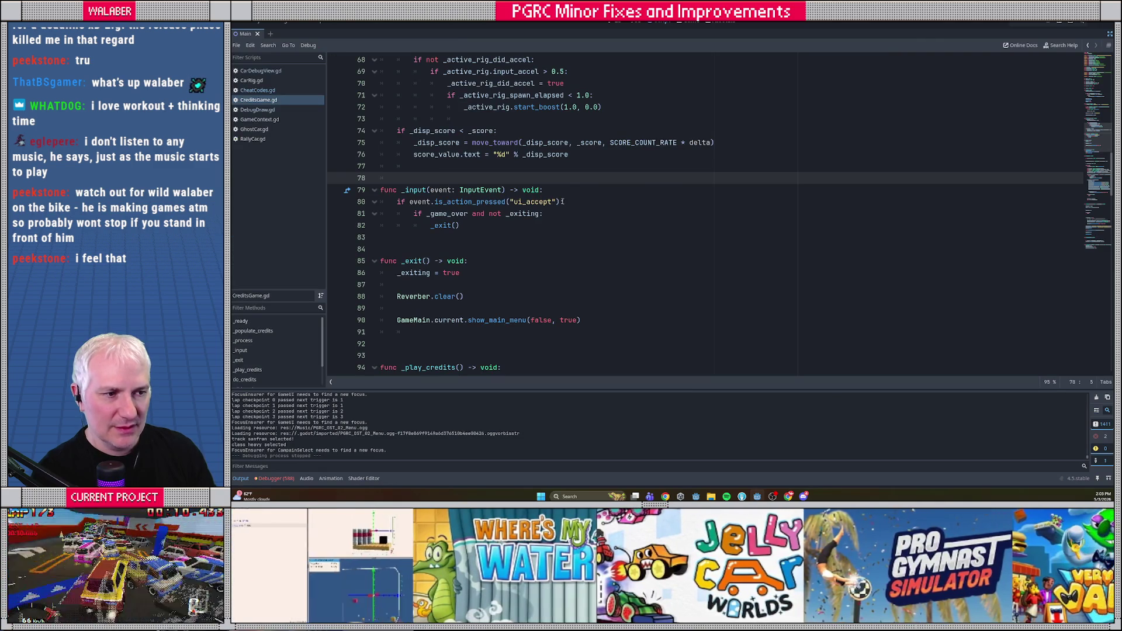
# Add 'or event.is_action_pressed("ui_cancel")' to line 80's accept check and save.
pyautogui.click(563, 202)
pyautogui.write('or event.i')
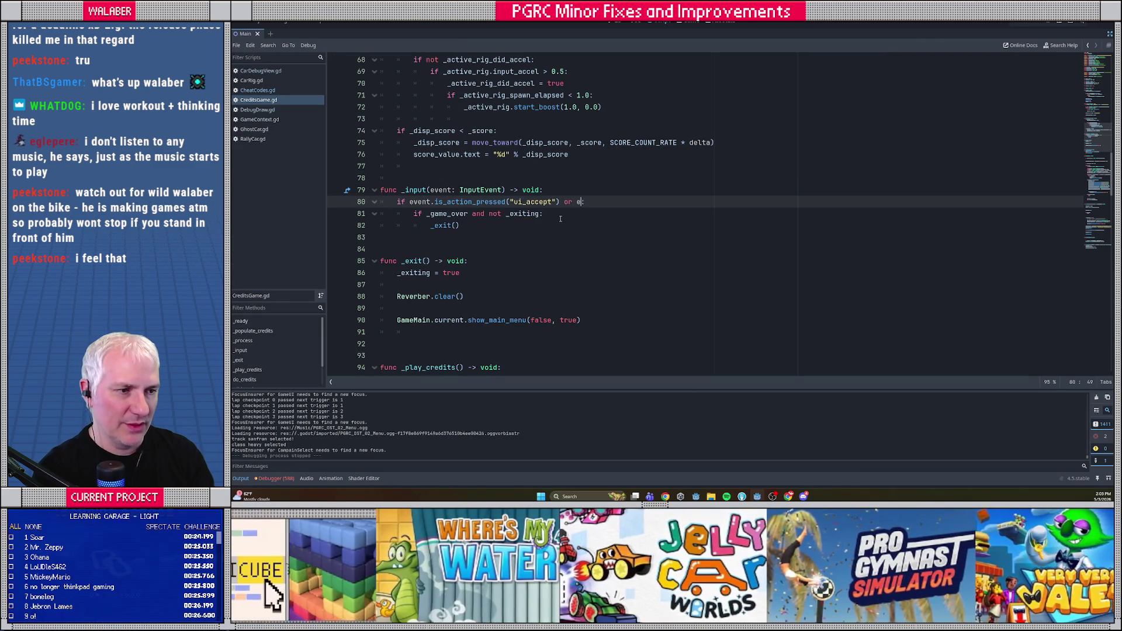
pyautogui.write('s_action_pre')
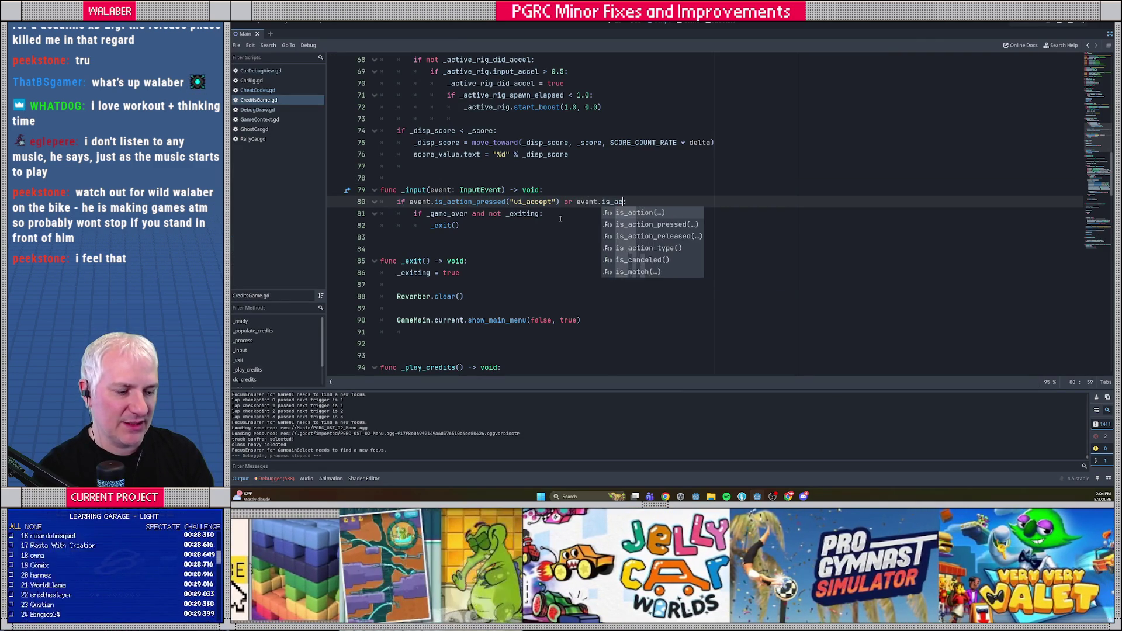
pyautogui.press('Return')
pyautogui.write('"ui')
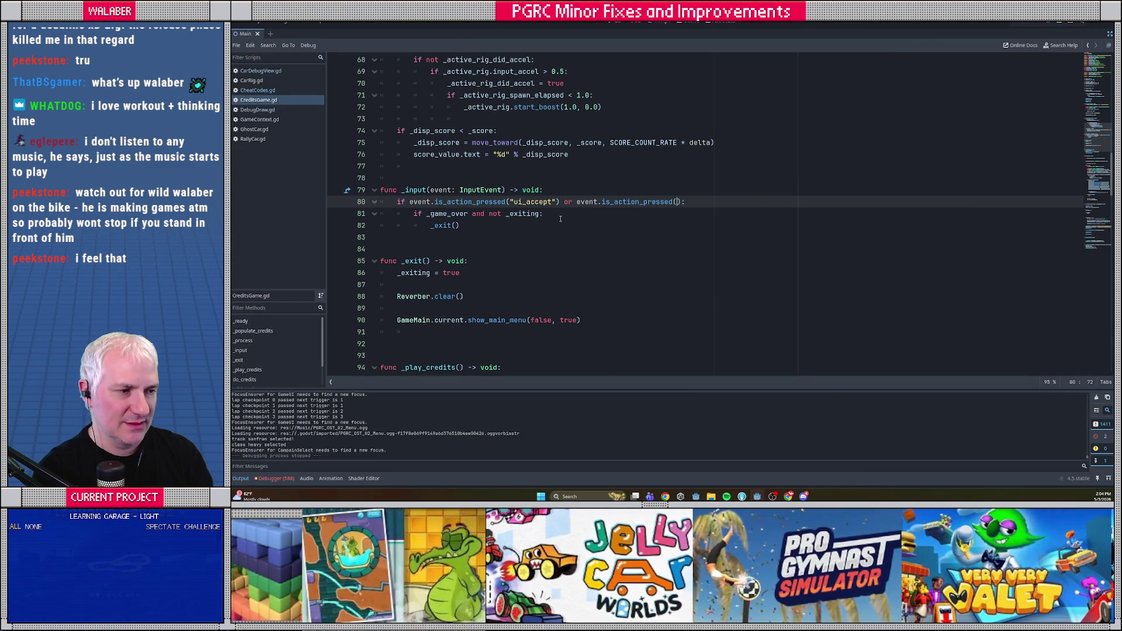
pyautogui.write('_ca')
pyautogui.press('Return')
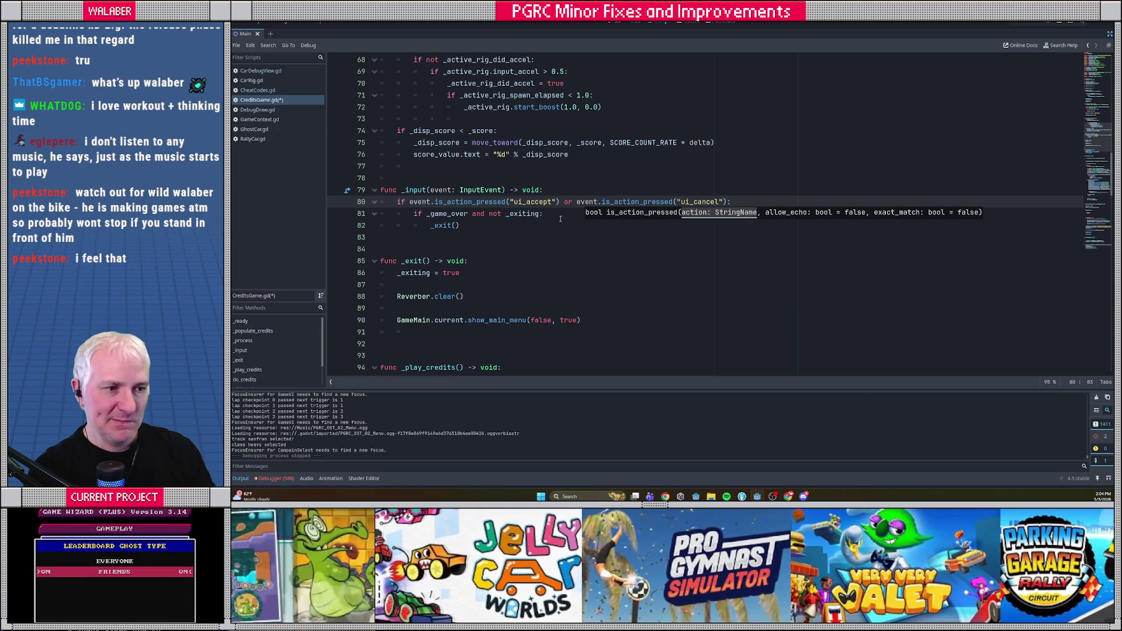
pyautogui.click(451, 214)
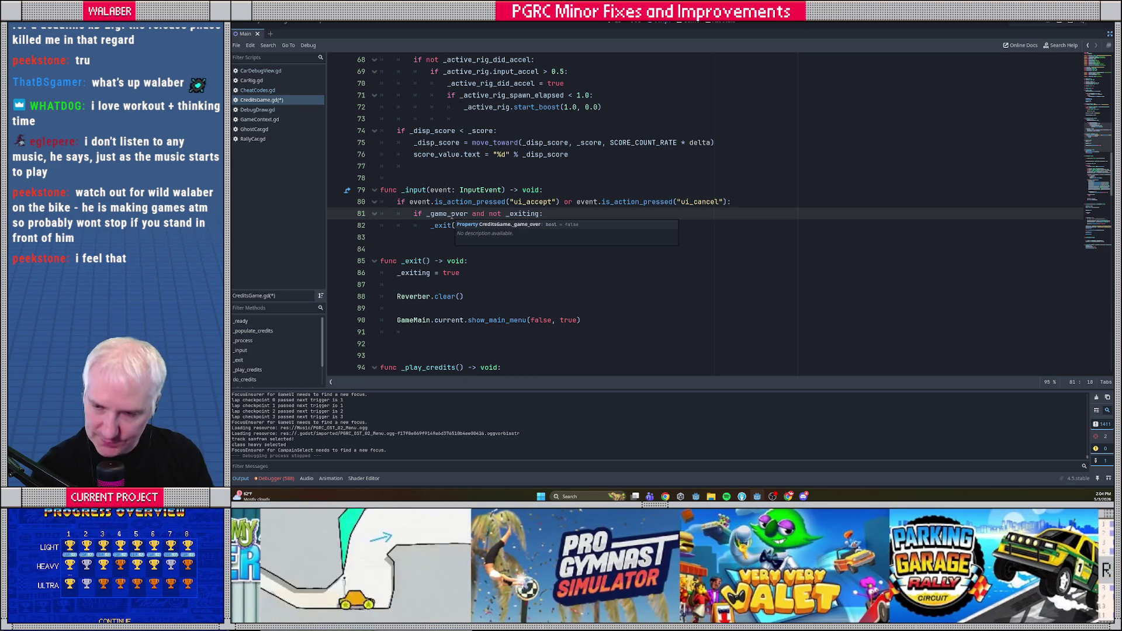
pyautogui.click(398, 177)
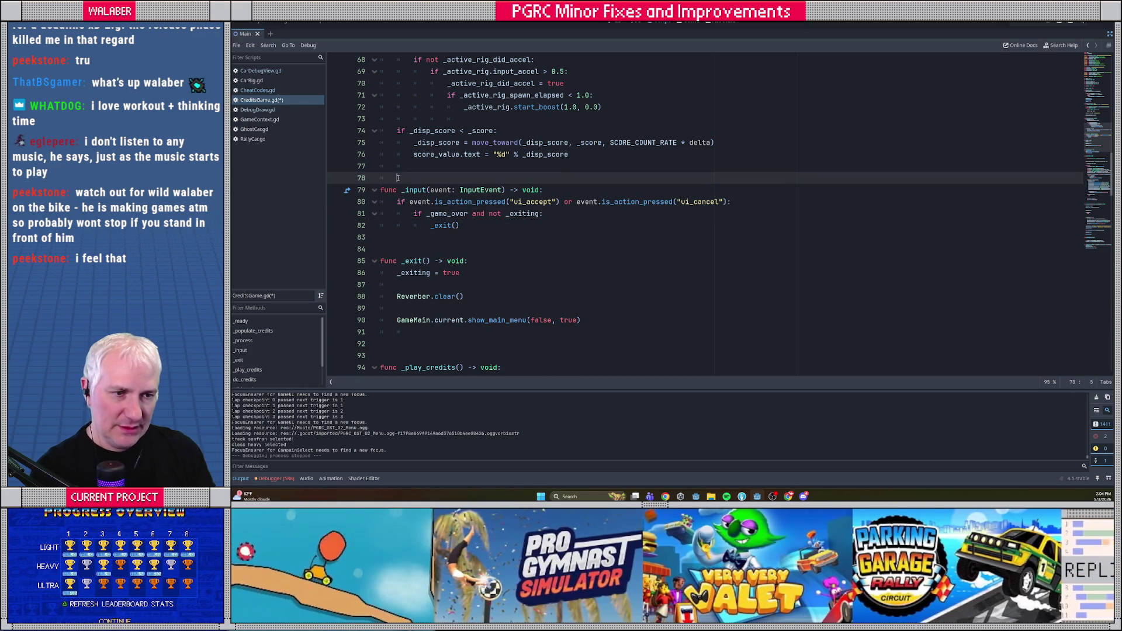
pyautogui.press('Up')
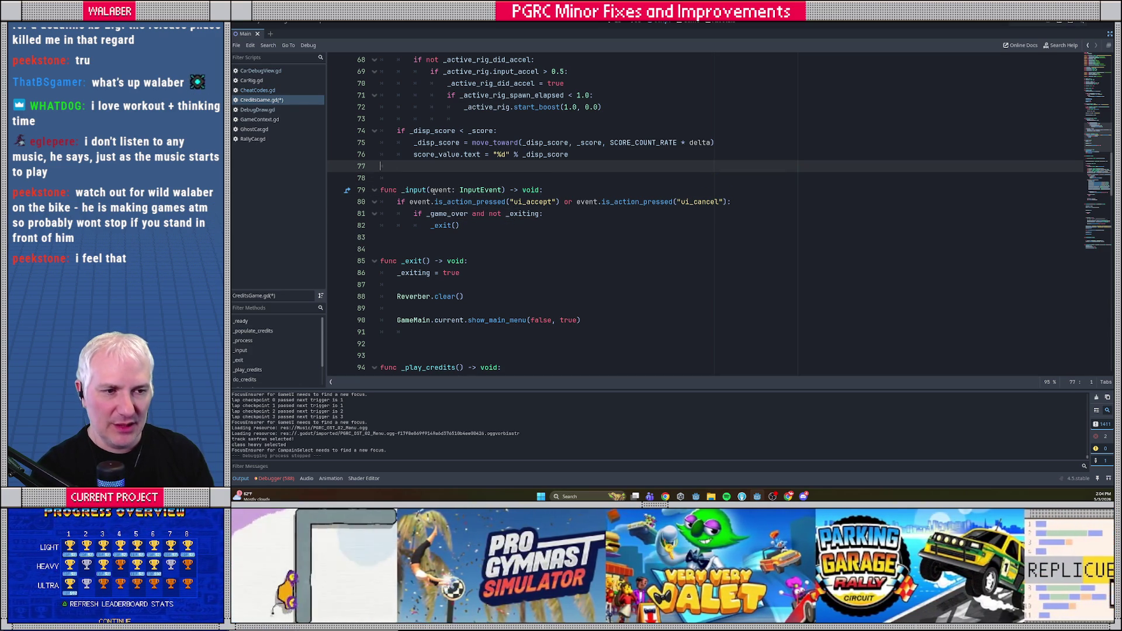
pyautogui.press('Down')
pyautogui.press('Down')
pyautogui.press('Down')
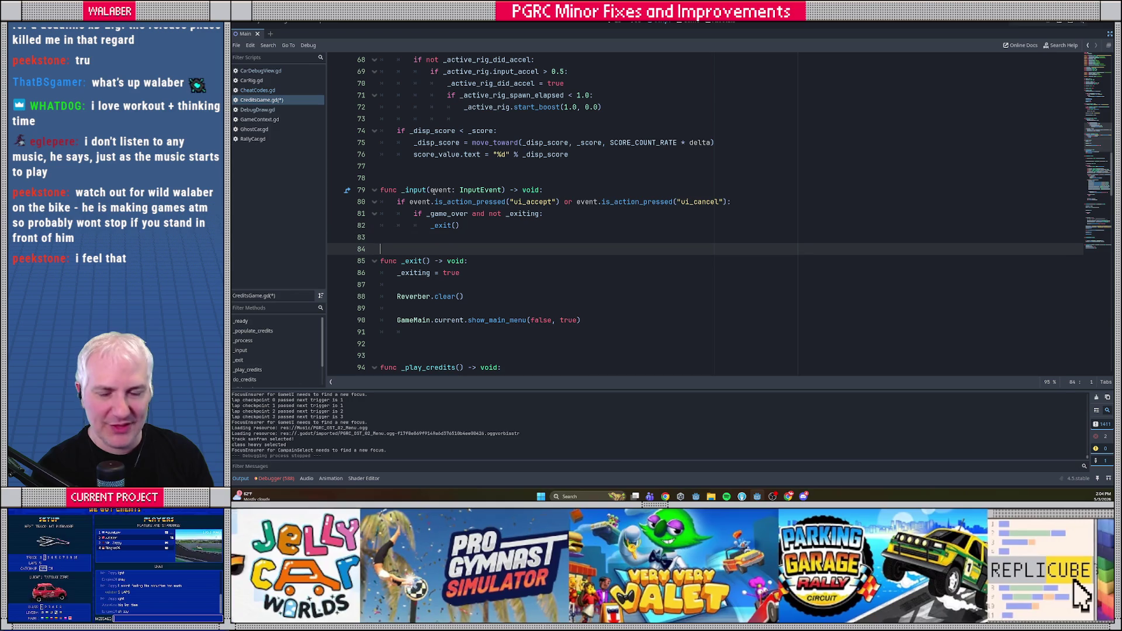
pyautogui.hotkey('ctrl', 's')
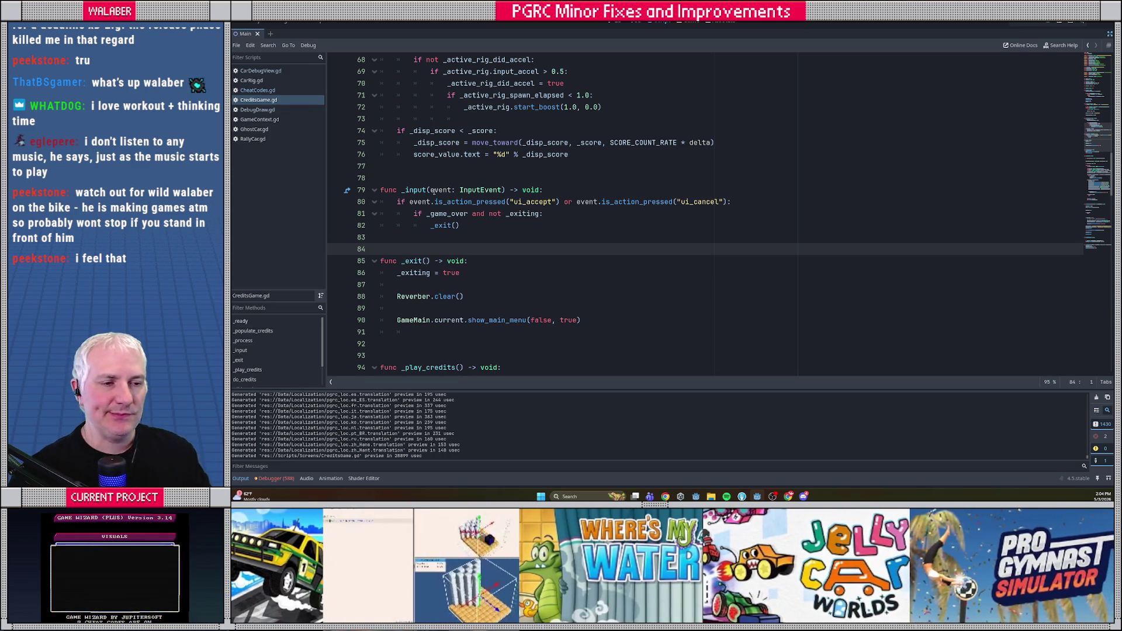
# Review input-handler lines 80–83, save the project, and run the game with F5.
pyautogui.moveTo(435, 204); pyautogui.dragTo(468, 243)
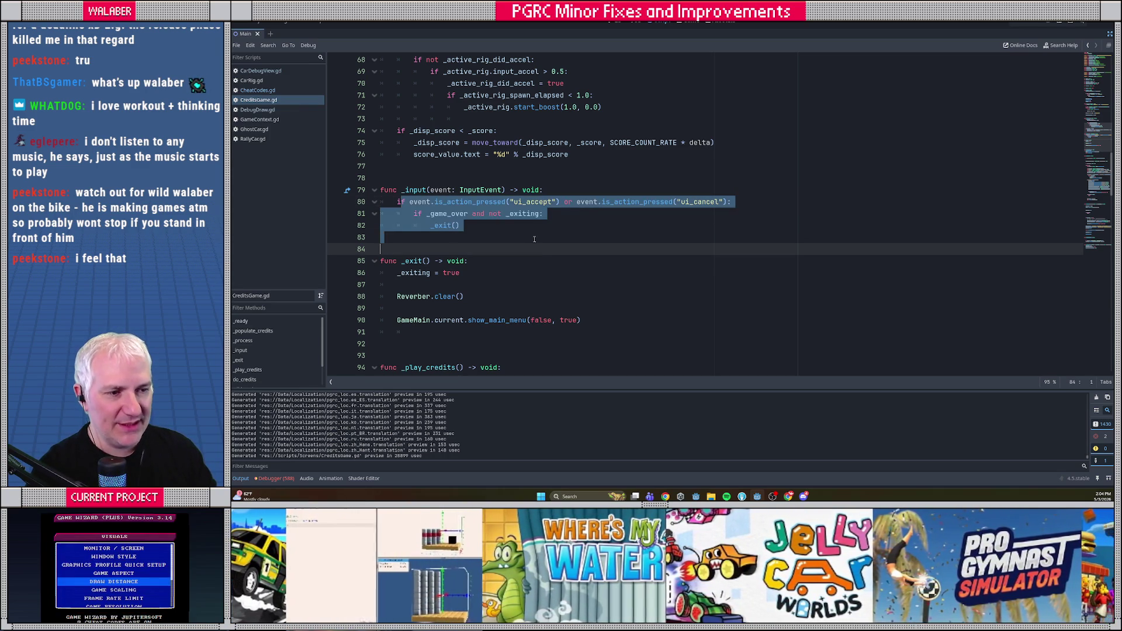
pyautogui.click(505, 225)
pyautogui.hotkey('ctrl', 's')
pyautogui.click(500, 171)
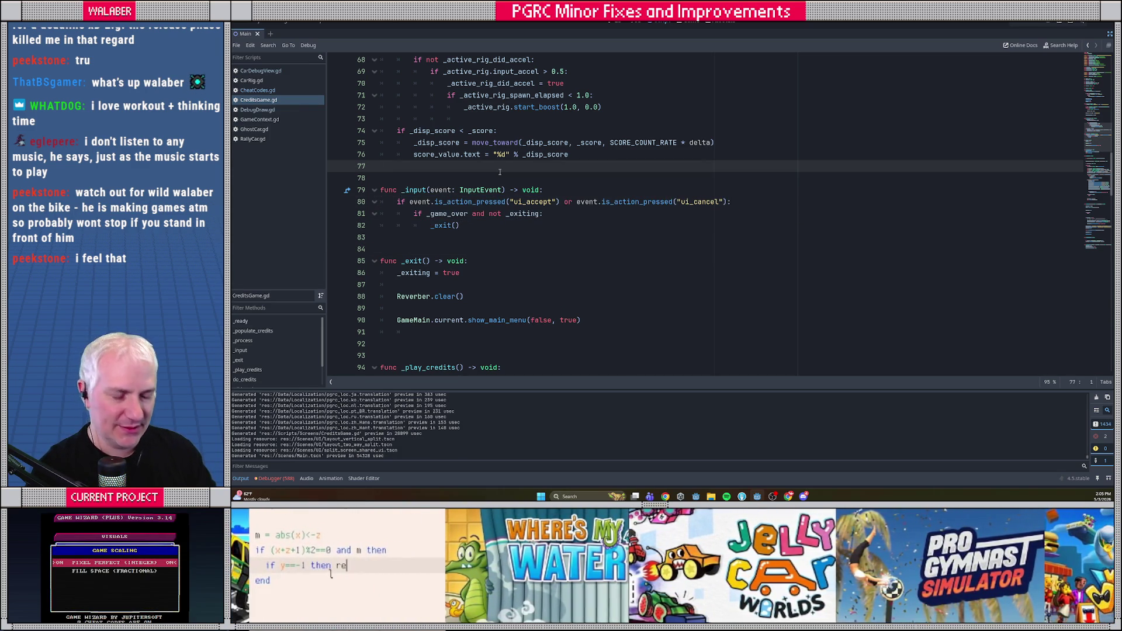
pyautogui.press('F5')
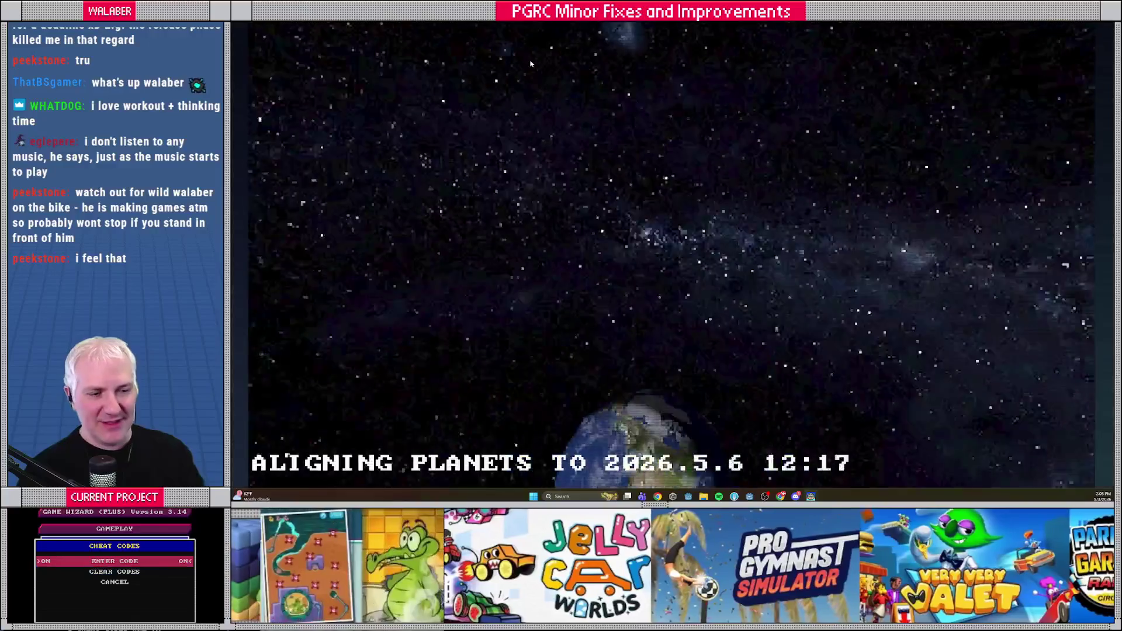
# Skip the intro, open Single Player, page to European Tour, back out and quit.
pyautogui.press('Return')
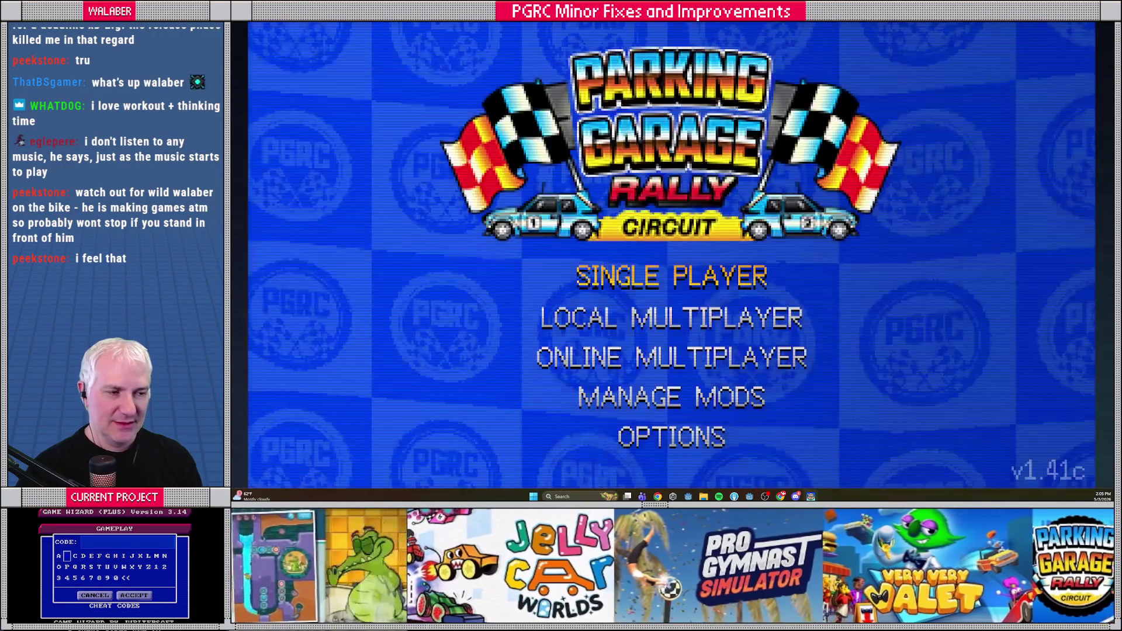
pyautogui.press('Return')
pyautogui.press('Right')
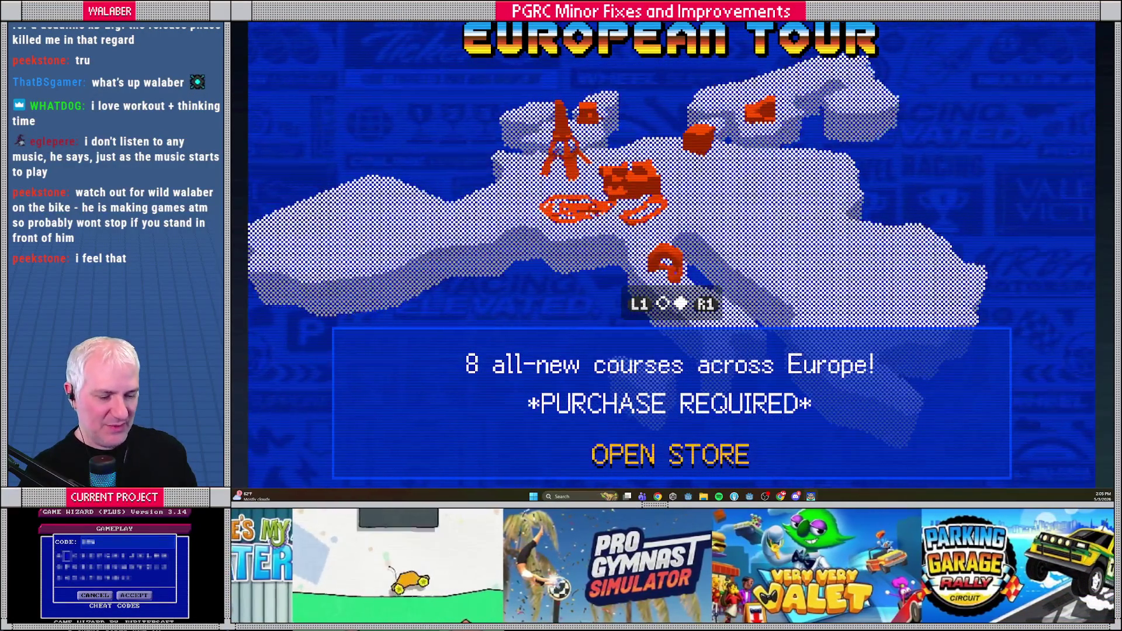
pyautogui.press('Escape')
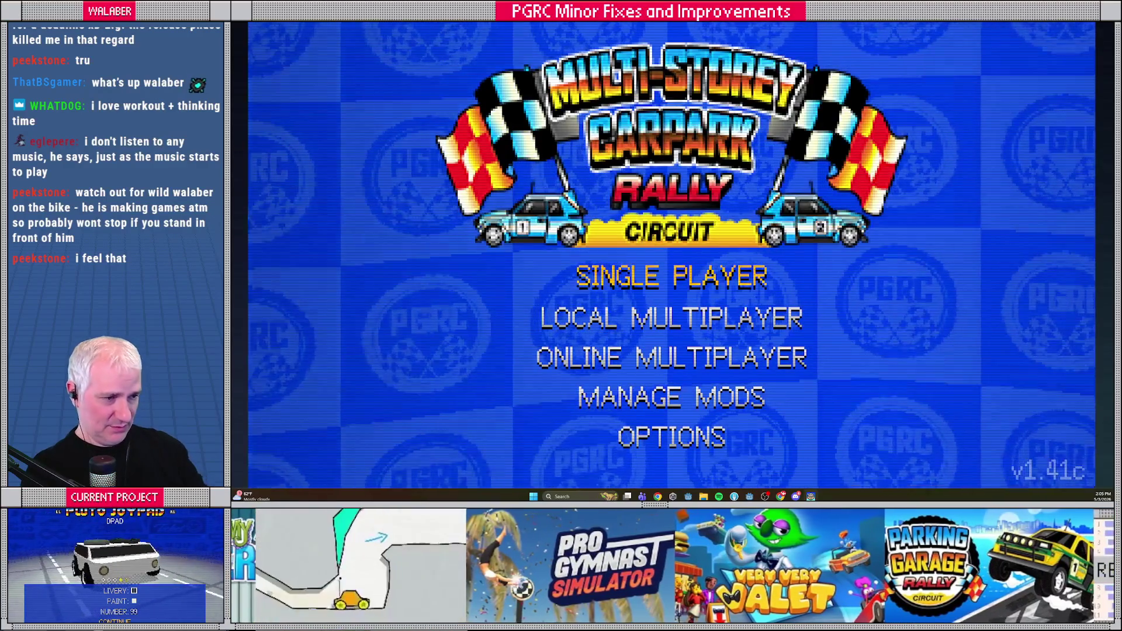
pyautogui.press('Escape')
pyautogui.press('Return')
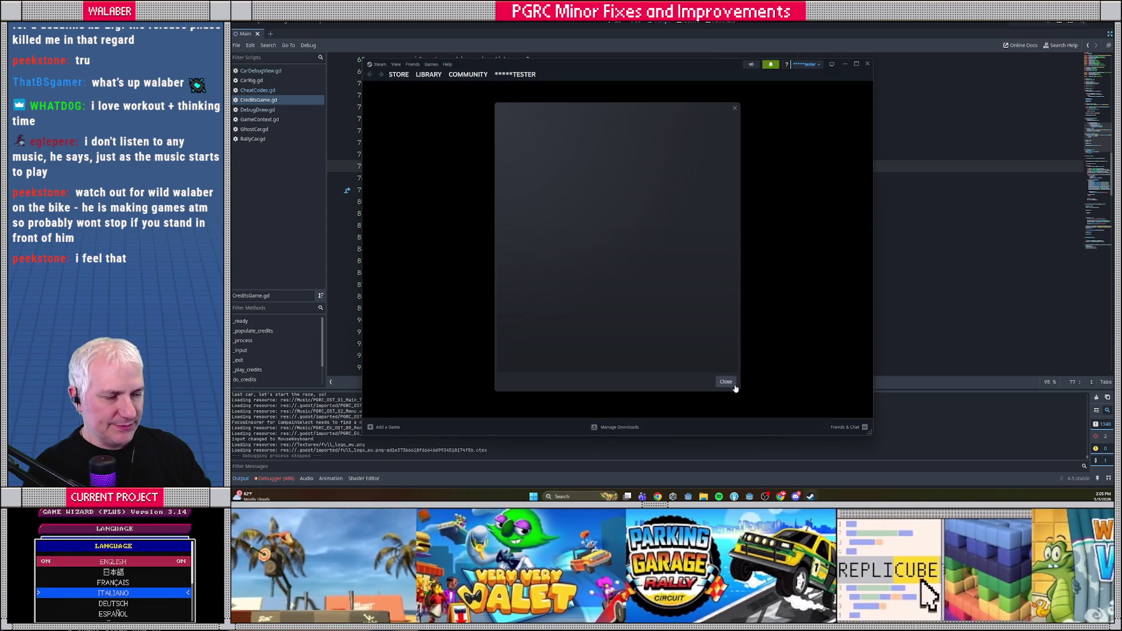
# Dismiss the Steam sale popup, close Steam, and relaunch the game from Godot with F5.
pyautogui.click(726, 382)
pyautogui.hotkey('alt', 'F4')
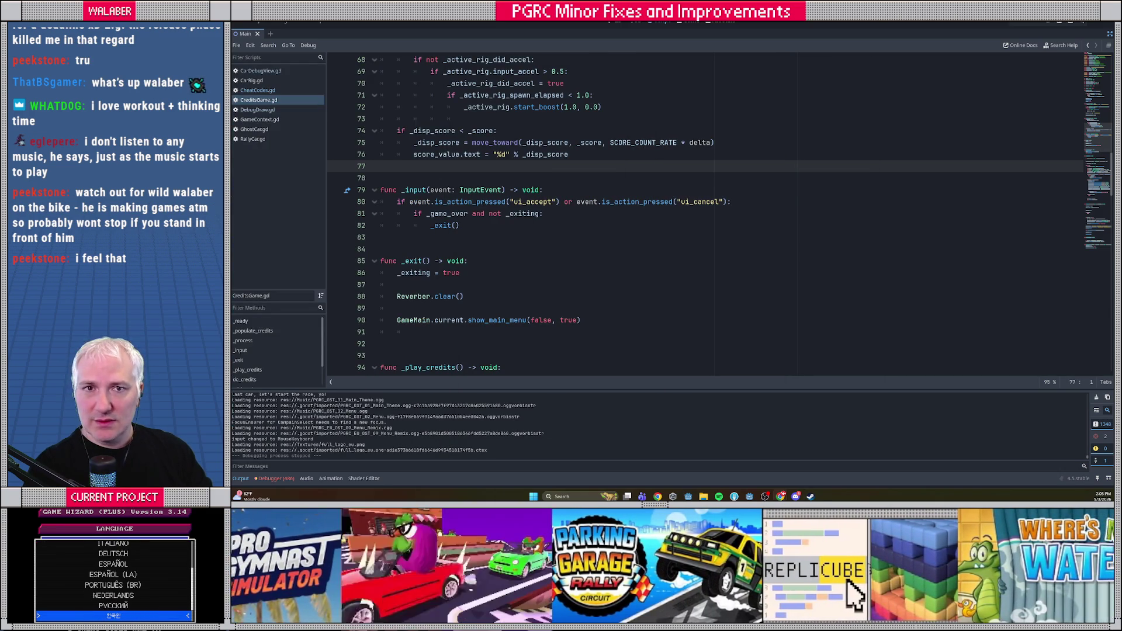
pyautogui.click(545, 156)
pyautogui.press('F5')
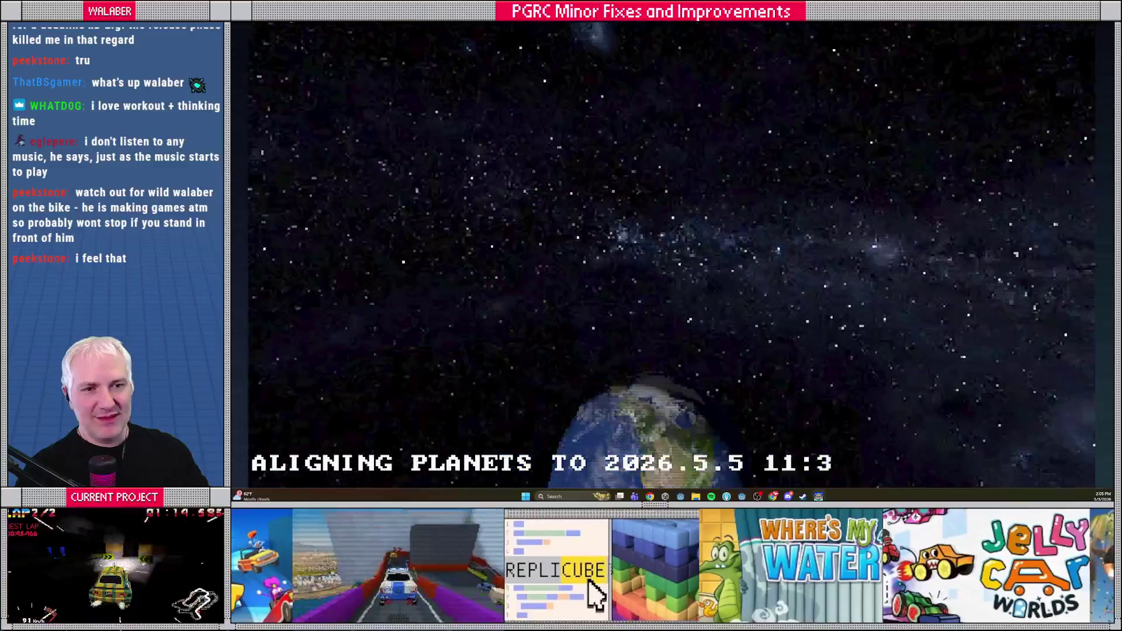
# From the title menu, open the European Tour progress overview, then back out to the title menu.
pyautogui.press('Return')
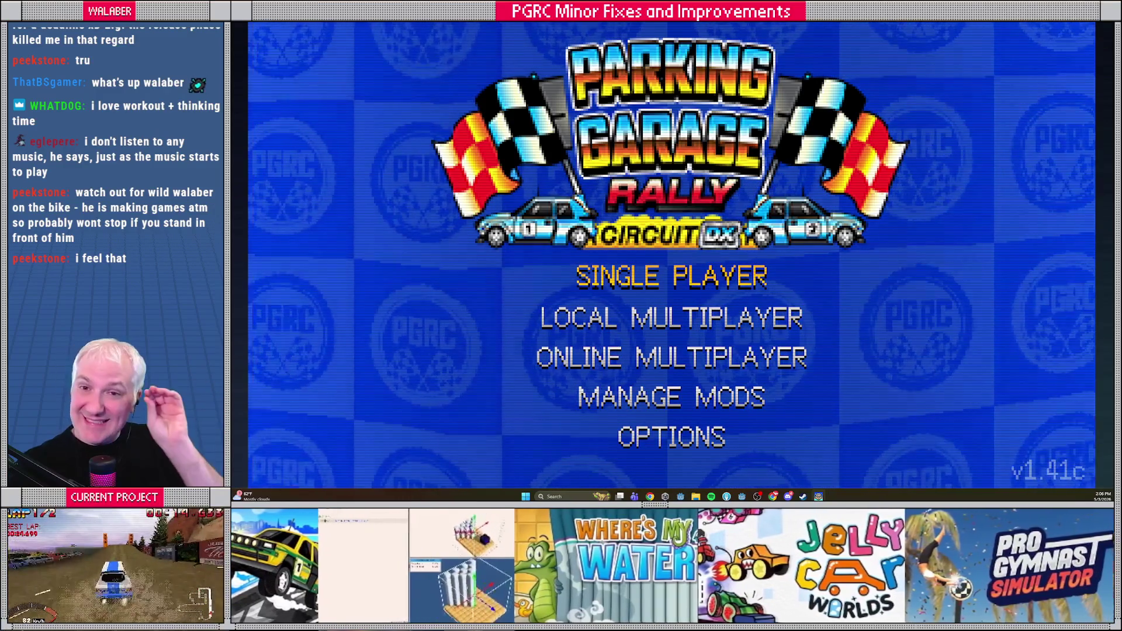
pyautogui.press('Return')
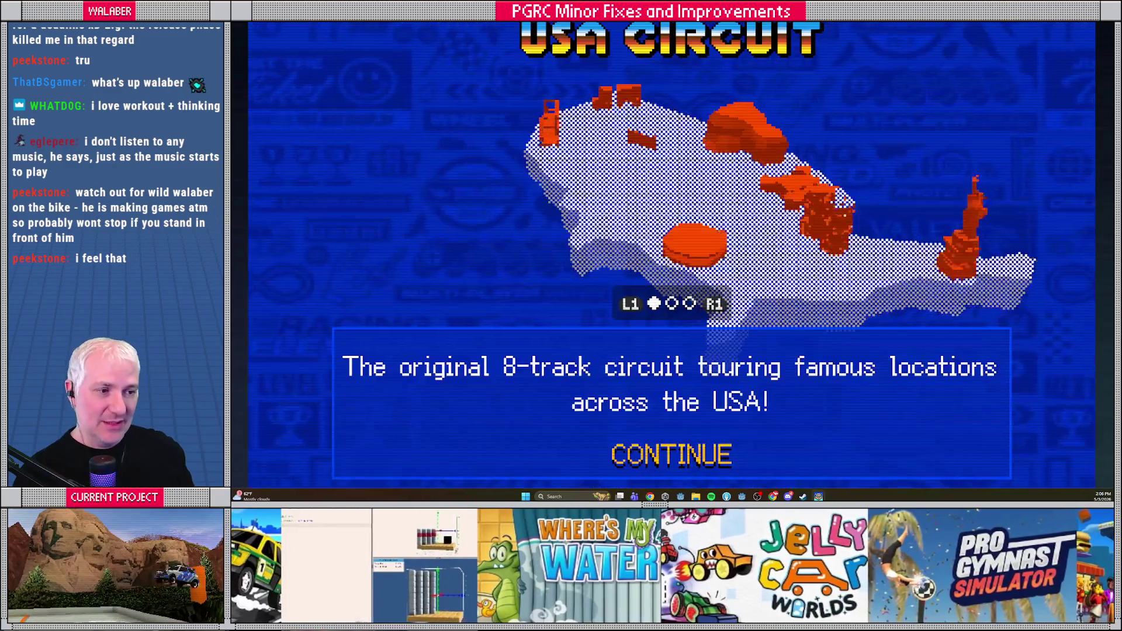
pyautogui.press('Right')
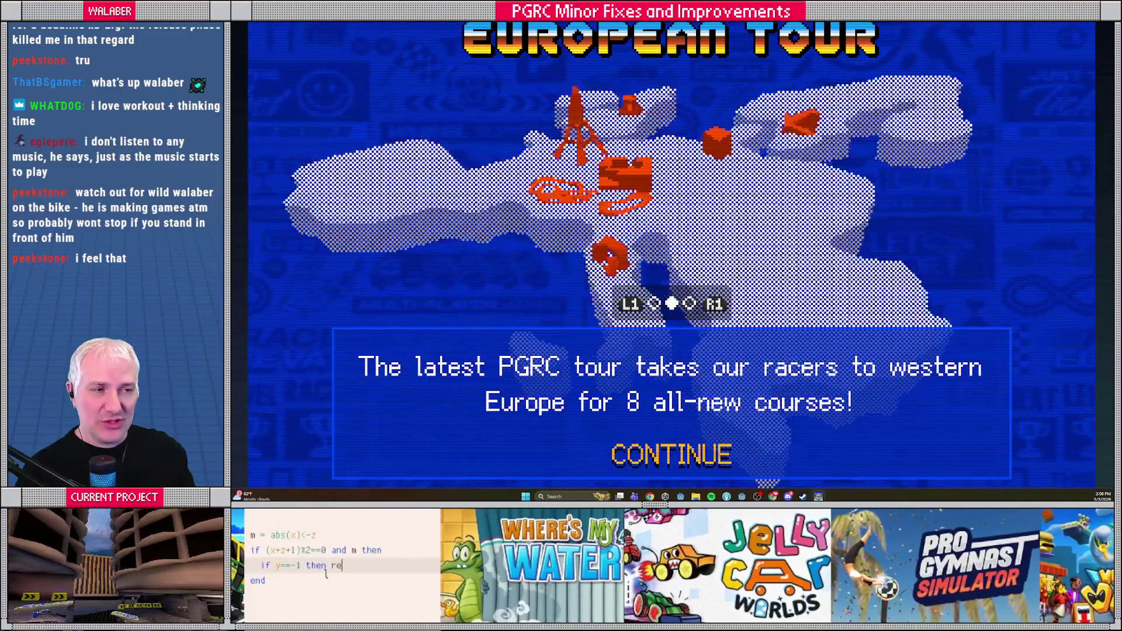
pyautogui.press('Return')
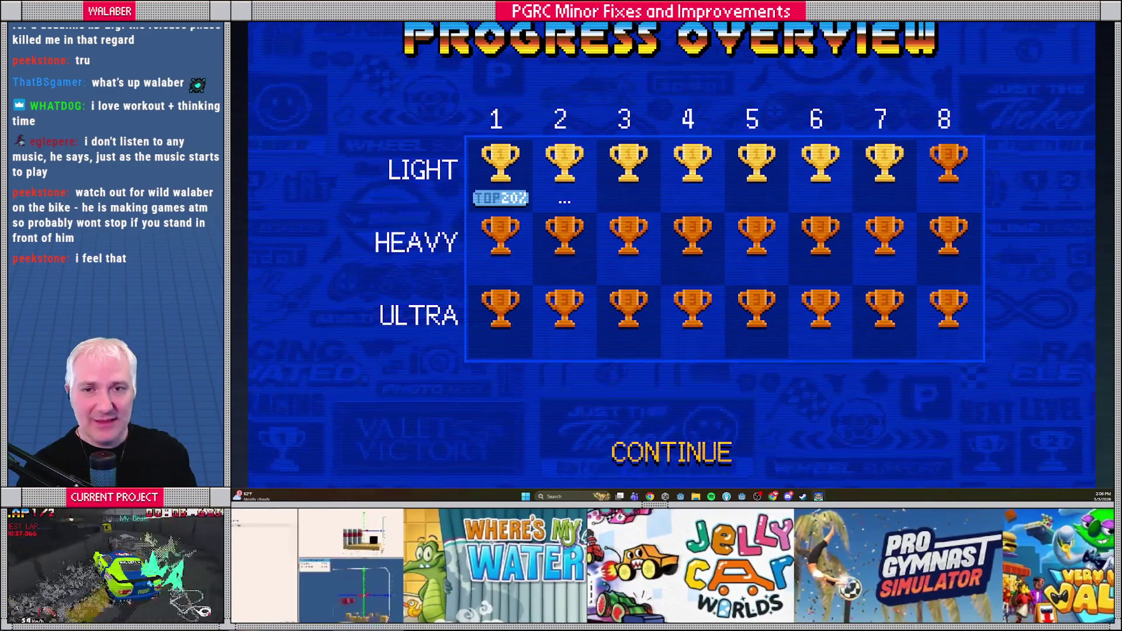
pyautogui.press('Escape')
pyautogui.press('Escape')
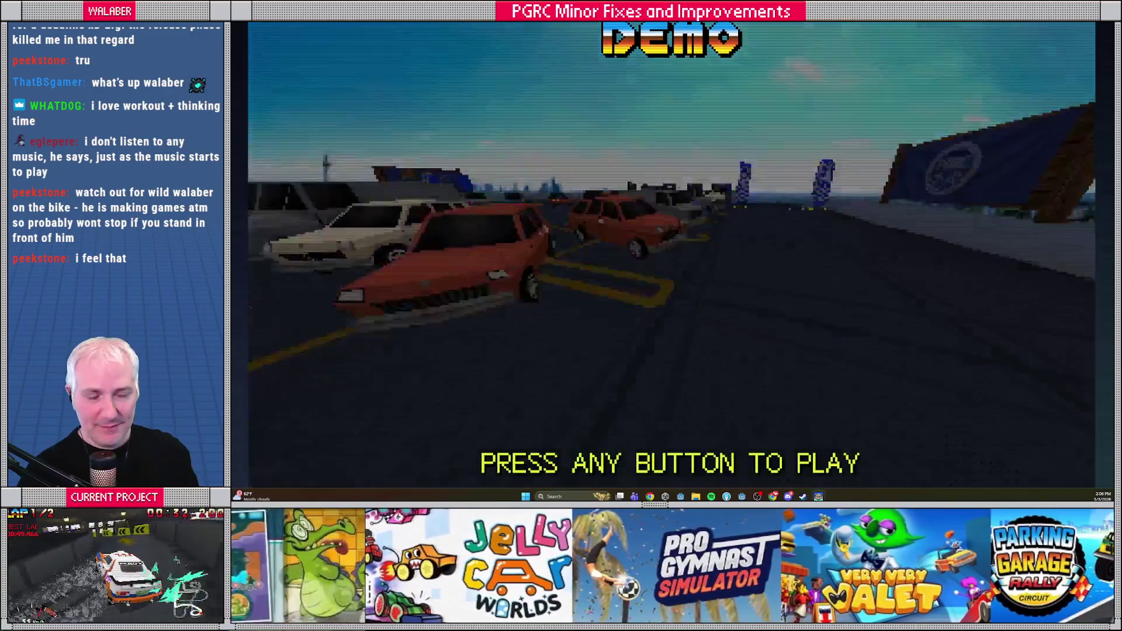
# Enter the European Tour with the HEAVY car and start the Credits Parking Challenge track.
pyautogui.press('Return')
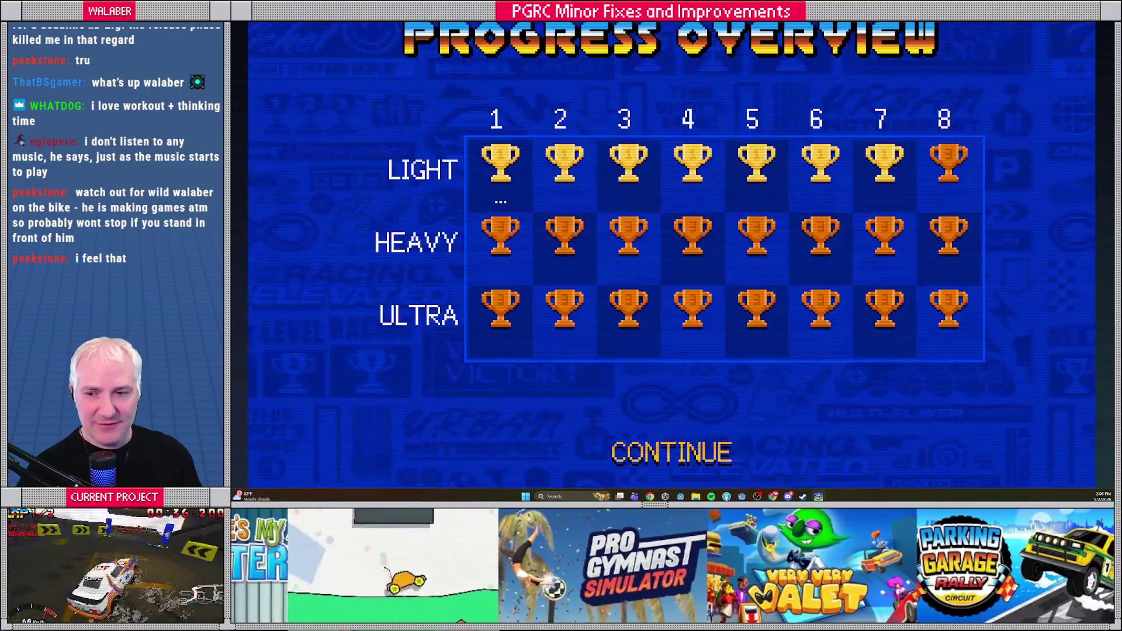
pyautogui.press('Right')
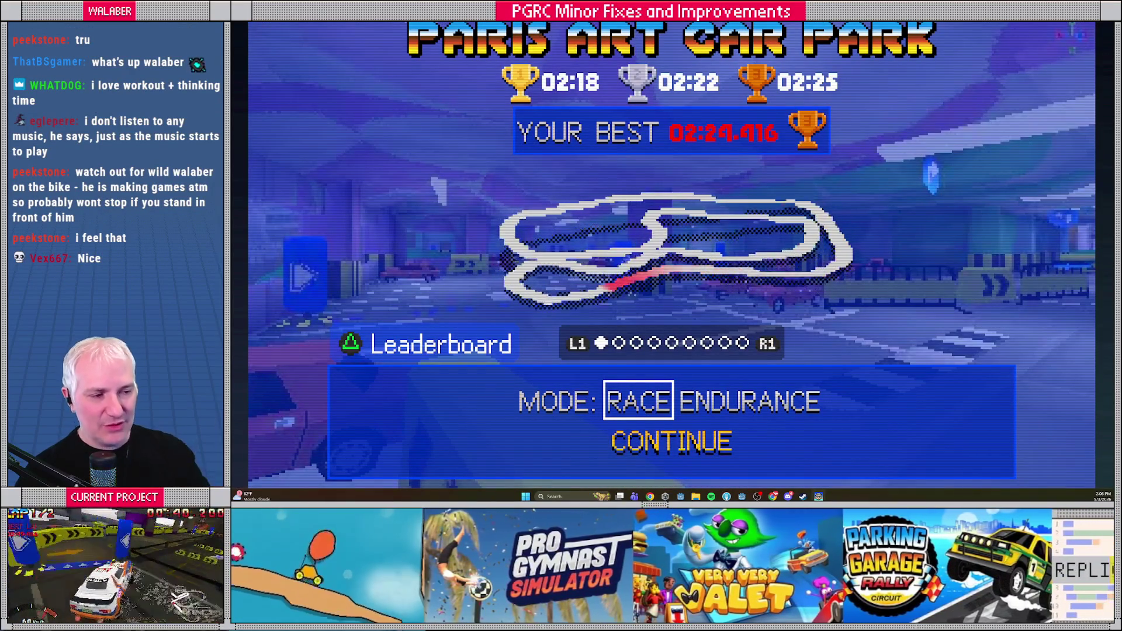
pyautogui.press('Right')
pyautogui.press('Right')
pyautogui.press('Right')
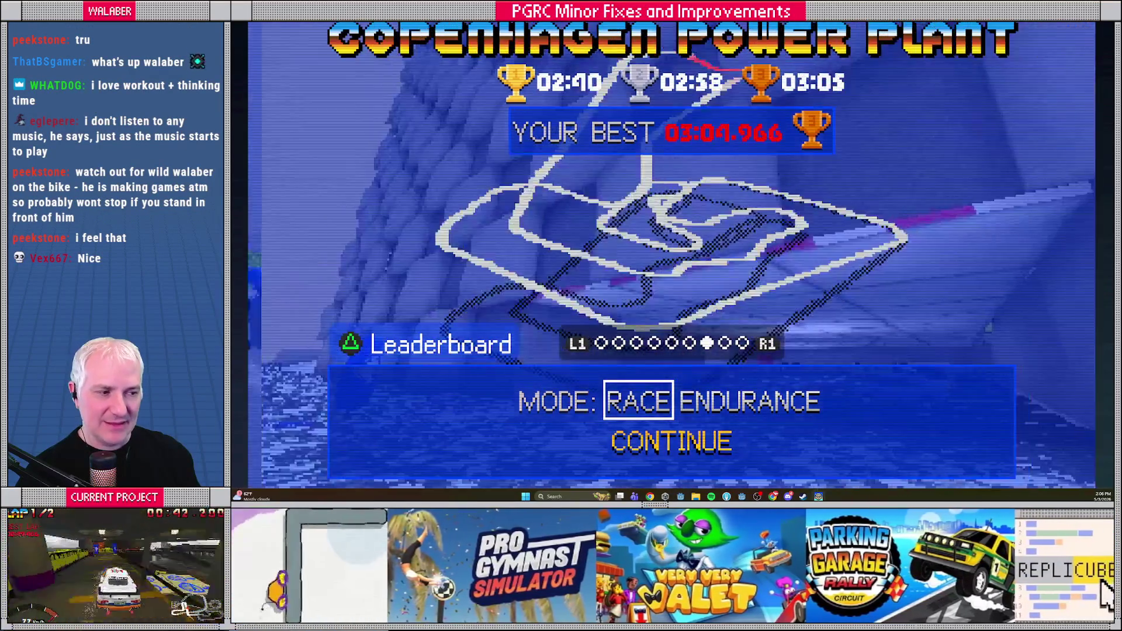
pyautogui.press('Right')
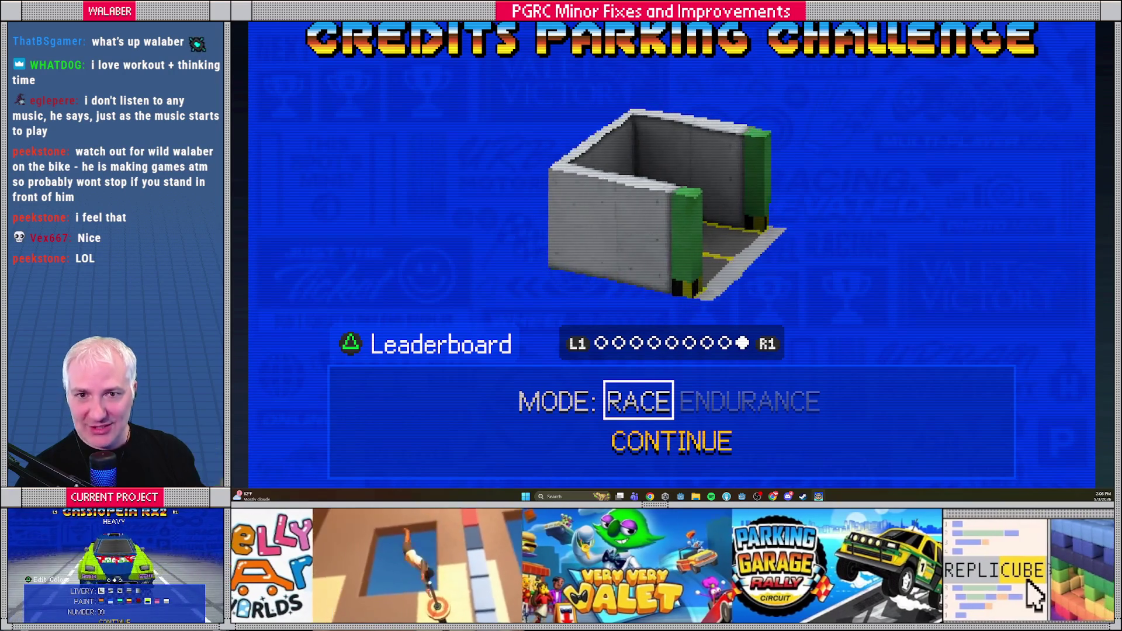
pyautogui.press('Return')
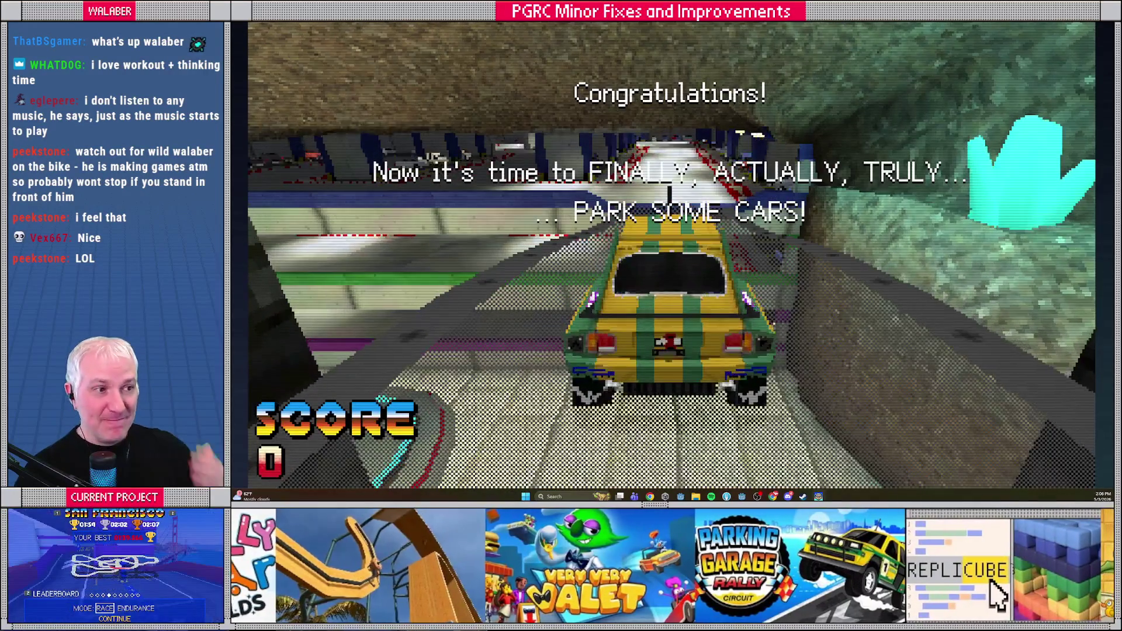
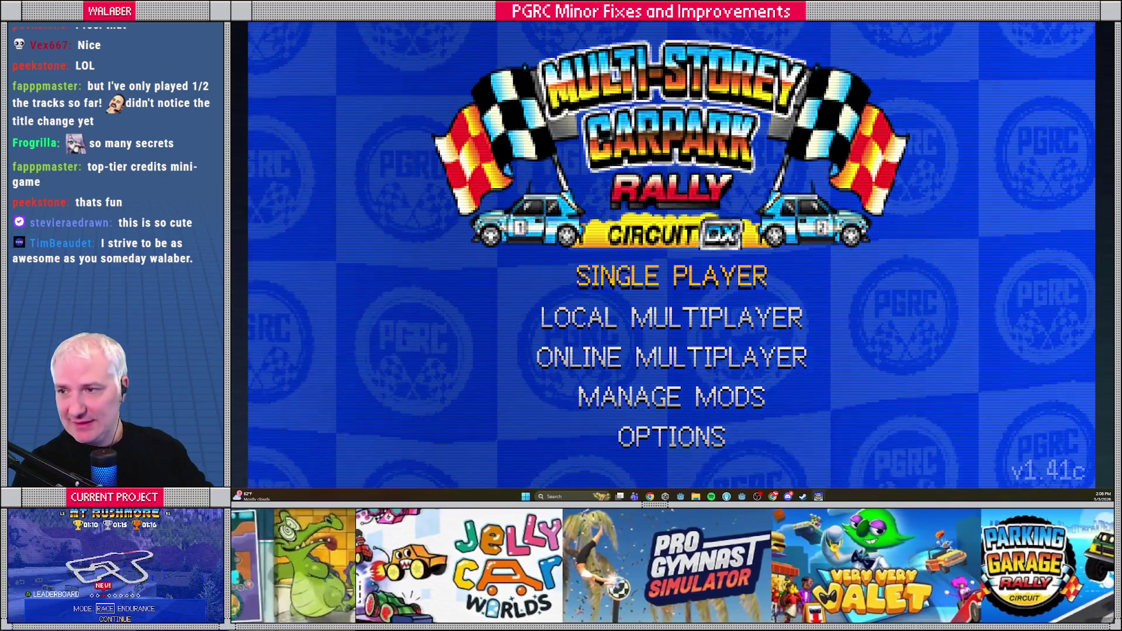
# Make the 'After EU credits, let cancel button proceed as well as accept' task blue and italic.
pyautogui.hotkey('alt', 'Tab')
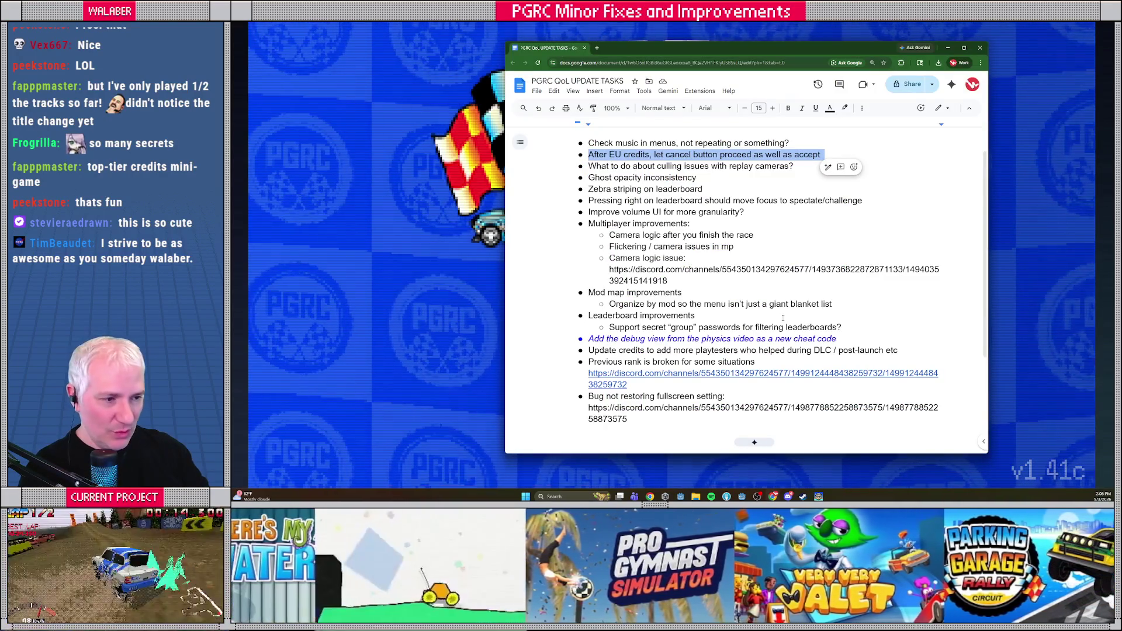
pyautogui.moveTo(587, 154)
pyautogui.mouseDown()
pyautogui.moveTo(906, 167)
pyautogui.moveTo(900, 156)
pyautogui.mouseUp()
pyautogui.click(830, 108)
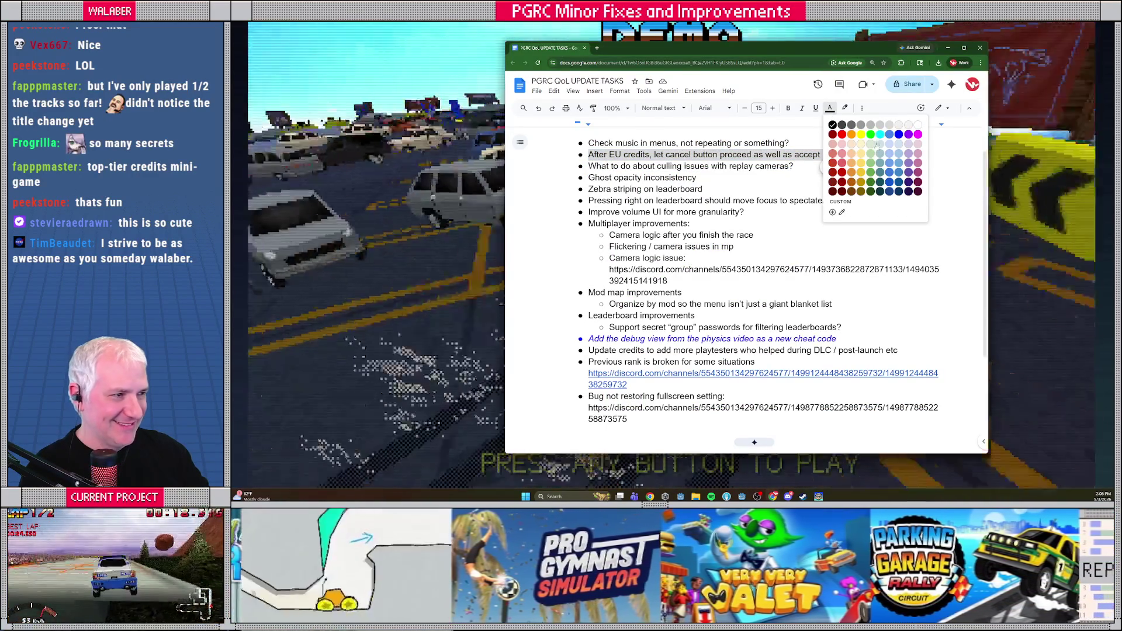
pyautogui.click(899, 134)
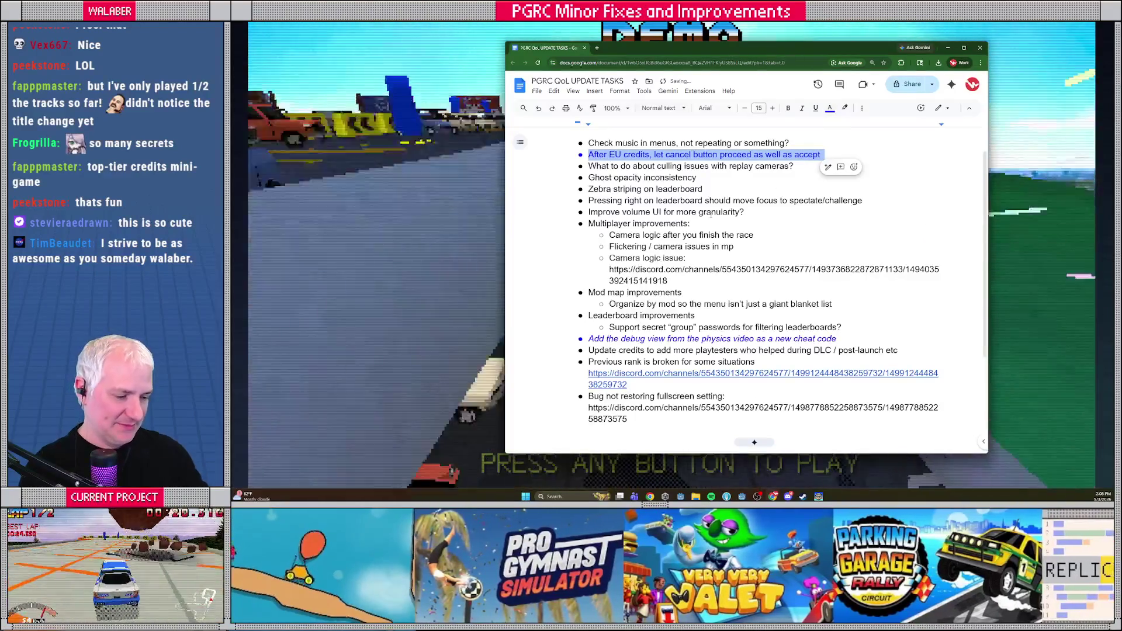
pyautogui.hotkey('ctrl', 'i')
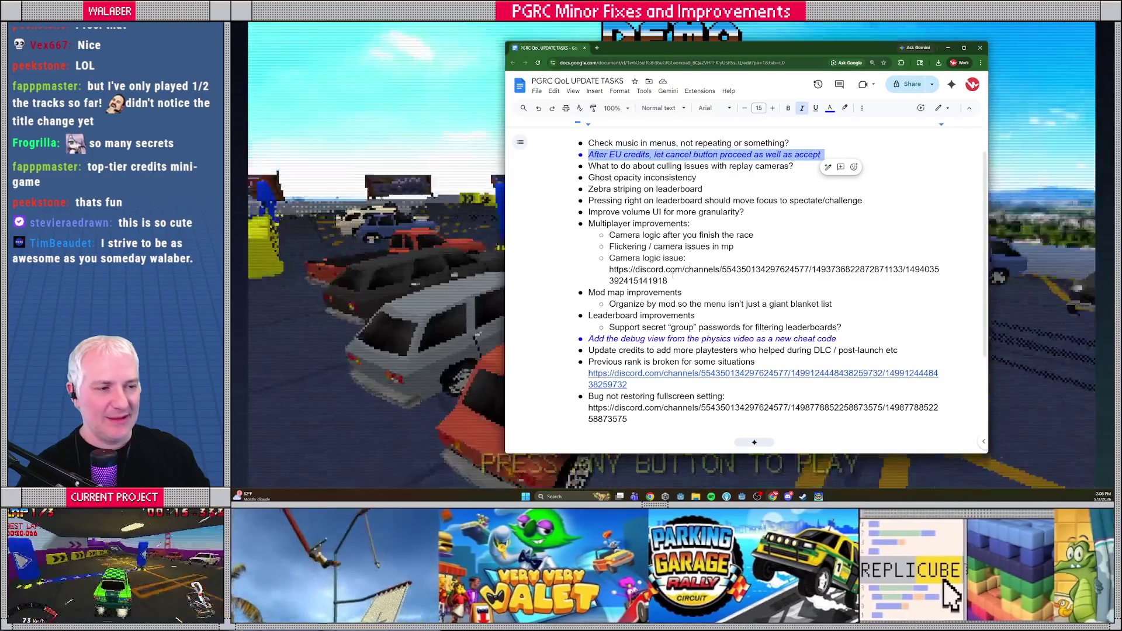
pyautogui.hotkey('alt', 'Tab')
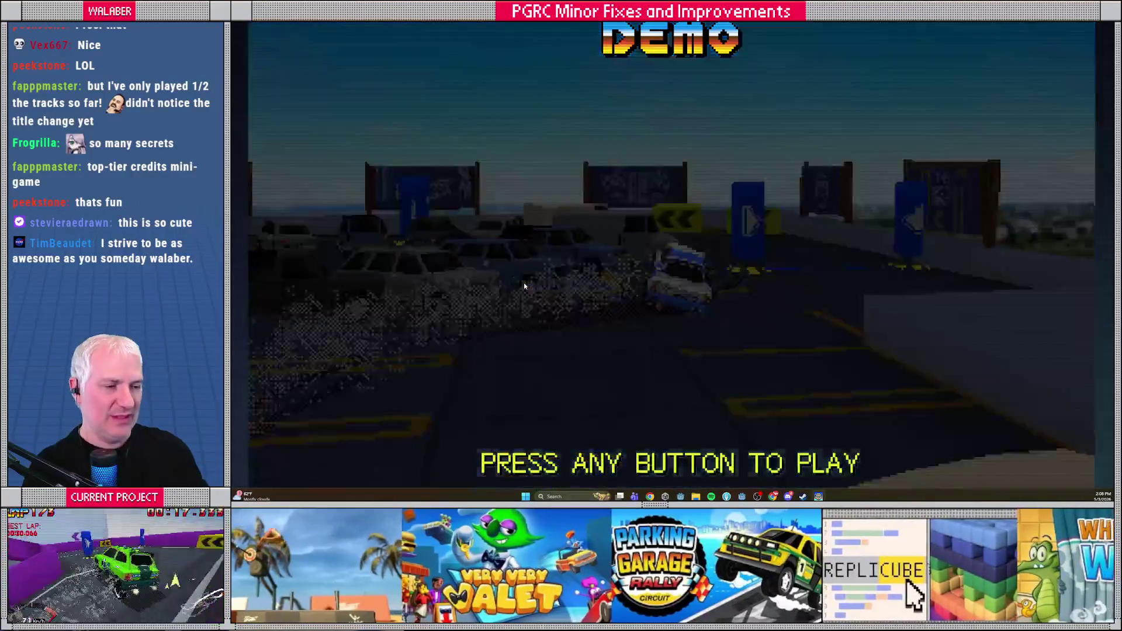
# Exit the demo, page through the European Tour and USA Circuit announcements, and quit the game.
pyautogui.press('Return')
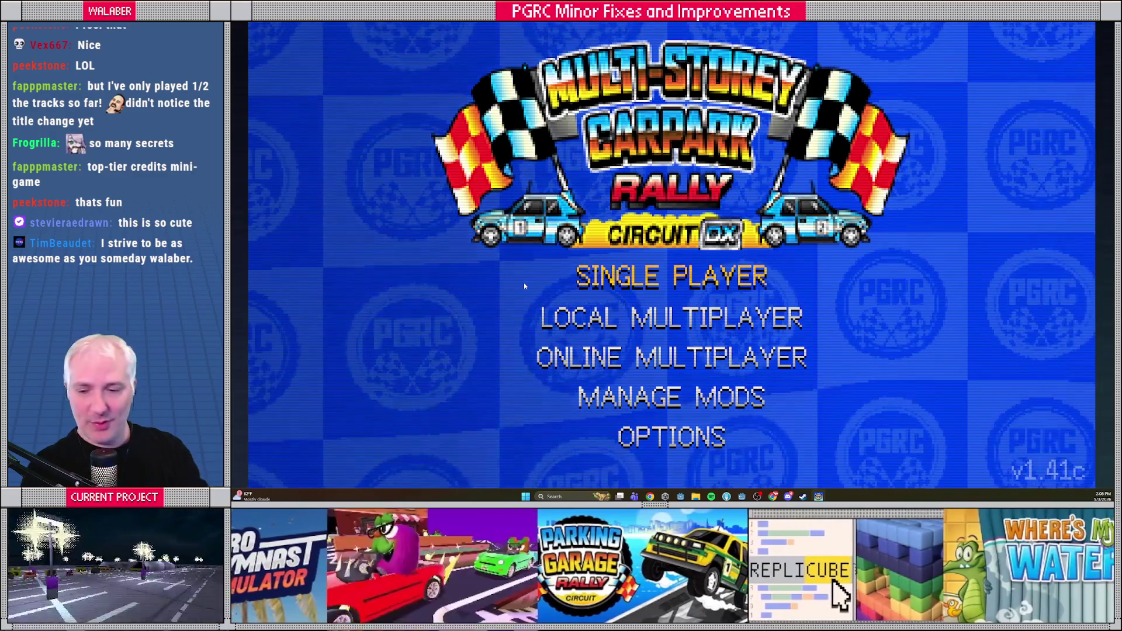
pyautogui.press('Return')
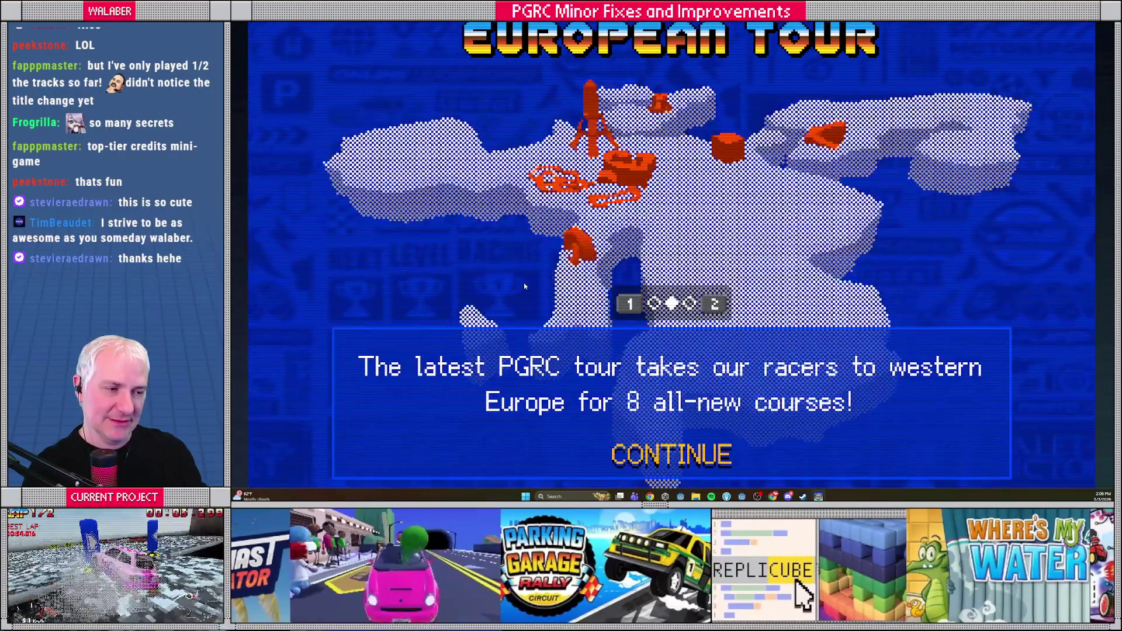
pyautogui.press('1')
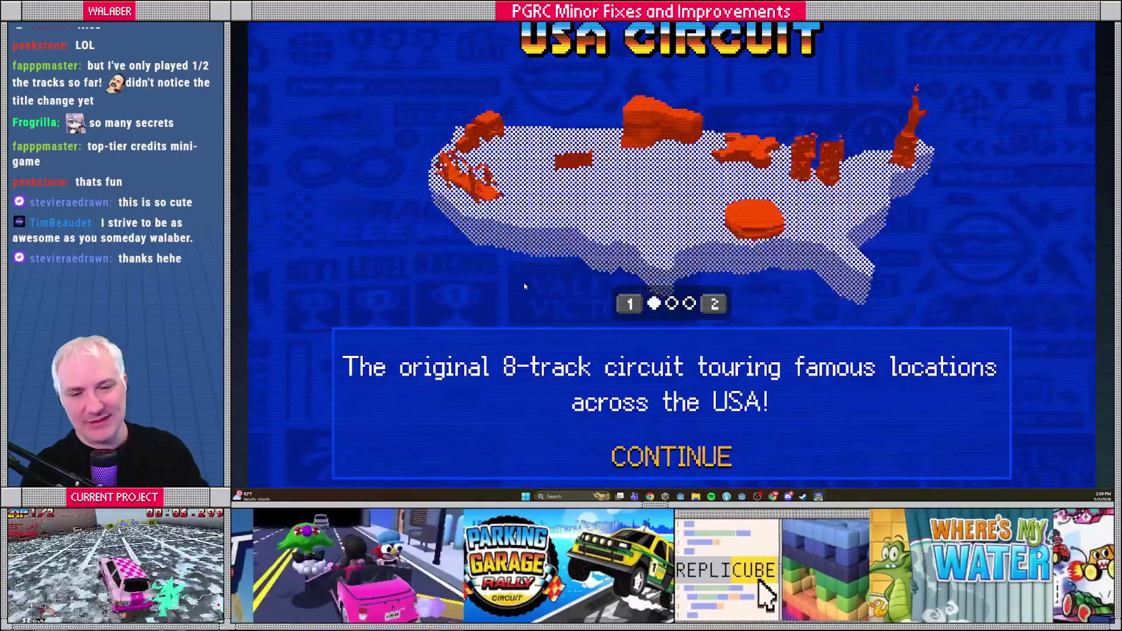
pyautogui.press('Escape')
pyautogui.press('Escape')
pyautogui.press('Escape')
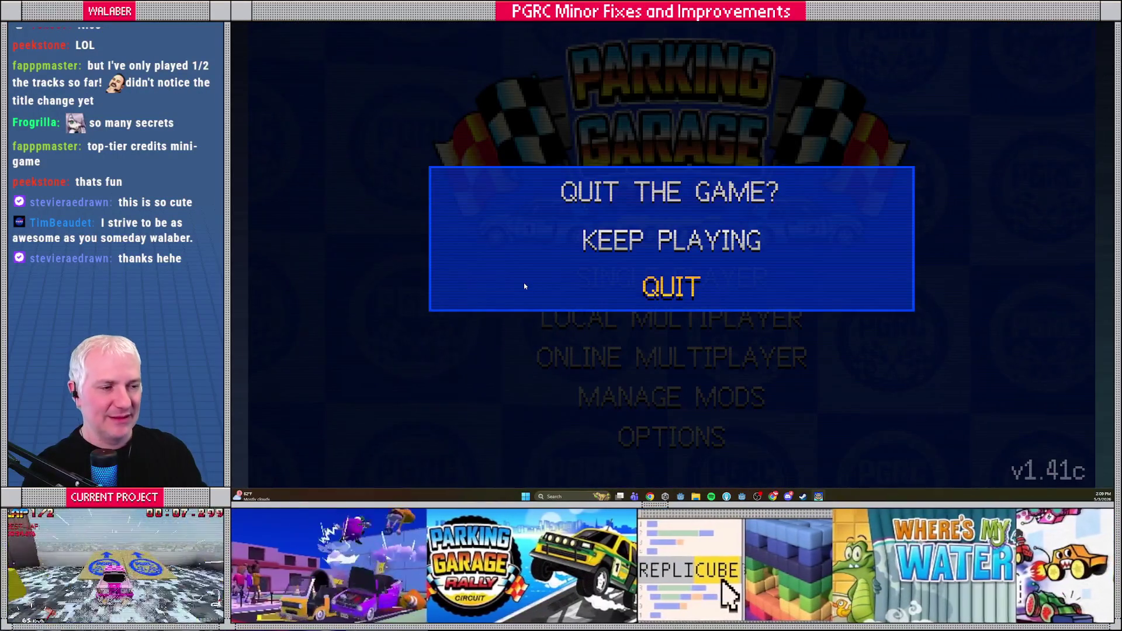
pyautogui.press('Return')
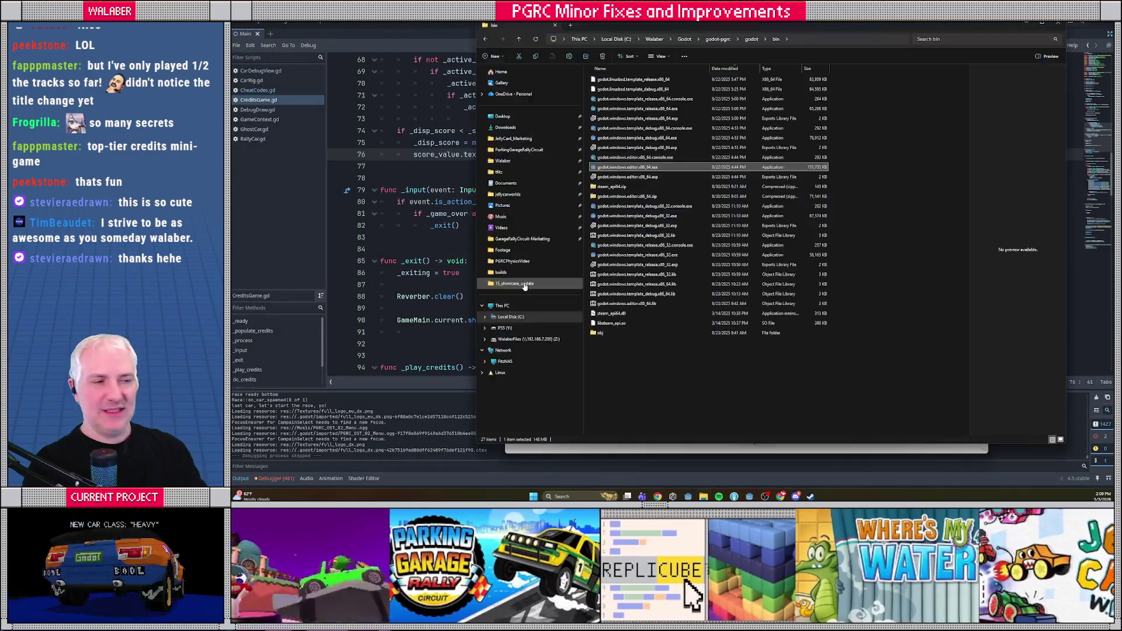
# Scroll the PGRC QoL task list, selecting from the culling task through the debug view item.
pyautogui.hotkey('alt', 'Tab')
pyautogui.click(650, 188)
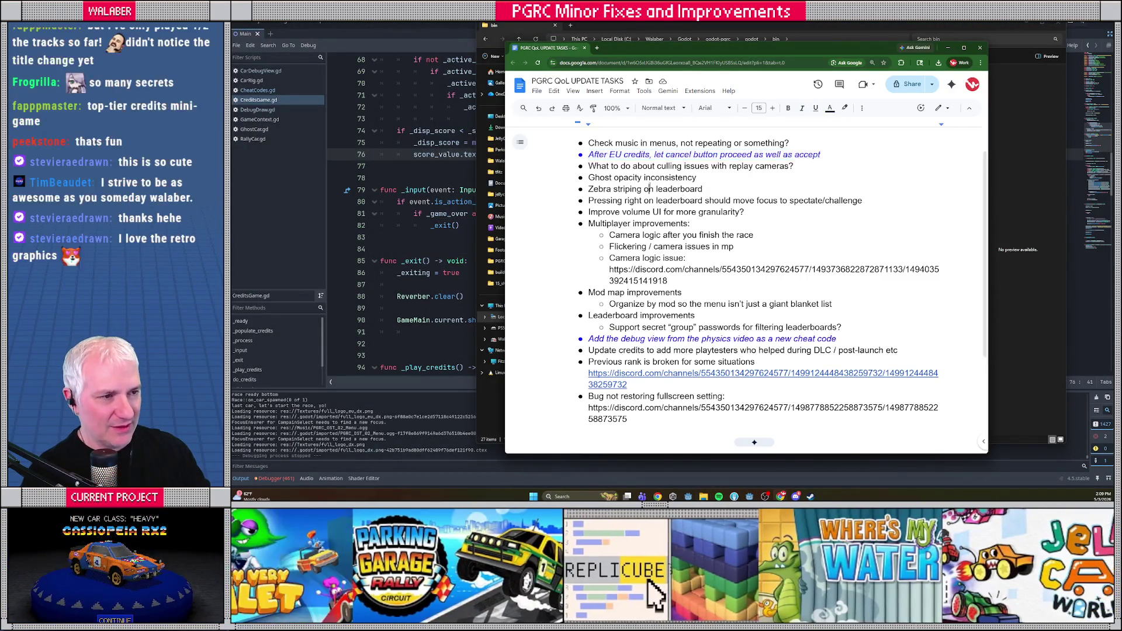
pyautogui.scroll(2, 651, 192)
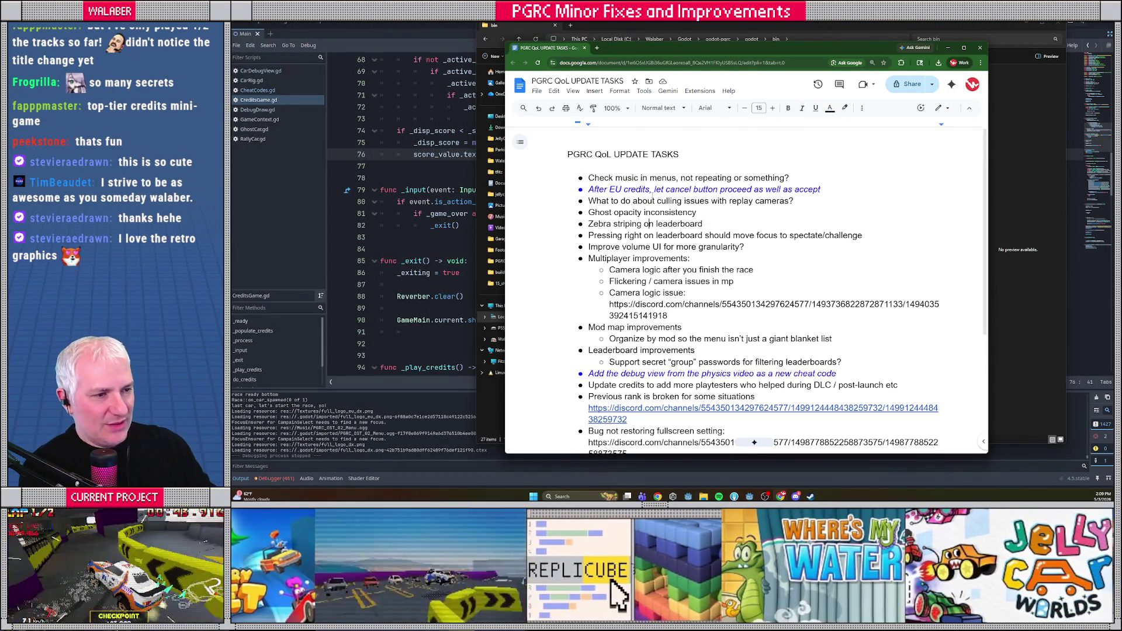
pyautogui.scroll(-1, 653, 197)
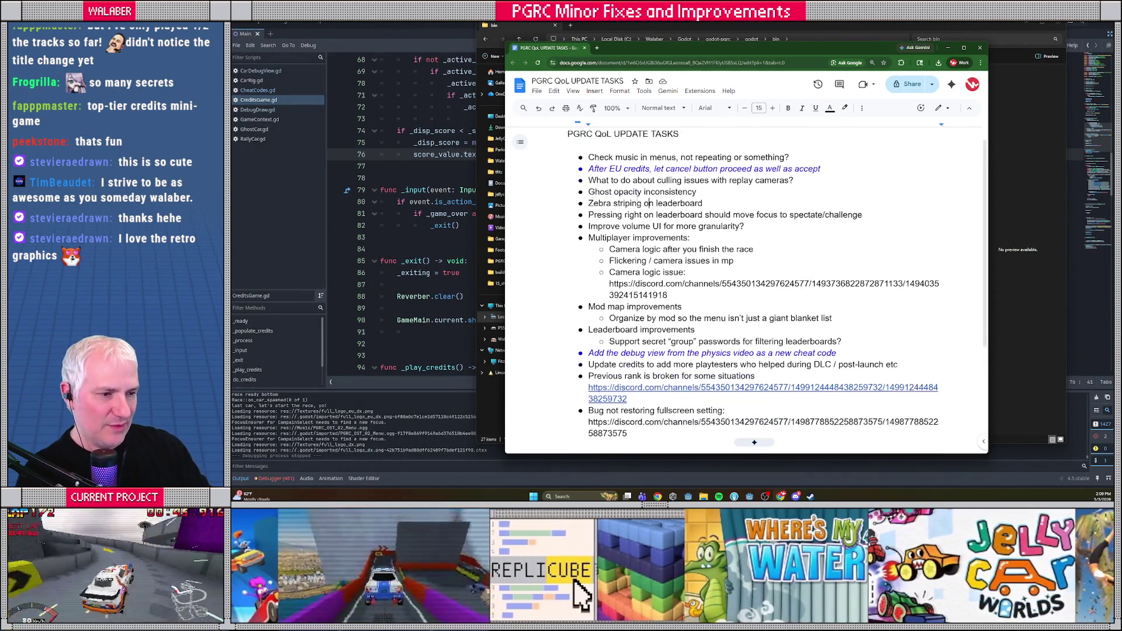
pyautogui.scroll(-1, 653, 197)
pyautogui.moveTo(588, 165)
pyautogui.mouseDown()
pyautogui.moveTo(689, 220)
pyautogui.moveTo(668, 339)
pyautogui.moveTo(609, 327)
pyautogui.moveTo(710, 327)
pyautogui.mouseUp()
pyautogui.click(738, 327)
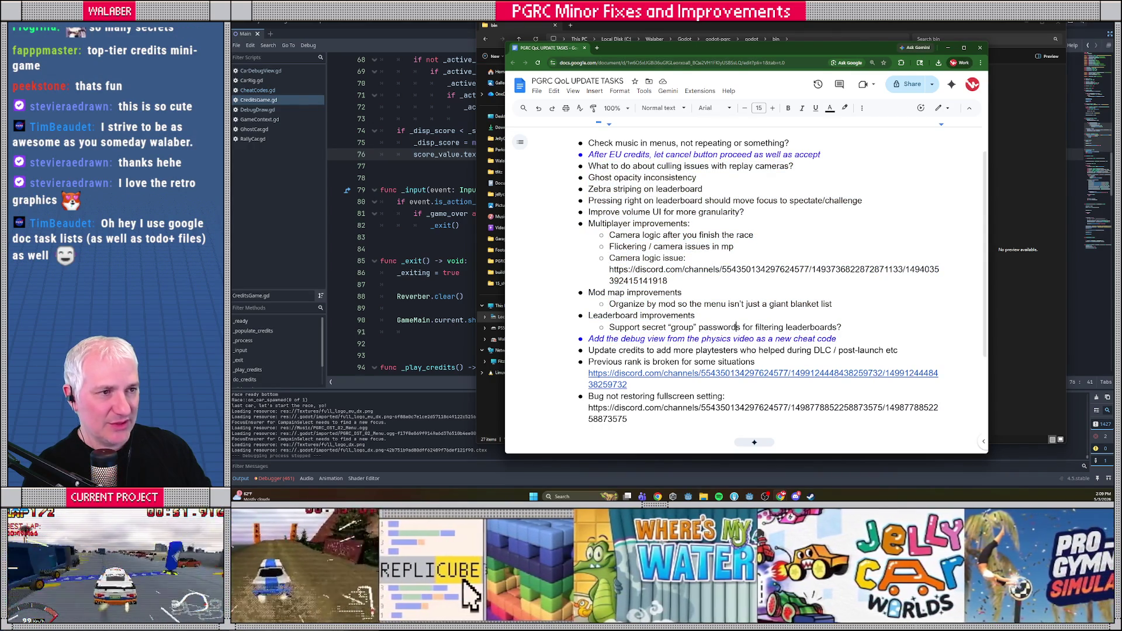
pyautogui.hotkey('alt', 'Tab')
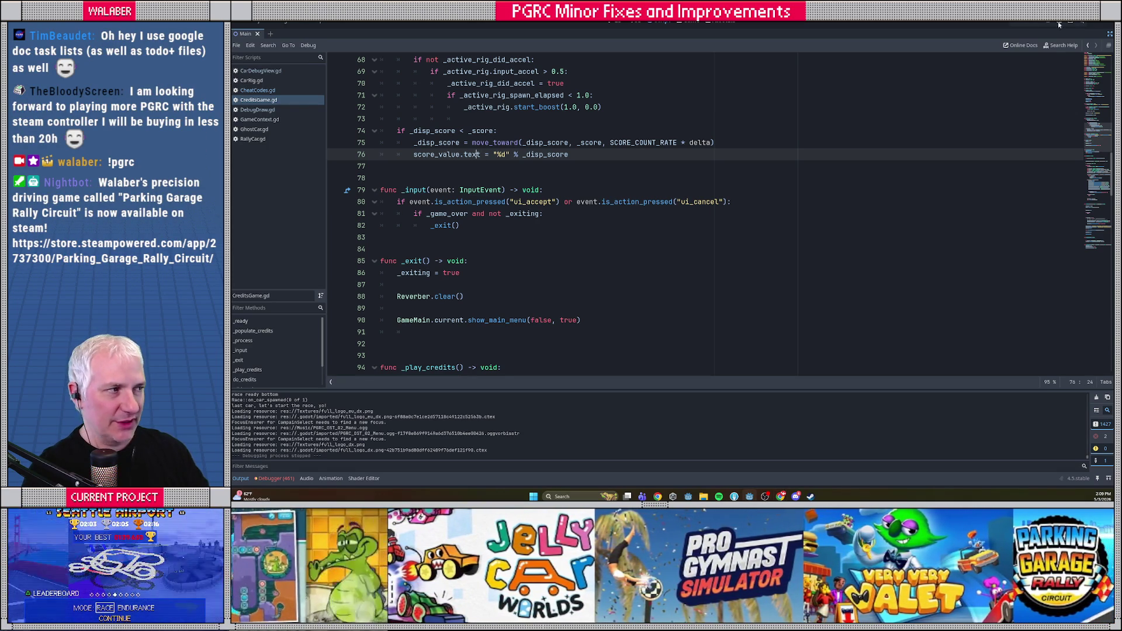
# Restore the editor docks, narrow the Scene dock and script list, and put the caret on line 77.
pyautogui.click(1109, 34)
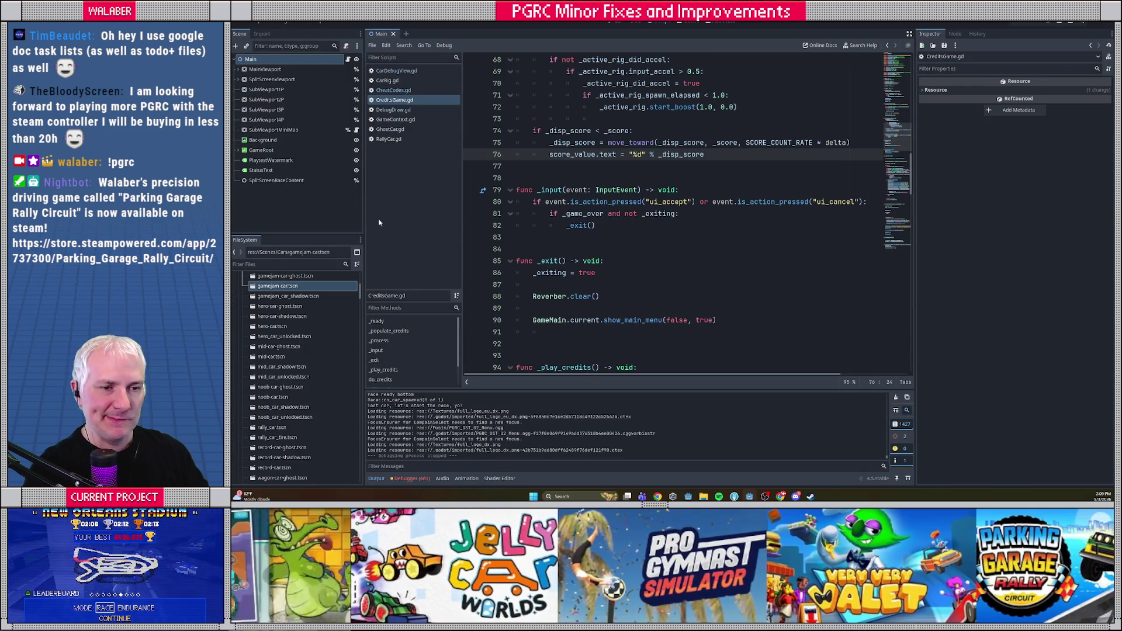
pyautogui.moveTo(363, 219); pyautogui.dragTo(360, 221)
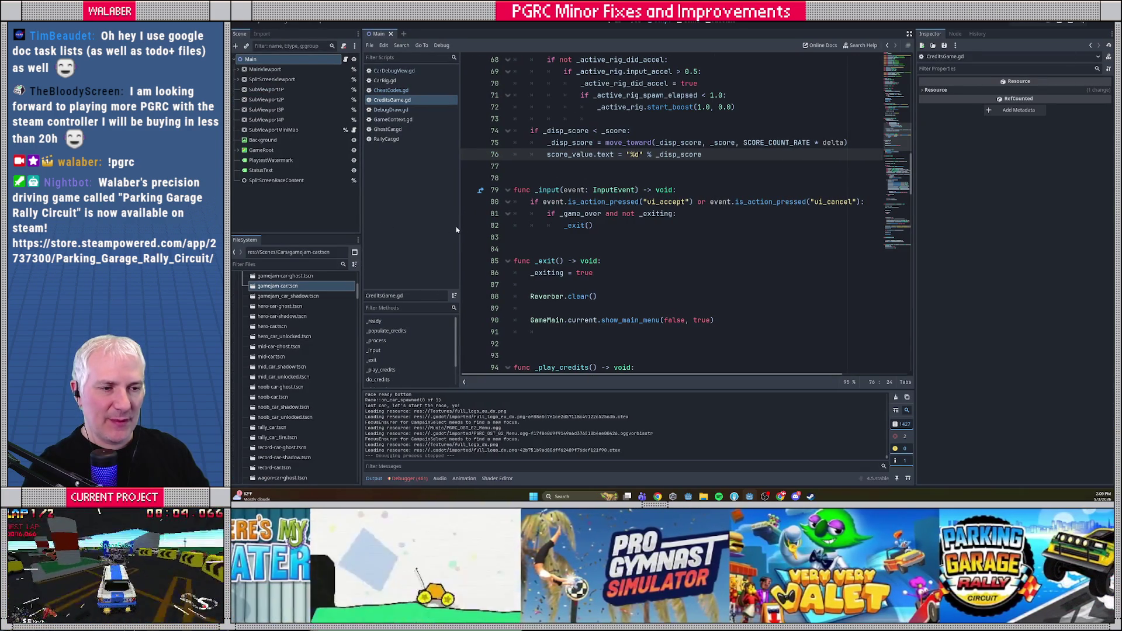
pyautogui.moveTo(462, 225); pyautogui.dragTo(451, 225)
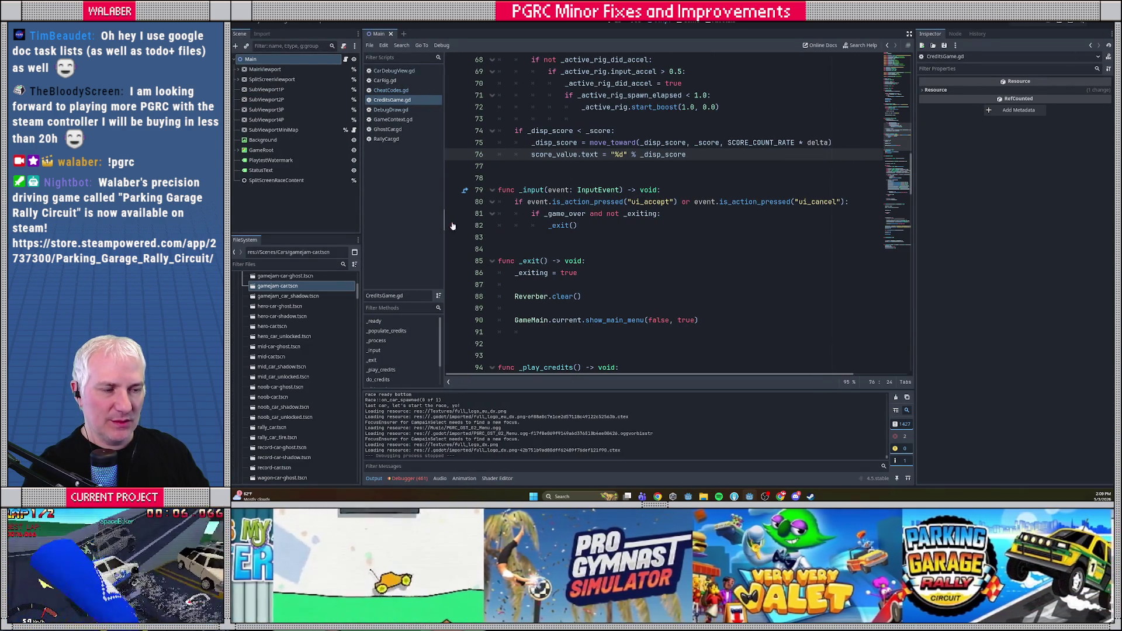
pyautogui.click(540, 169)
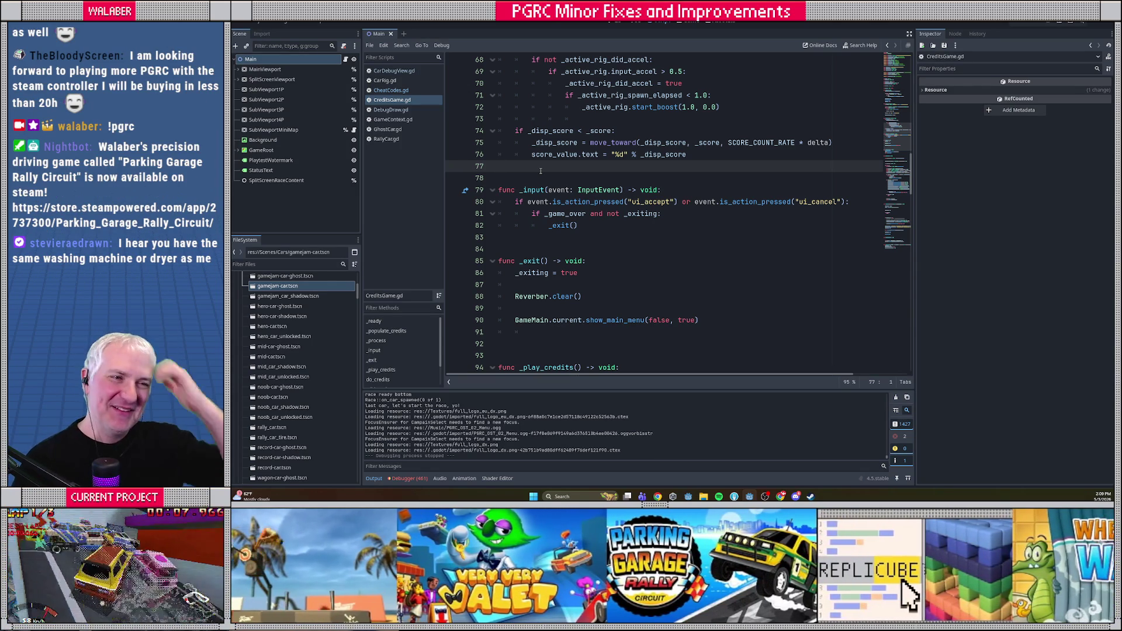
pyautogui.click(260, 23)
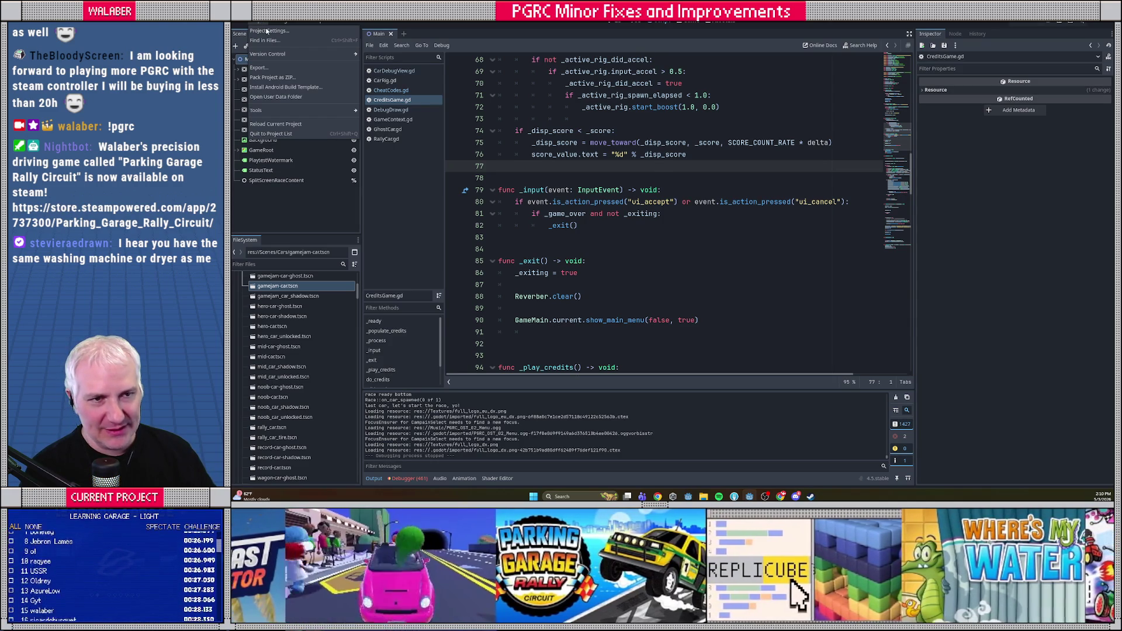
# View General project settings and select Display > Window, showing the 1920 × 1080 Windowed viewport.
pyautogui.click(265, 30)
pyautogui.click(479, 135)
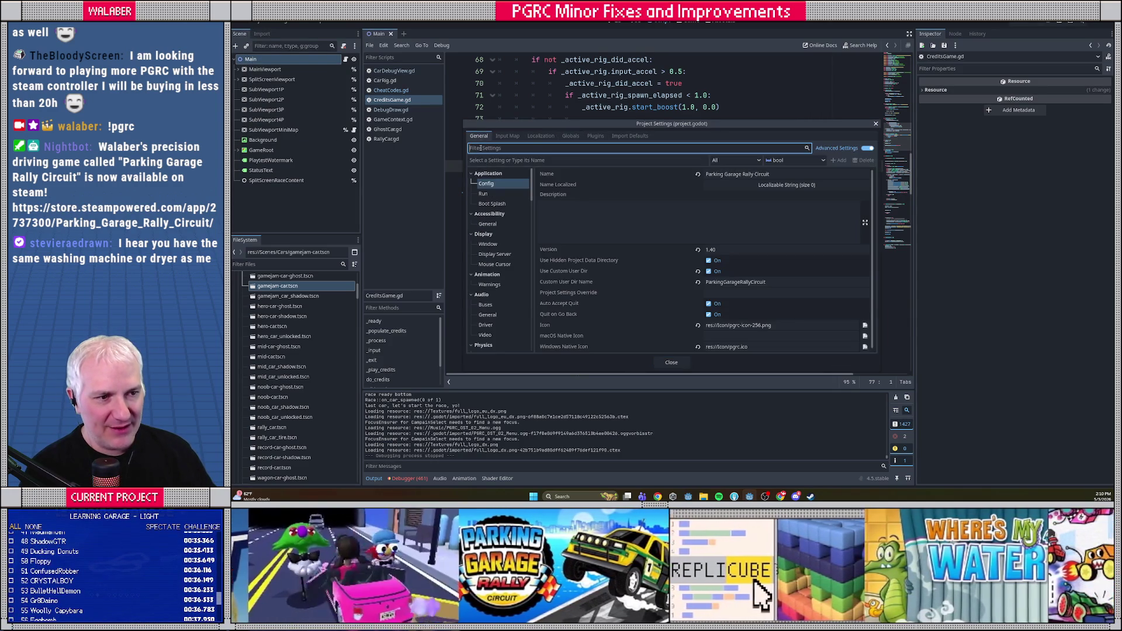
pyautogui.click(488, 193)
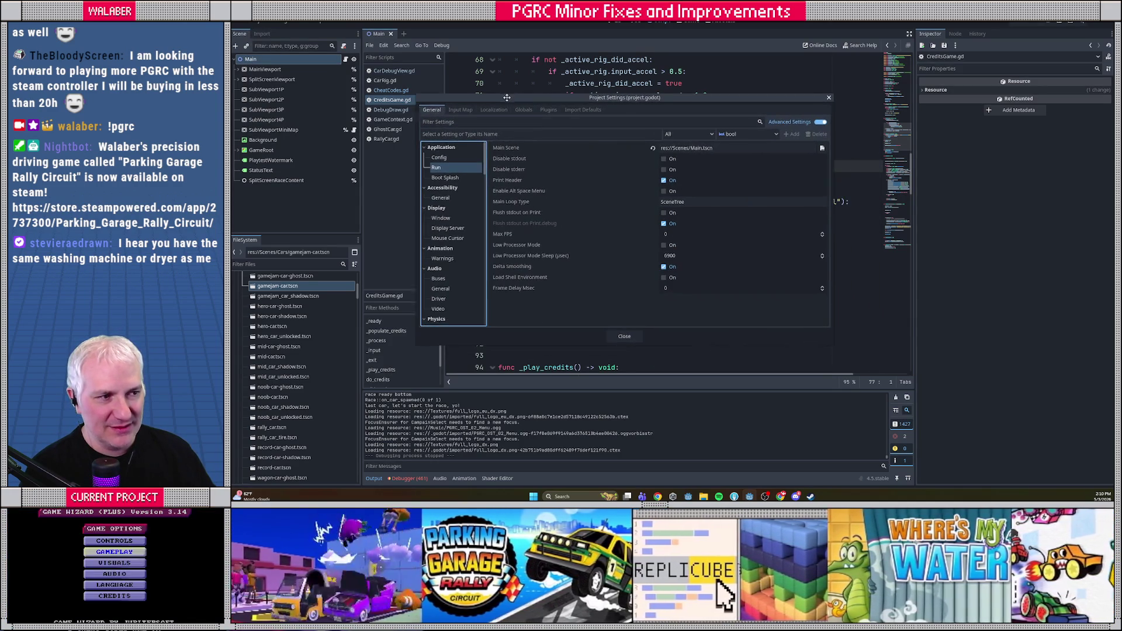
pyautogui.click(461, 155)
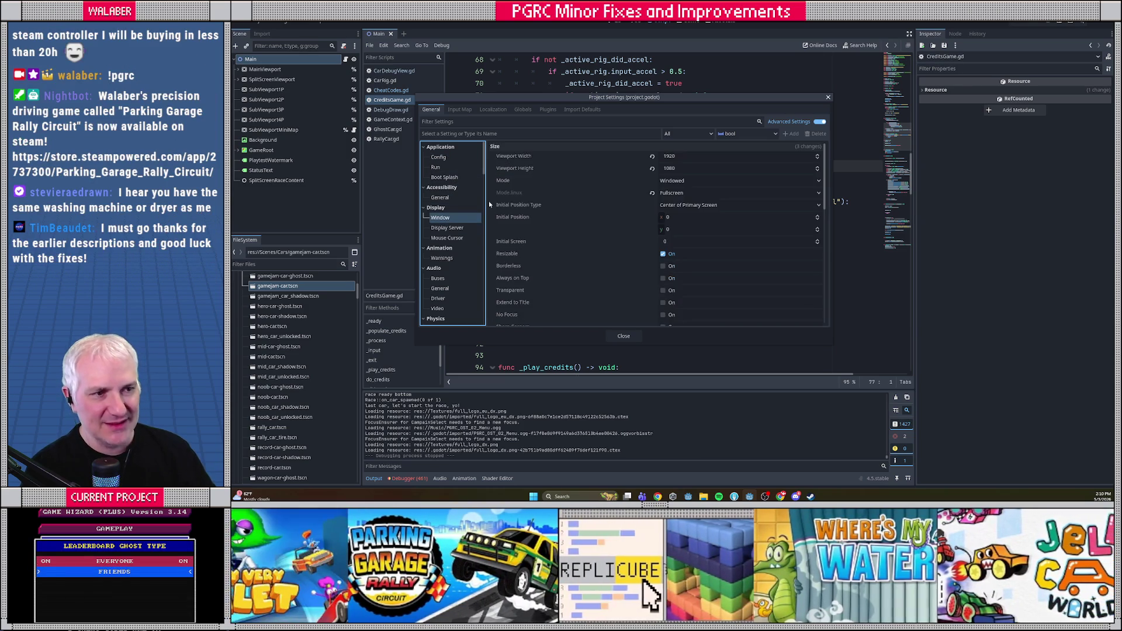
pyautogui.click(442, 218)
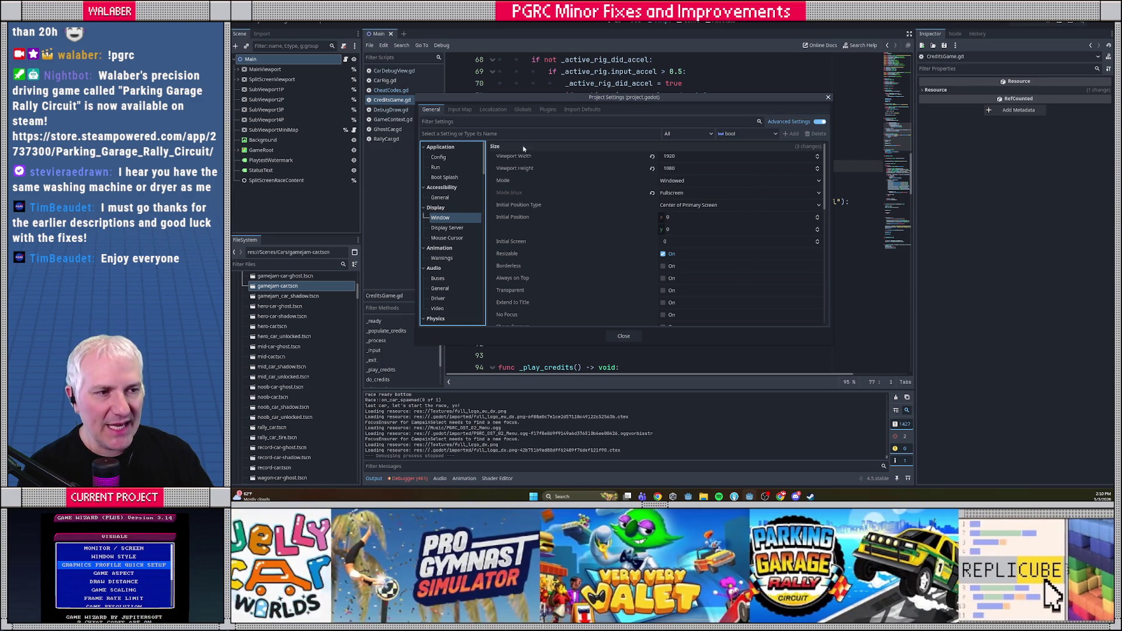
pyautogui.moveTo(530, 97); pyautogui.dragTo(523, 103)
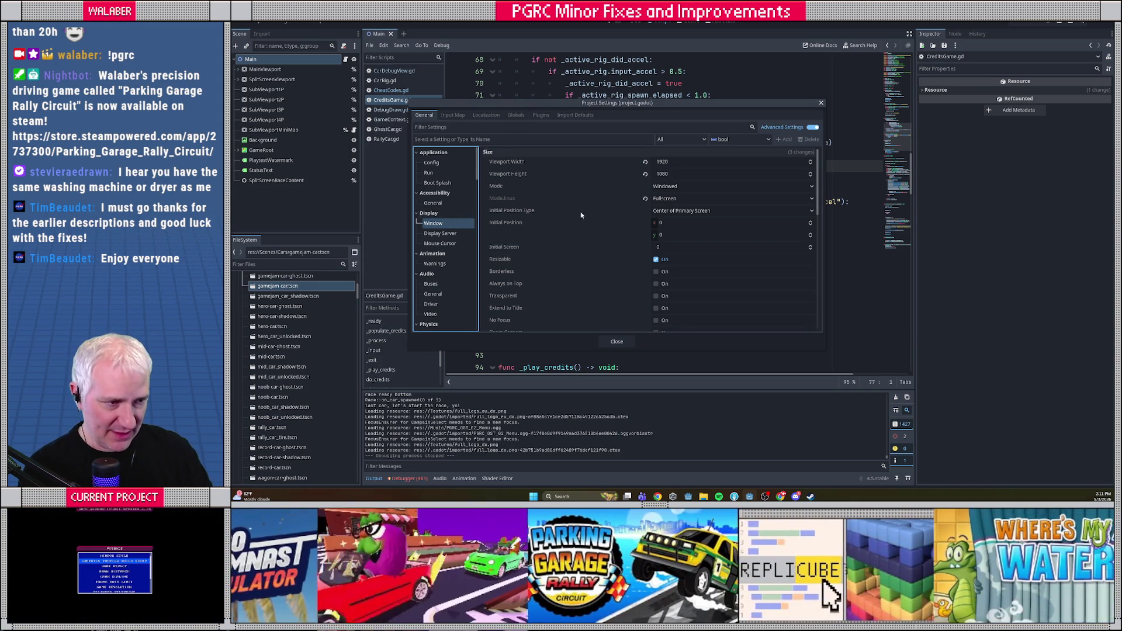
# Check the window Mode dropdown, leave it on Windowed, and close Project Settings.
pyautogui.click(672, 187)
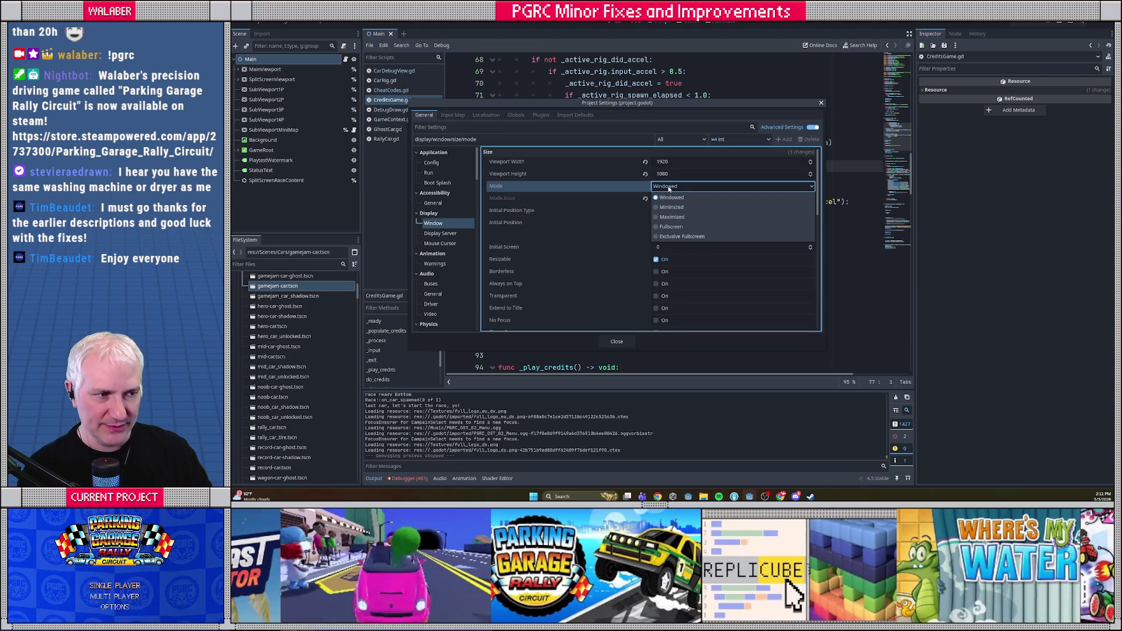
pyautogui.click(654, 189)
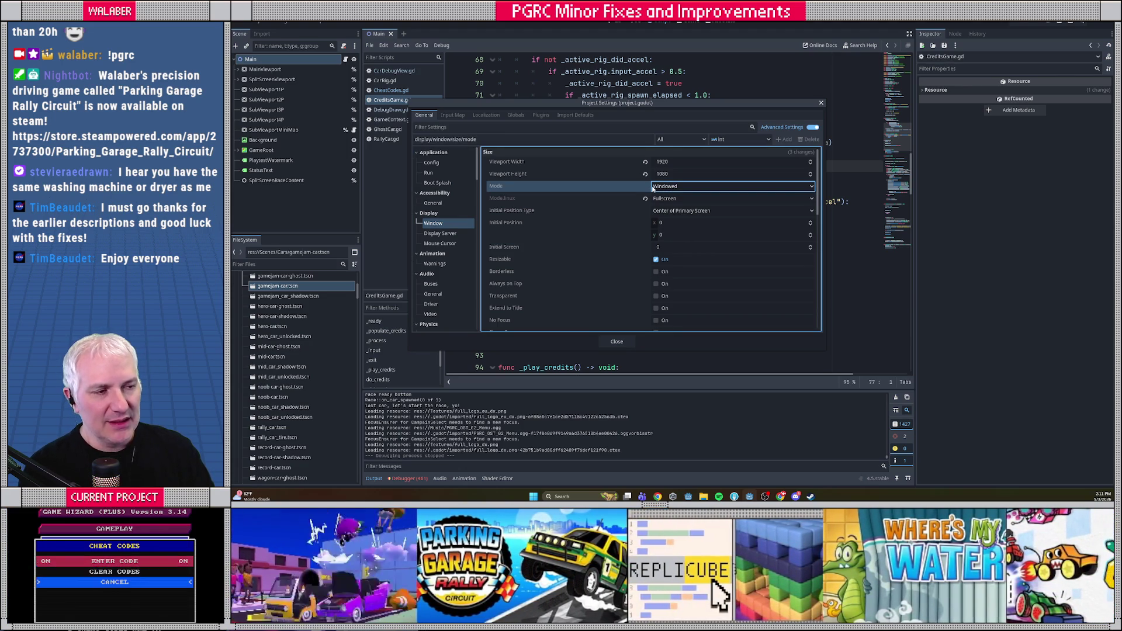
pyautogui.moveTo(639, 190)
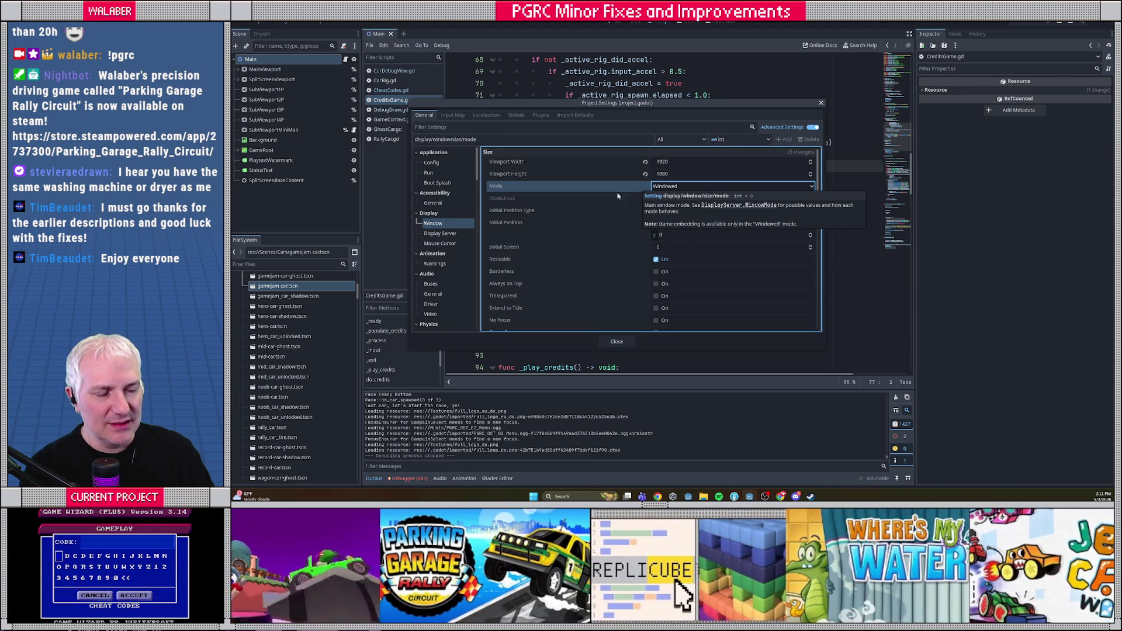
pyautogui.moveTo(607, 205)
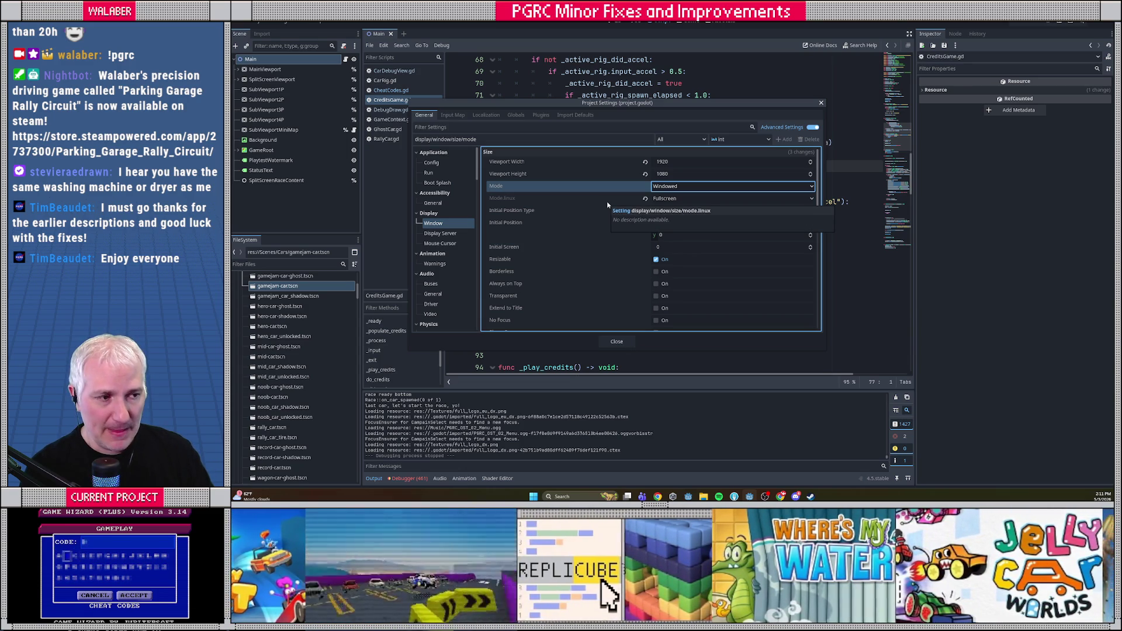
pyautogui.press('Escape')
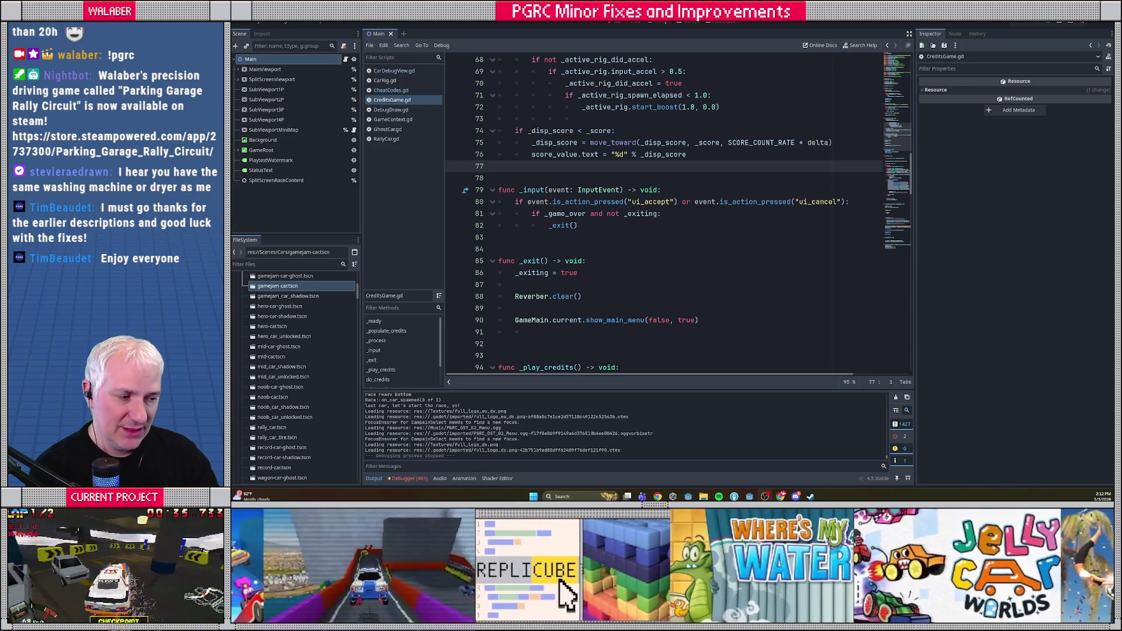
# Search Google for 'godot override.cfg' in a new Chrome tab.
pyautogui.moveTo(781, 496)
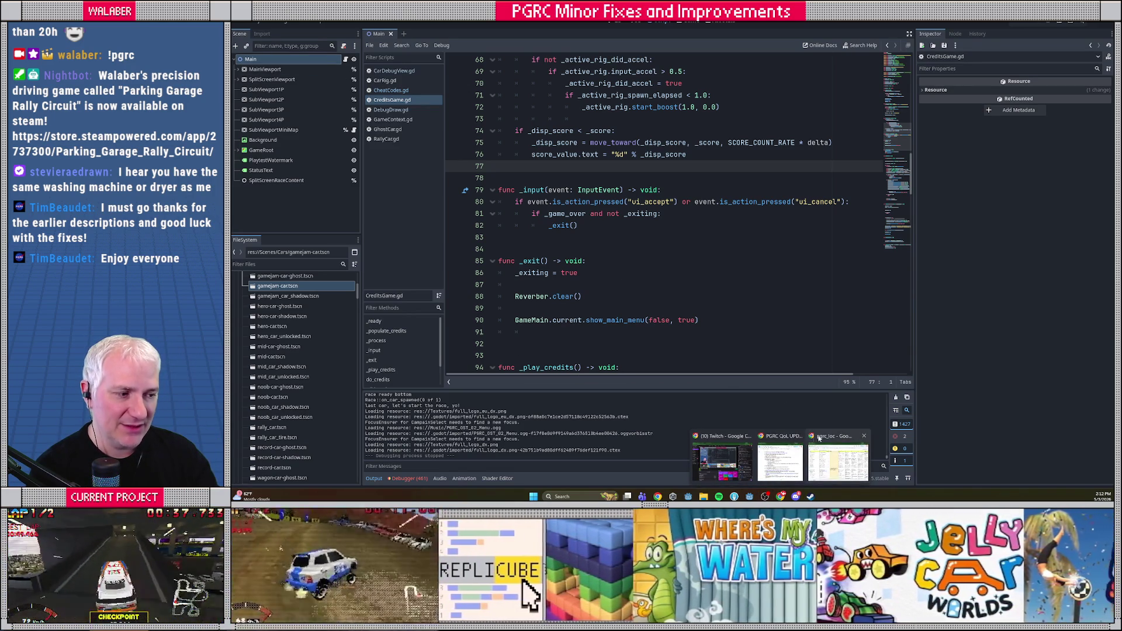
pyautogui.click(827, 438)
pyautogui.hotkey('ctrl', 't')
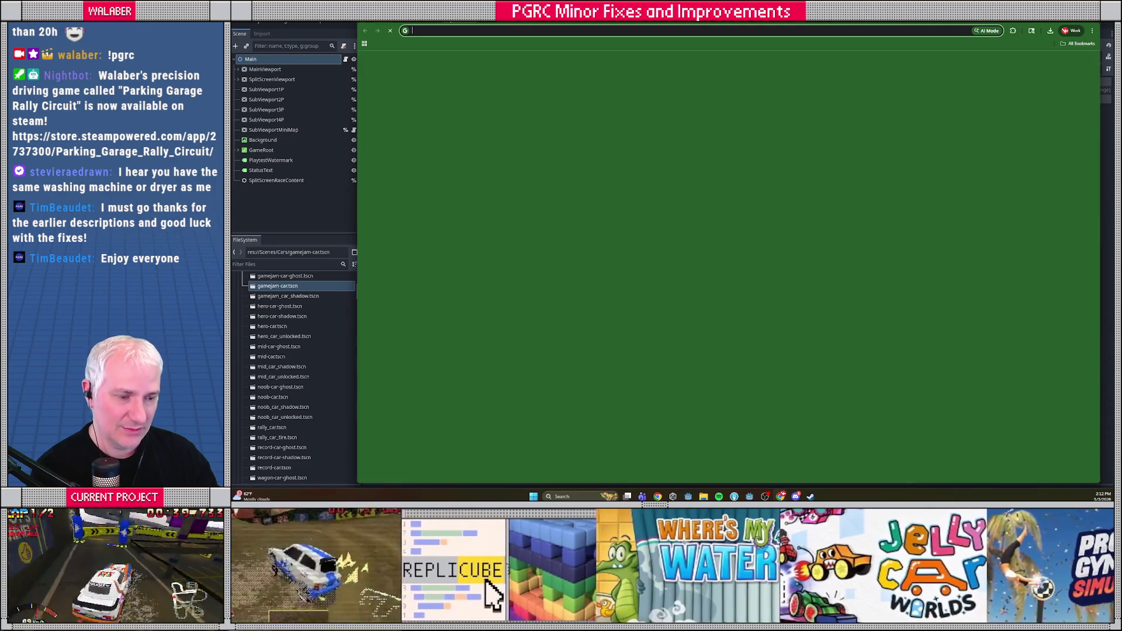
pyautogui.write('godot override')
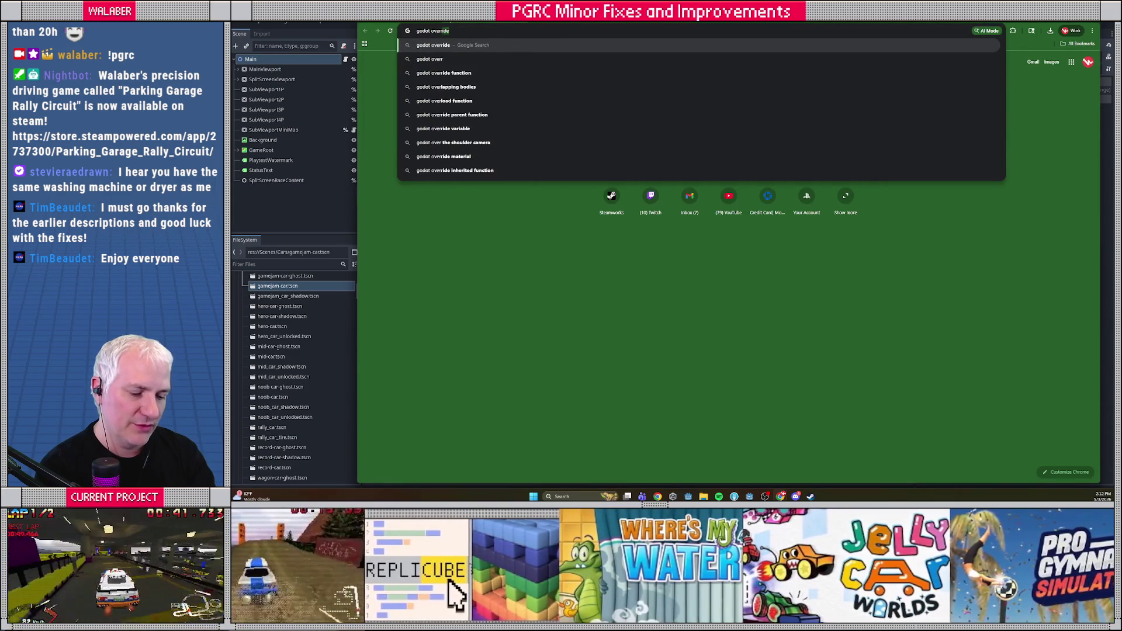
pyautogui.write('.cfg')
pyautogui.press('Return')
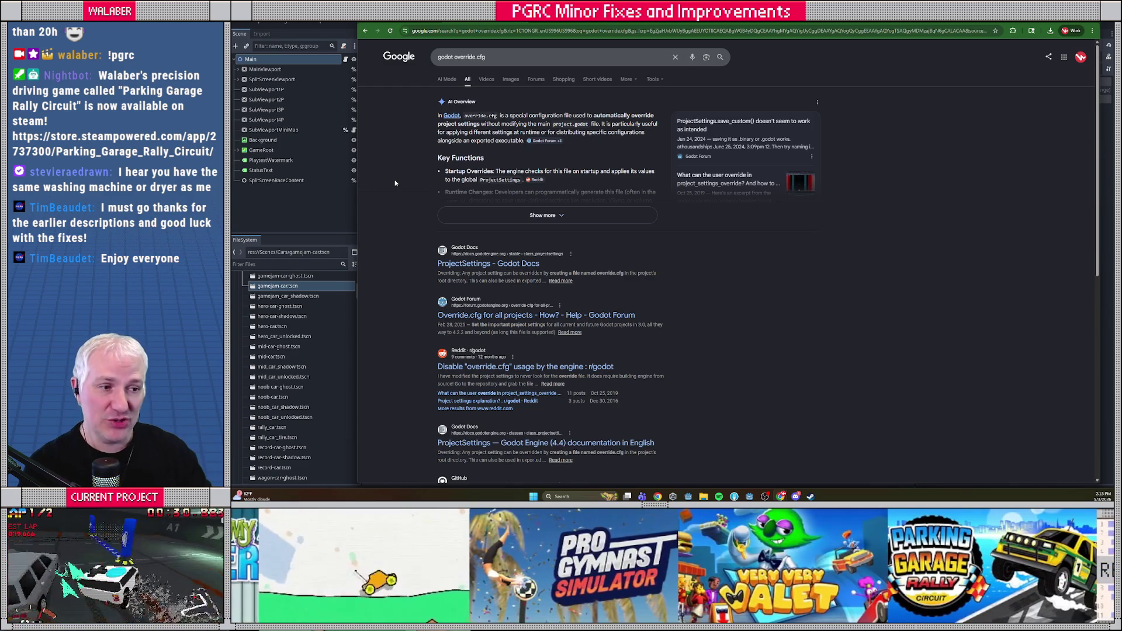
# Open the ProjectSettings docs page and read how override.cfg overrides settings in exported projects.
pyautogui.click(474, 264)
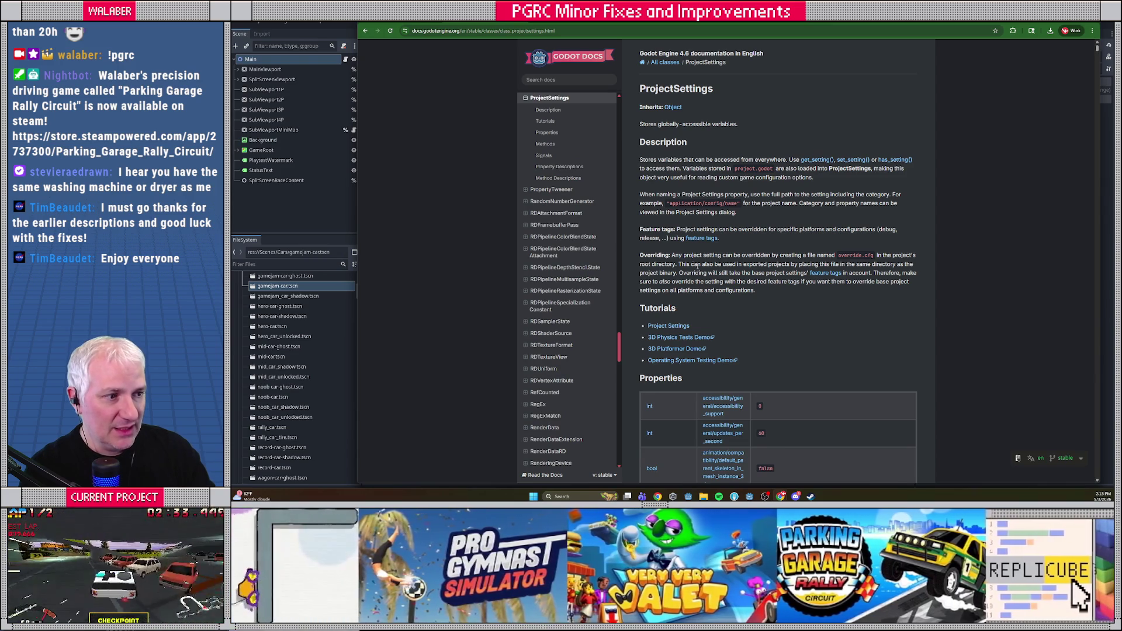
pyautogui.moveTo(642, 254); pyautogui.dragTo(760, 290)
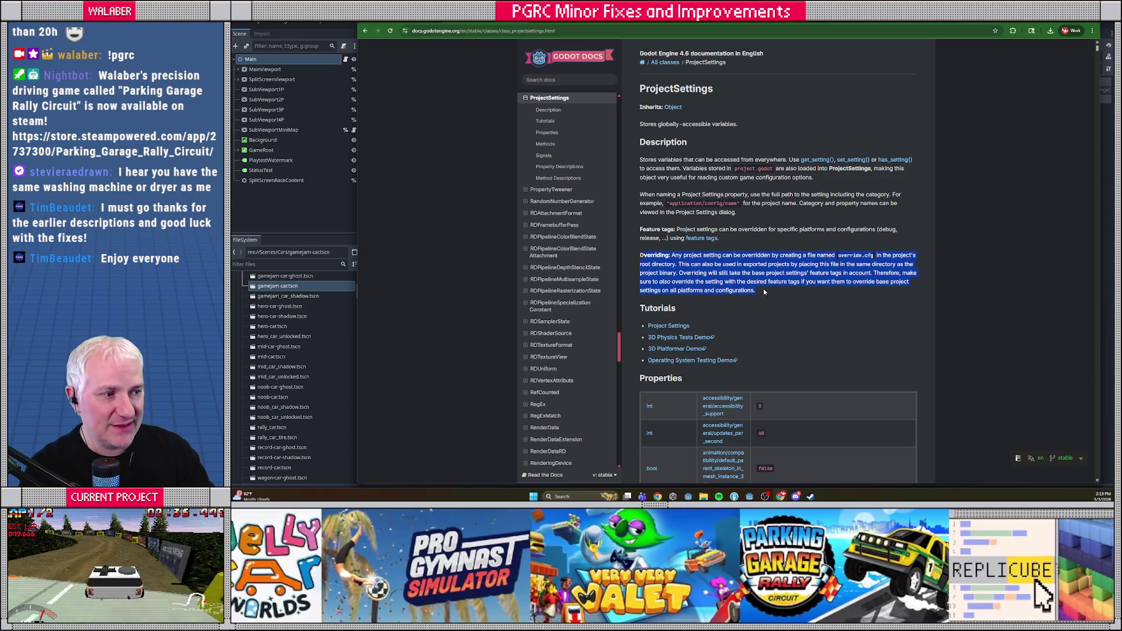
pyautogui.scroll(-1, 760, 290)
pyautogui.click(777, 263)
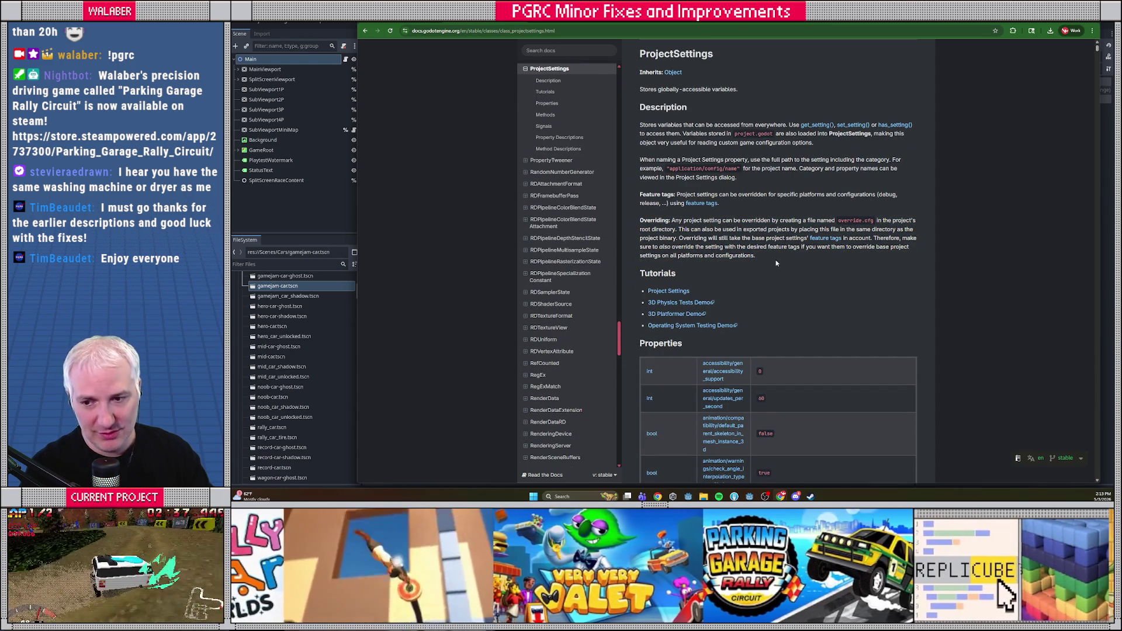
pyautogui.moveTo(680, 221); pyautogui.dragTo(900, 221)
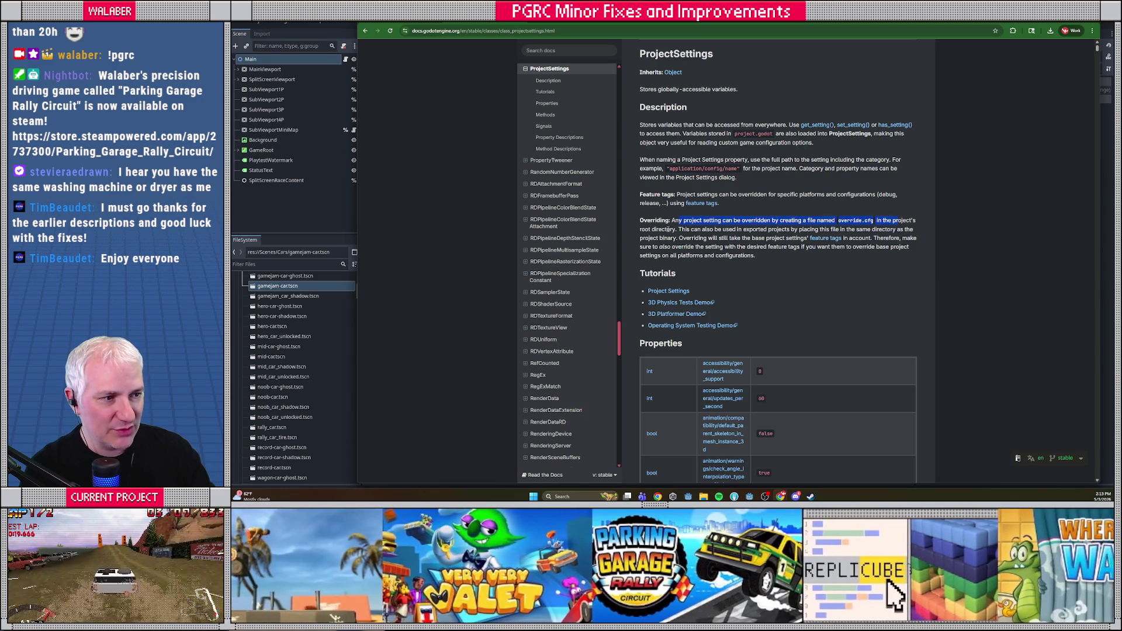
pyautogui.moveTo(681, 229); pyautogui.dragTo(903, 230)
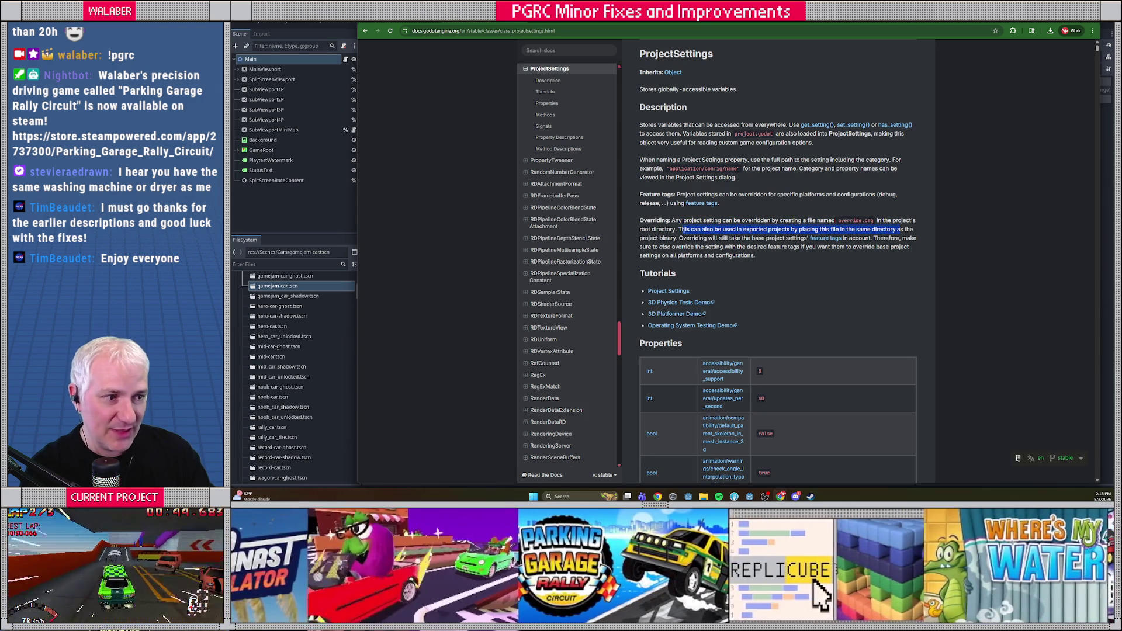
pyautogui.moveTo(641, 239); pyautogui.dragTo(889, 238)
pyautogui.click(710, 267)
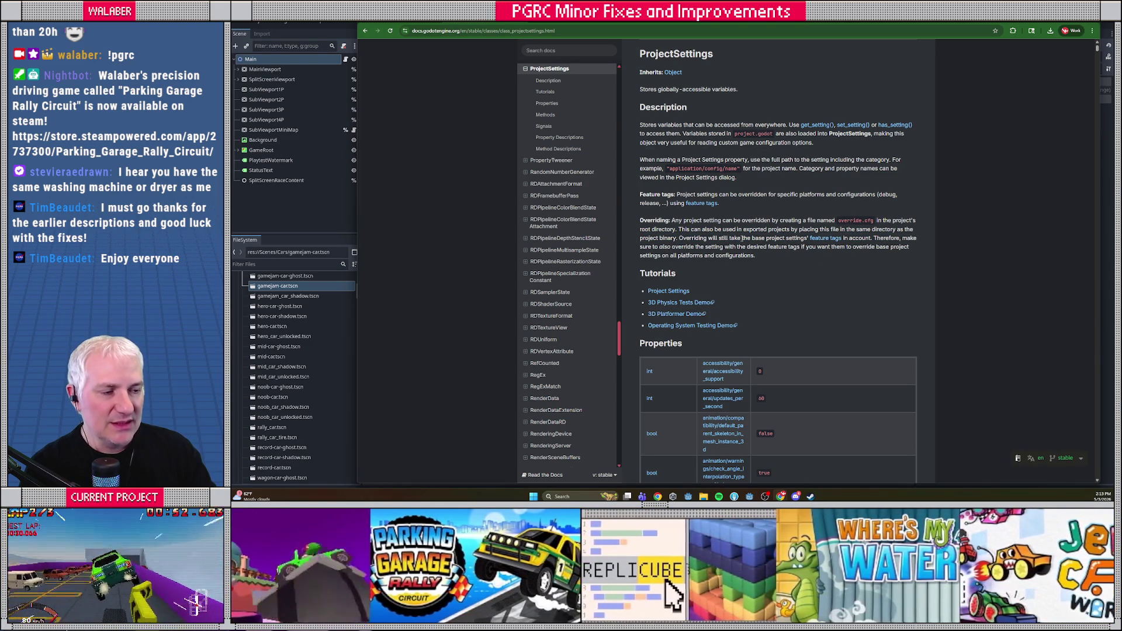
# Scroll through the Properties table, then open the Reddit thread on disabling override.cfg.
pyautogui.scroll(-4, 818, 261)
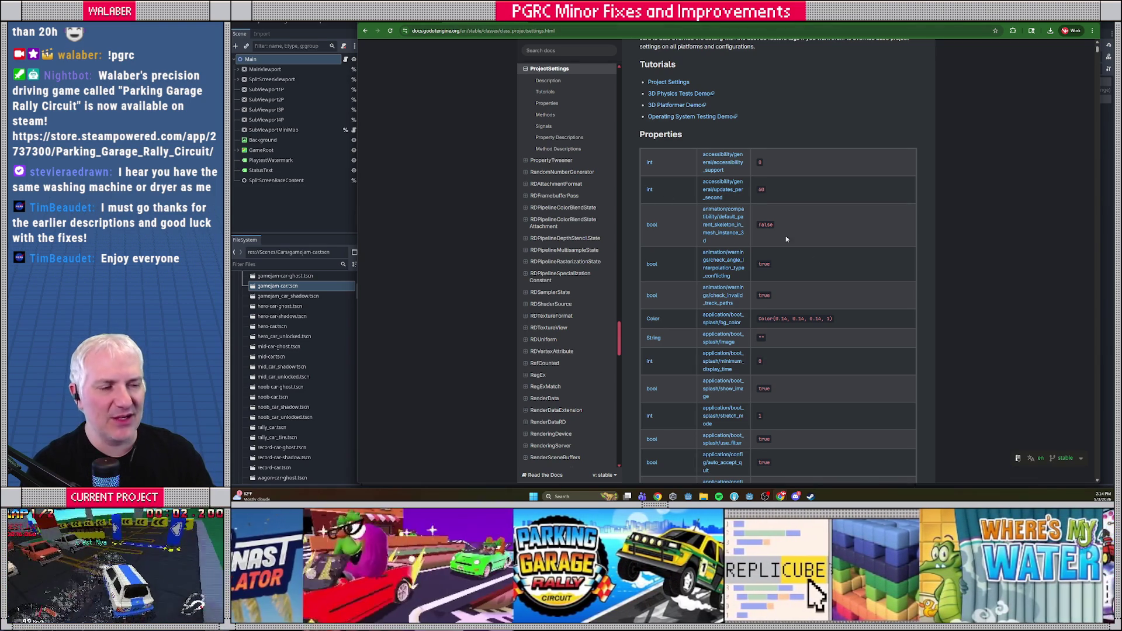
pyautogui.scroll(-3, 800, 237)
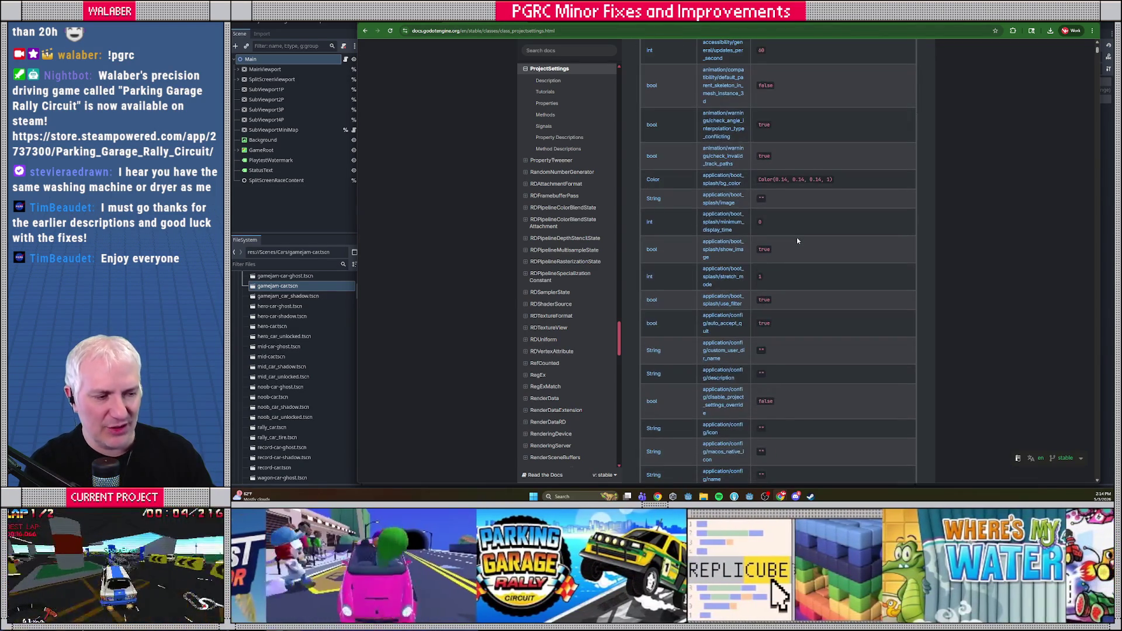
pyautogui.scroll(-4, 807, 234)
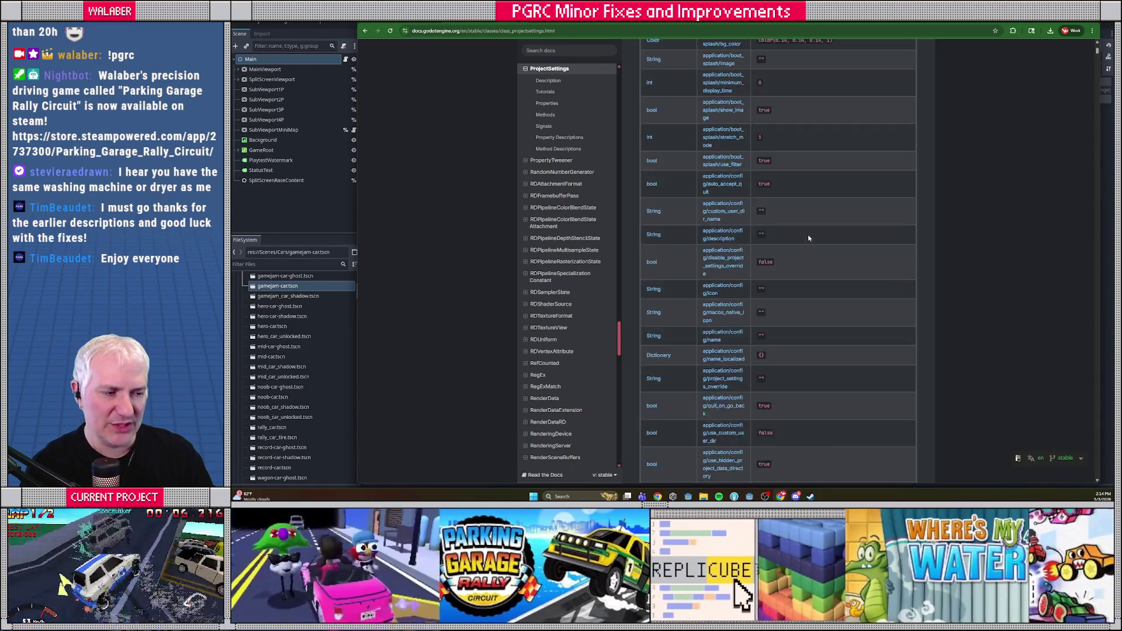
pyautogui.click(365, 31)
pyautogui.click(491, 367)
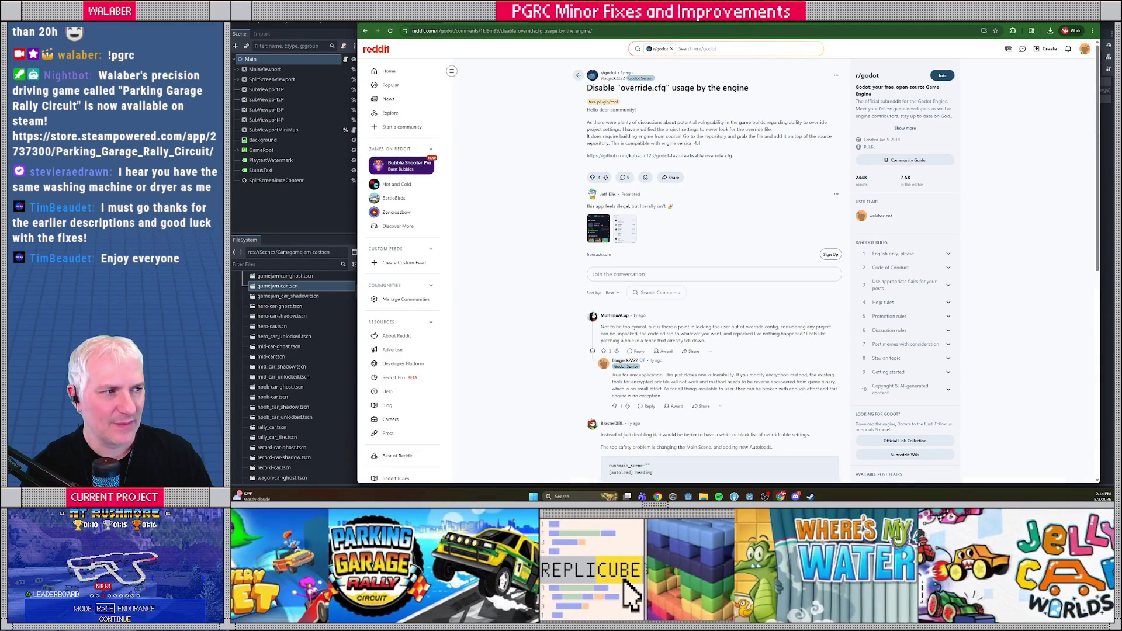
# Read the Reddit post's explanation and comments, then go back and return to Godot.
pyautogui.moveTo(606, 123); pyautogui.dragTo(728, 136)
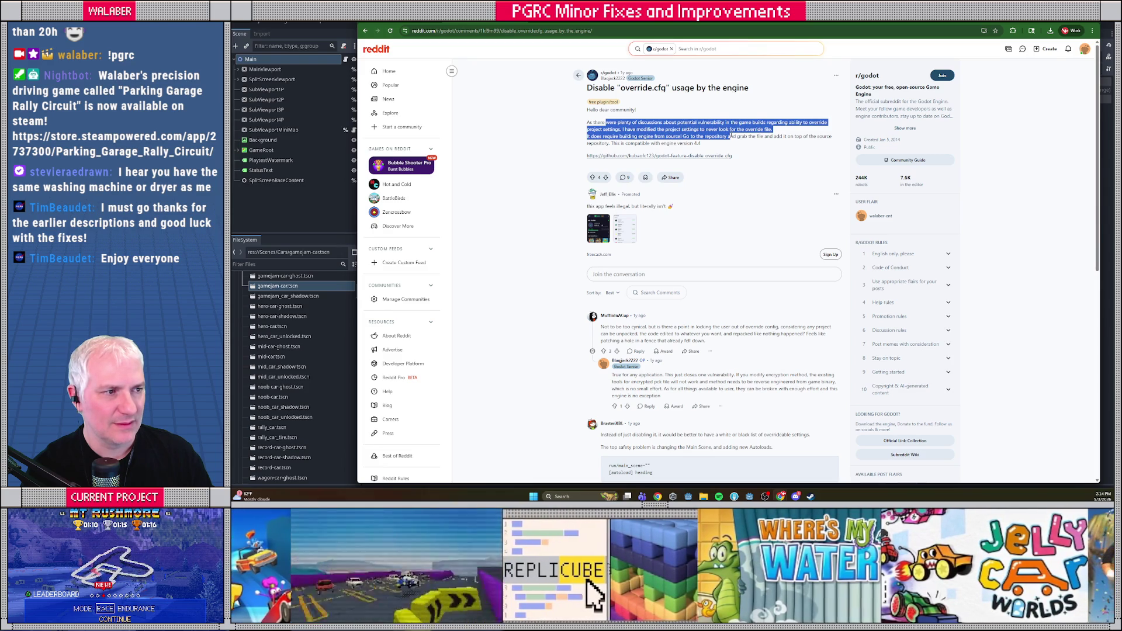
pyautogui.click(635, 129)
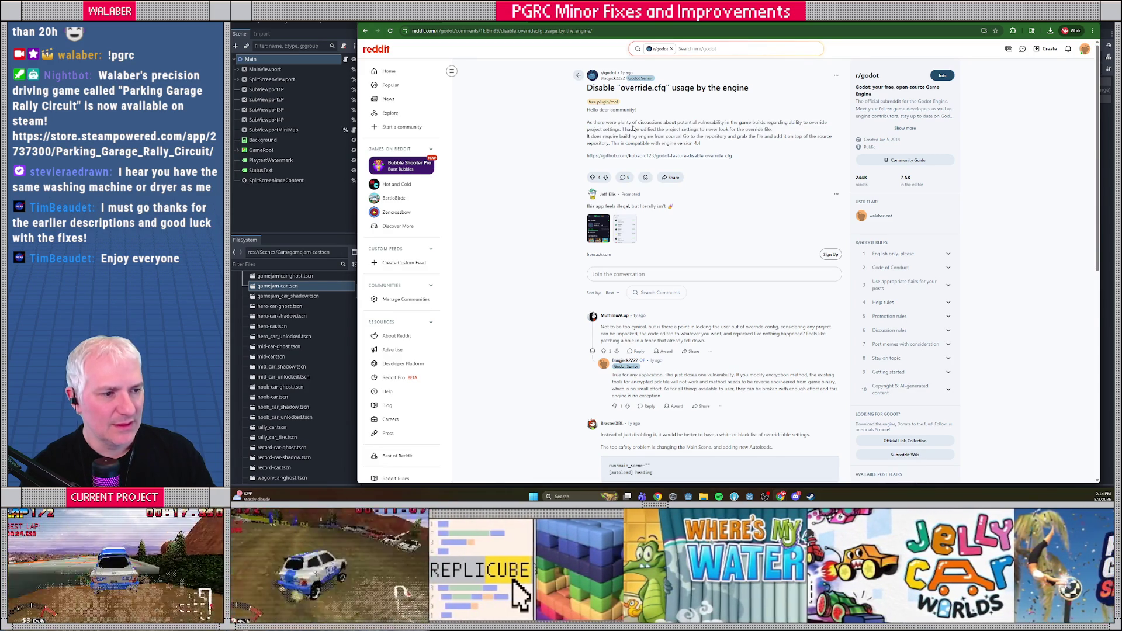
pyautogui.scroll(-3, 566, 225)
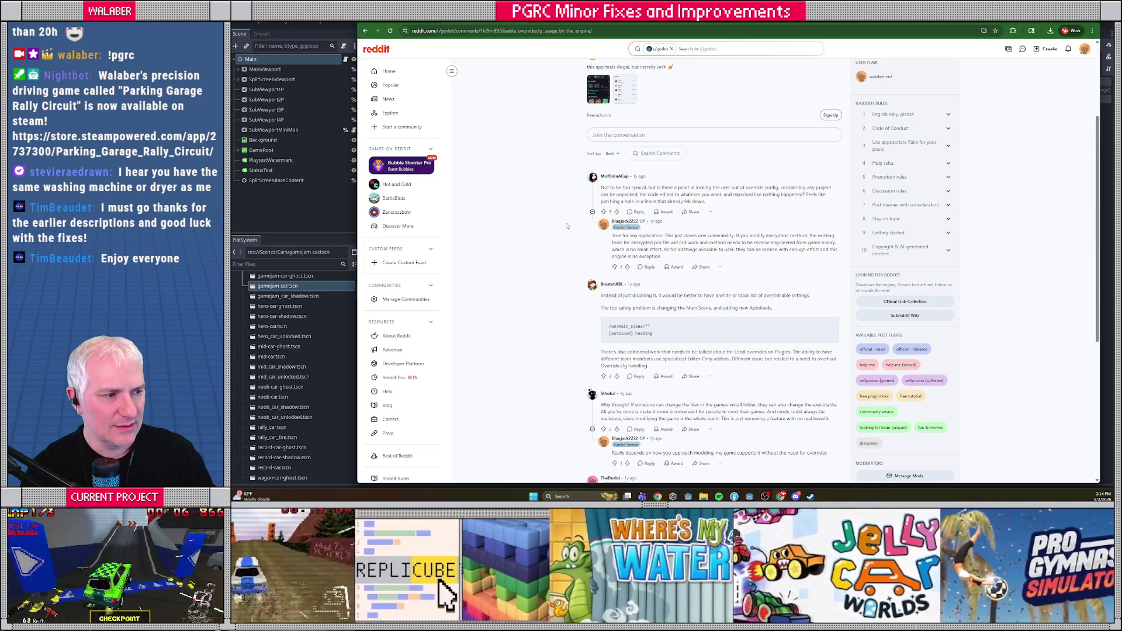
pyautogui.scroll(-5, 567, 226)
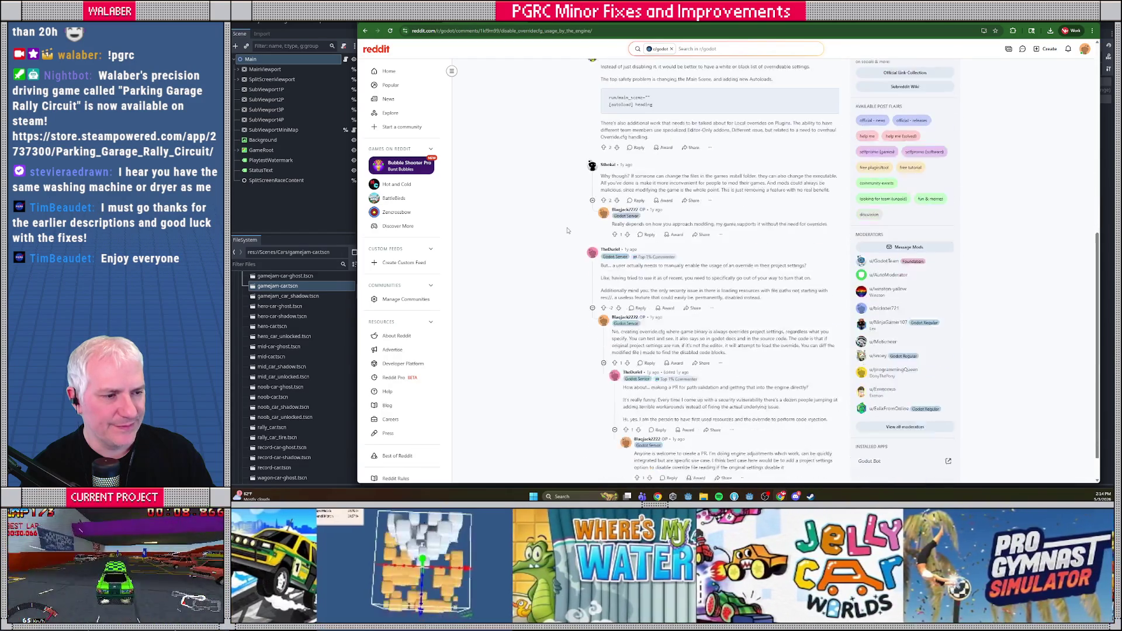
pyautogui.hotkey('alt', 'Left')
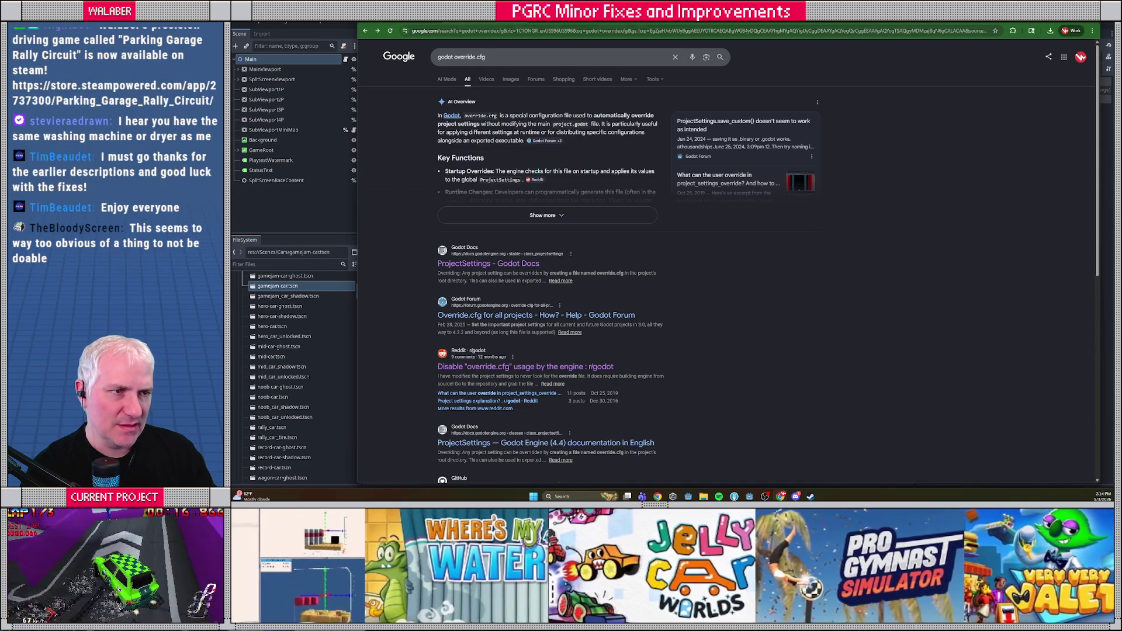
pyautogui.hotkey('alt', 'Left')
pyautogui.hotkey('alt', 'Tab')
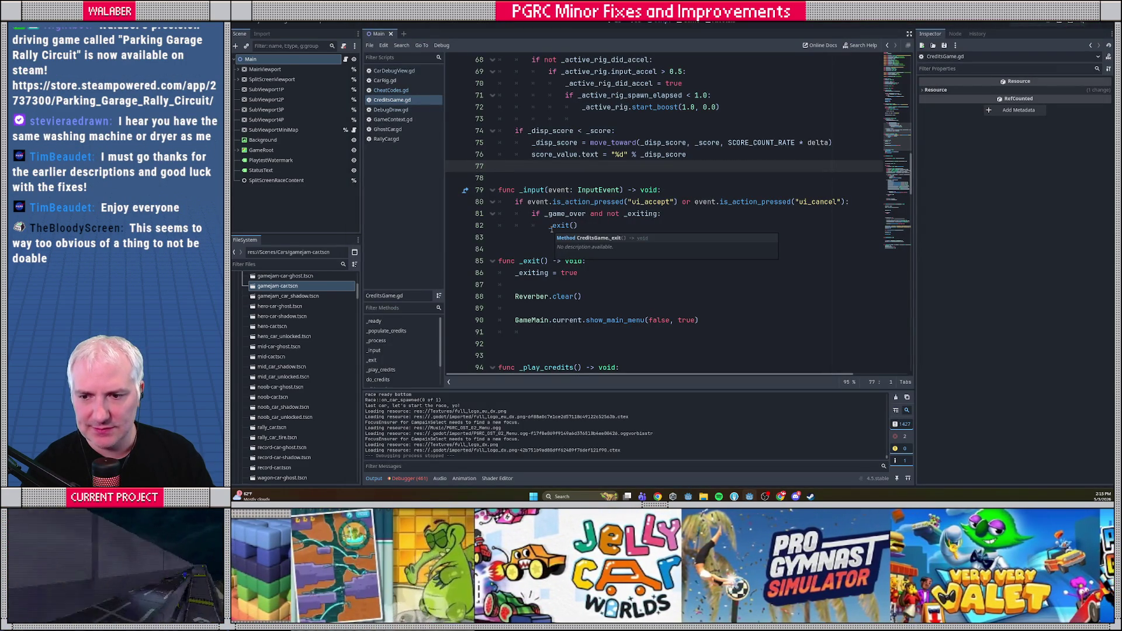
# Review CreditsGame.gd lines 78–80, then run the project with F5.
pyautogui.click(559, 183)
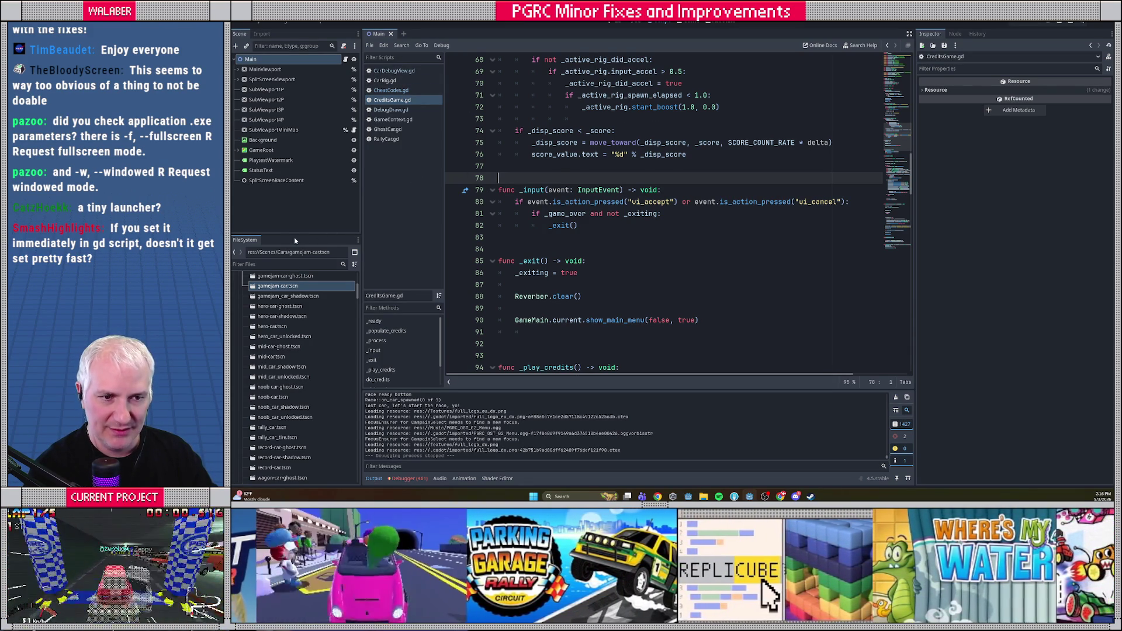
pyautogui.click(583, 203)
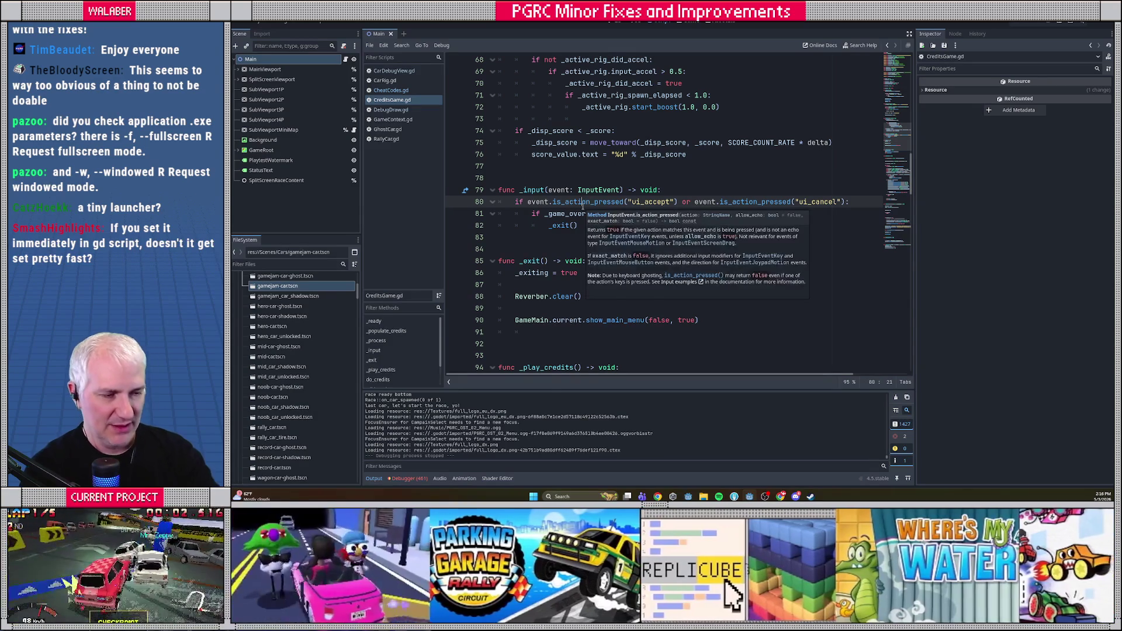
pyautogui.press('F5')
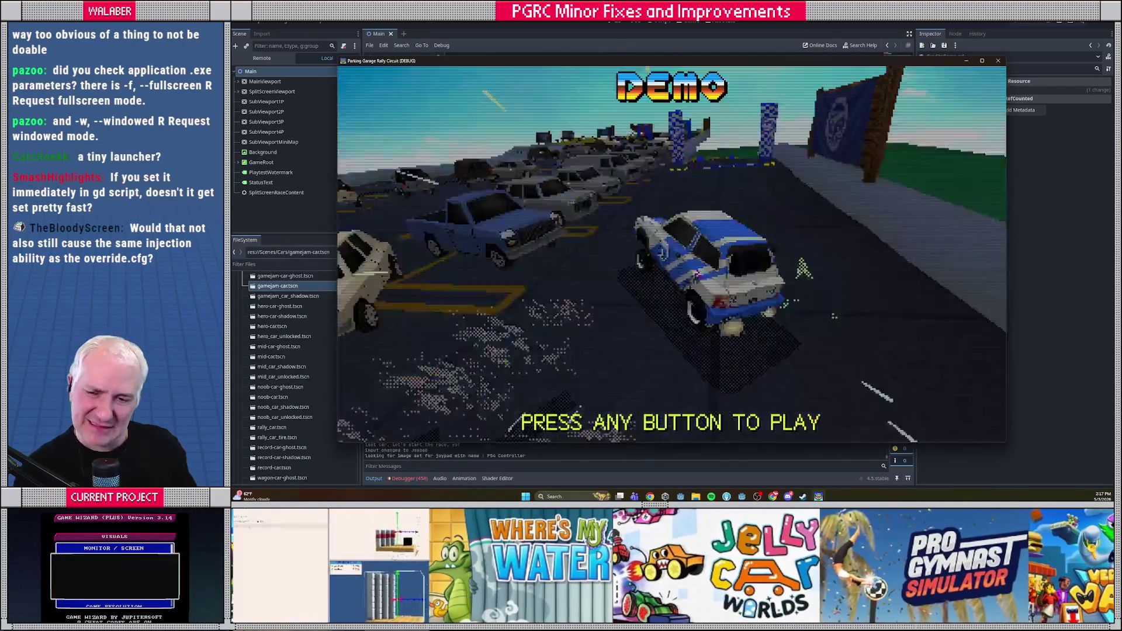
# In the running game, switch Window Style to fullscreen, then quit back to the editor.
pyautogui.press('Return')
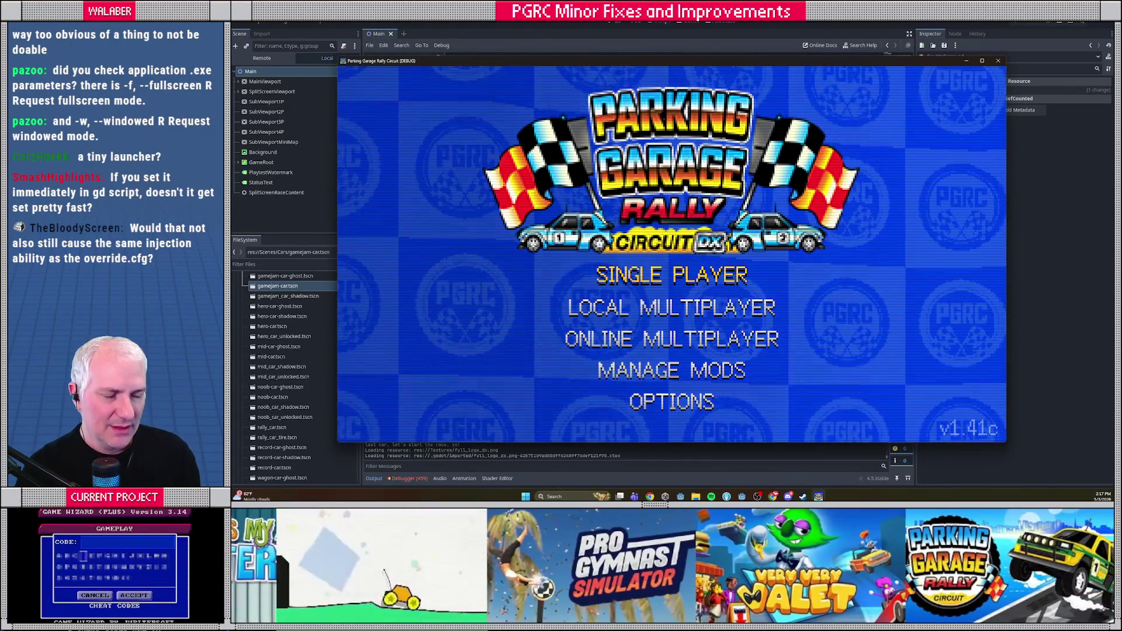
pyautogui.press('Escape')
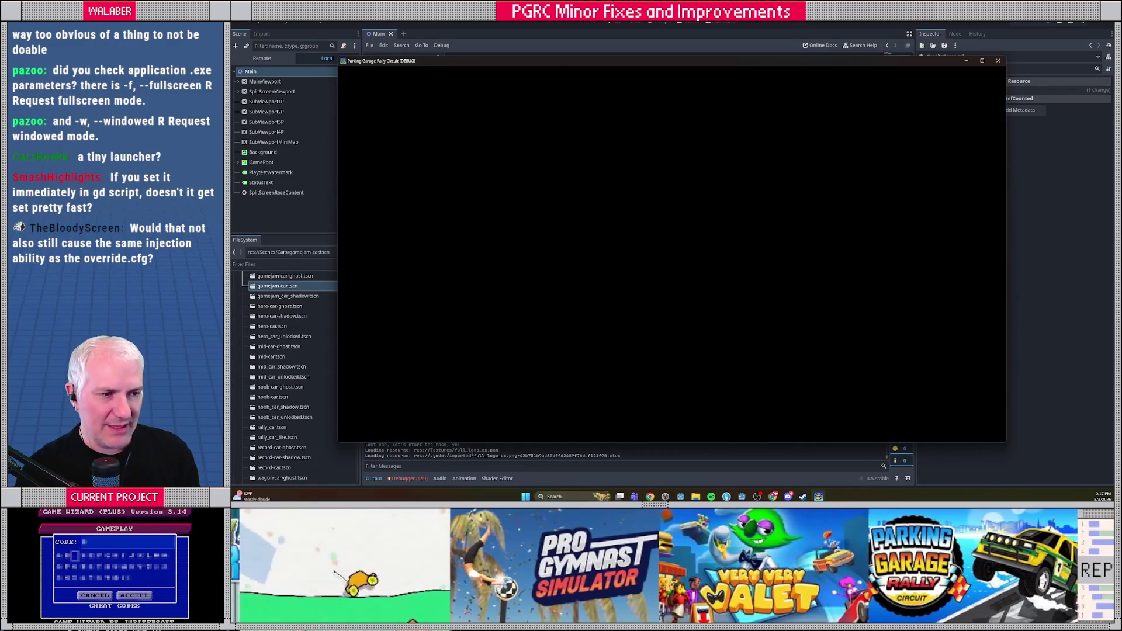
pyautogui.press('Down')
pyautogui.press('Down')
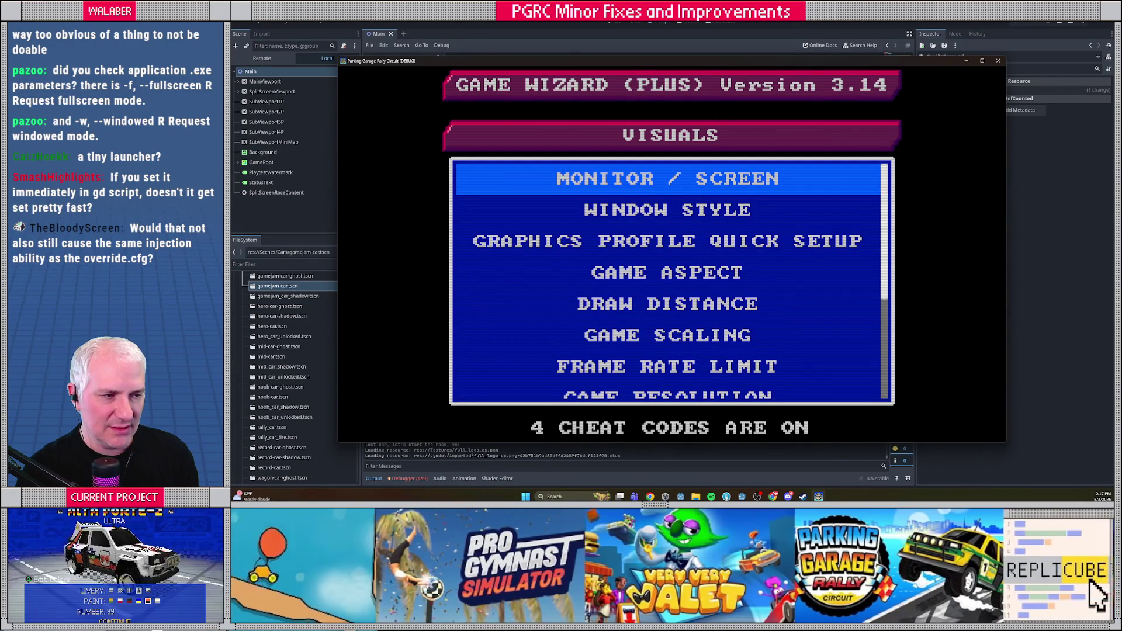
pyautogui.press('Down')
pyautogui.press('Return')
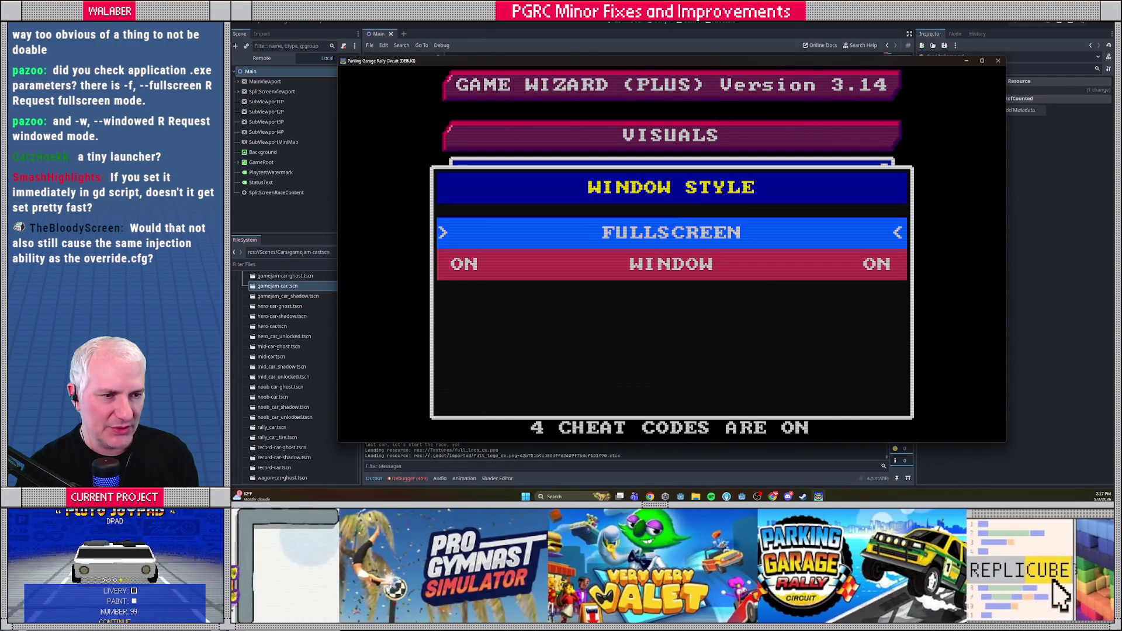
pyautogui.press('Return')
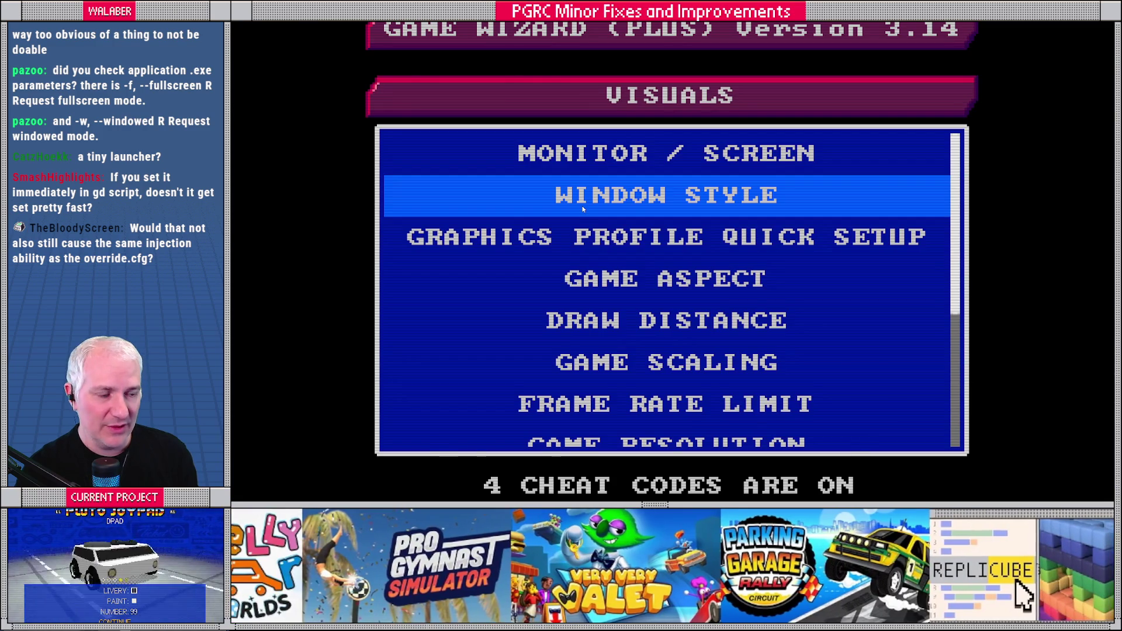
pyautogui.press('Escape')
pyautogui.press('Escape')
pyautogui.press('Escape')
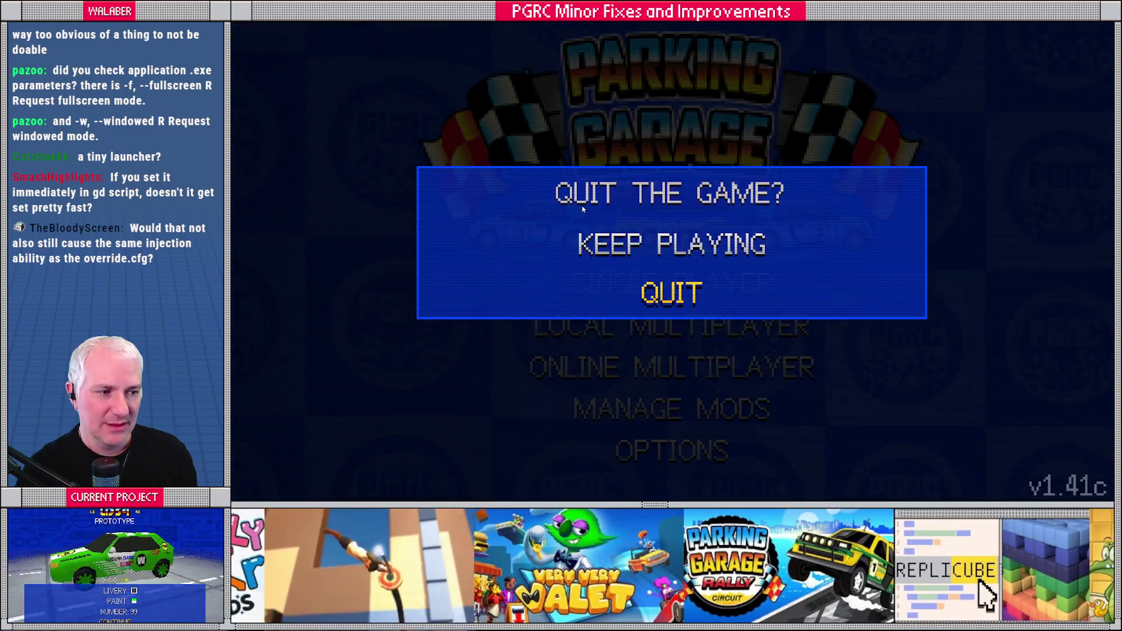
pyautogui.press('Return')
# Relaunch the project and navigate the game's menus to Options > Visuals.
pyautogui.moveTo(583, 206)
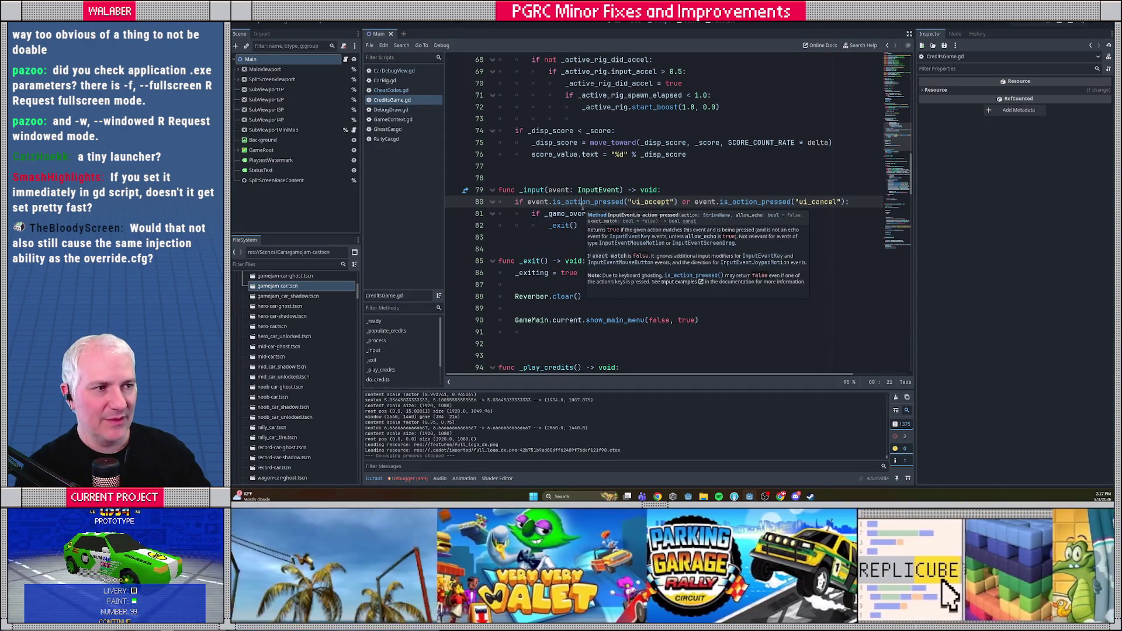
pyautogui.click(1015, 24)
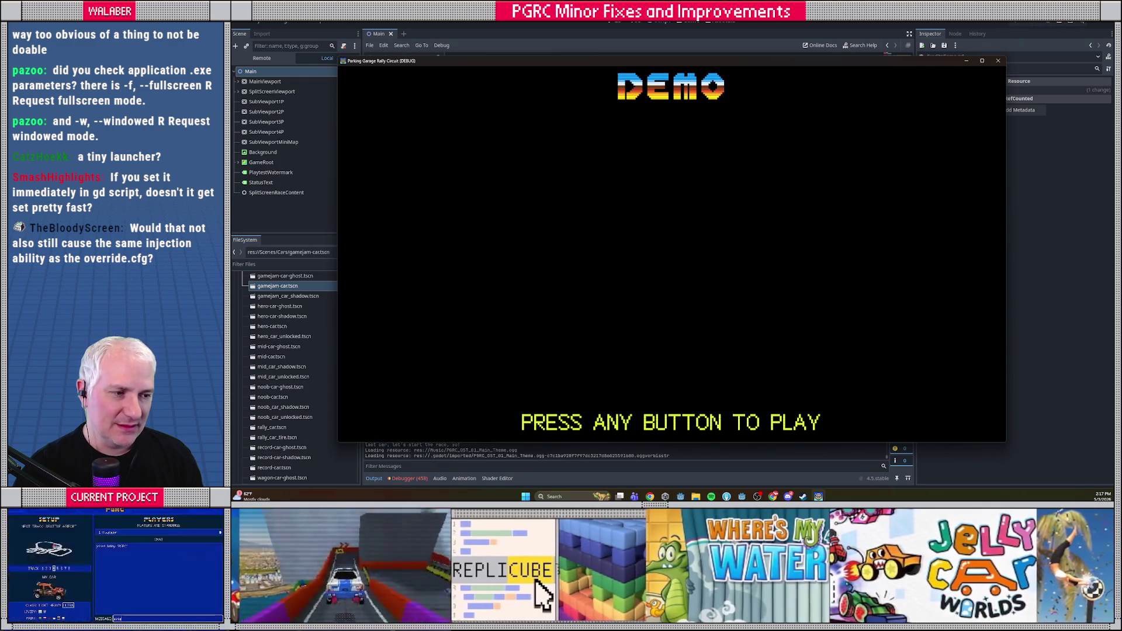
pyautogui.press('Return')
pyautogui.press('Return')
pyautogui.press('Escape')
pyautogui.press('Down')
pyautogui.press('Down')
pyautogui.press('Down')
pyautogui.press('Down')
pyautogui.press('Return')
pyautogui.press('Down')
pyautogui.press('Down')
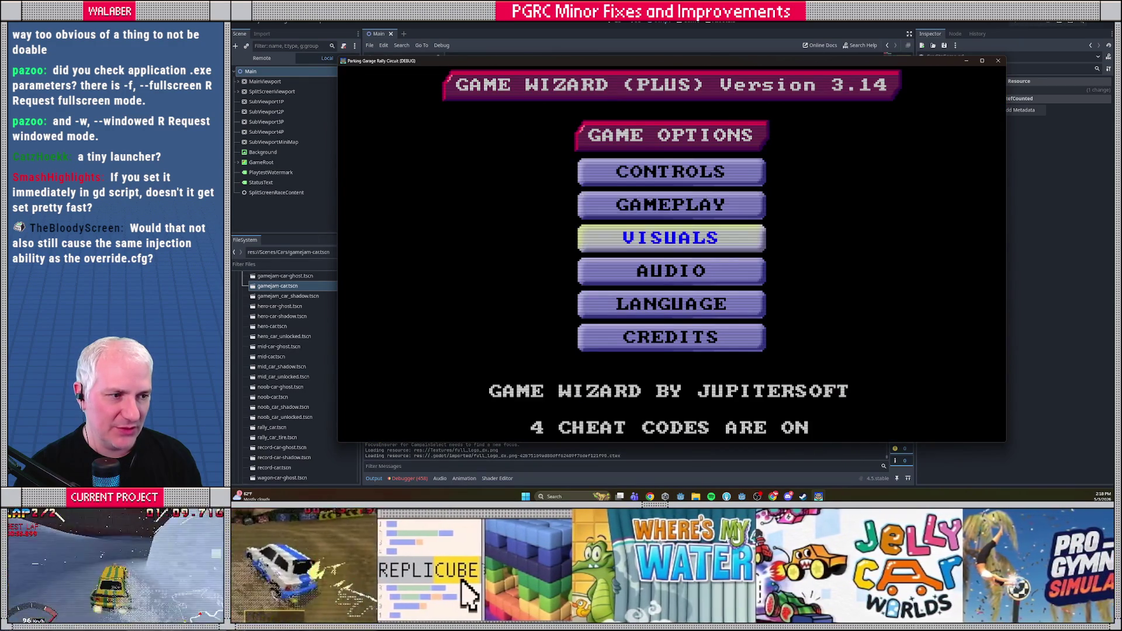
pyautogui.press('Return')
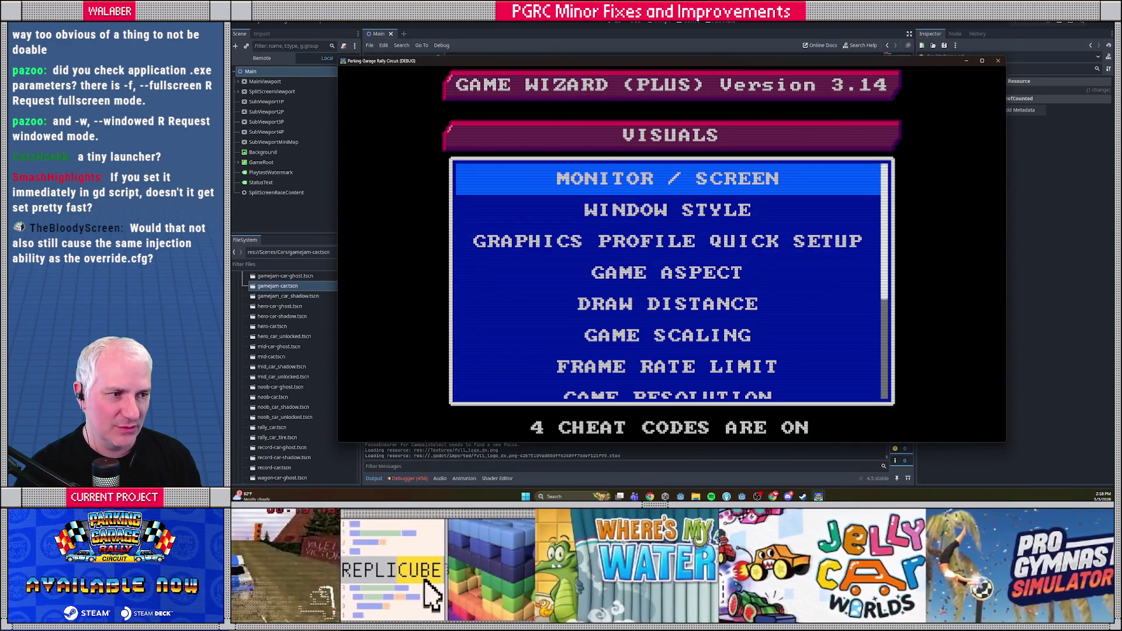
# Set Monitor / Screen to display 1, quit the game, and return to CreditsGame.gd line 80.
pyautogui.press('Return')
pyautogui.press('Up')
pyautogui.press('Return')
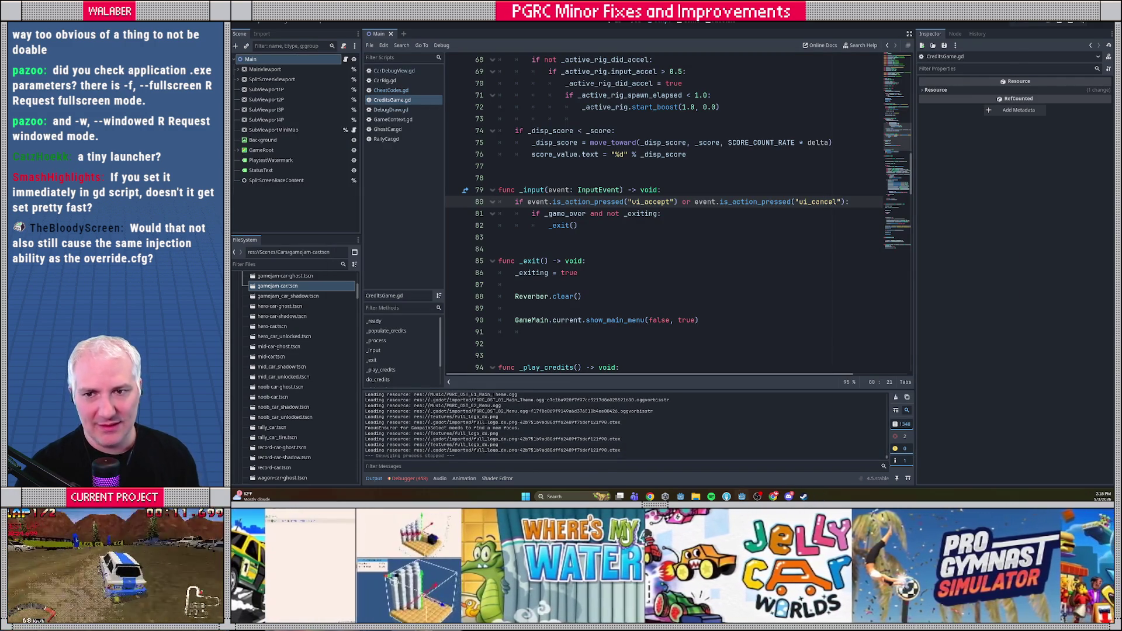
pyautogui.click(696, 202)
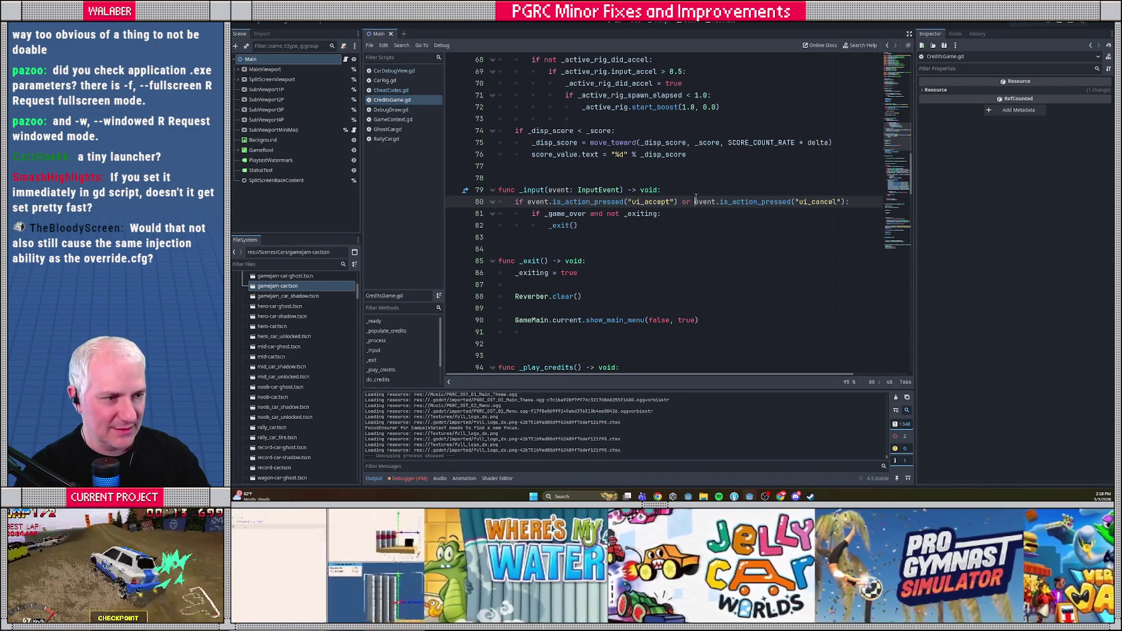
pyautogui.press('F5')
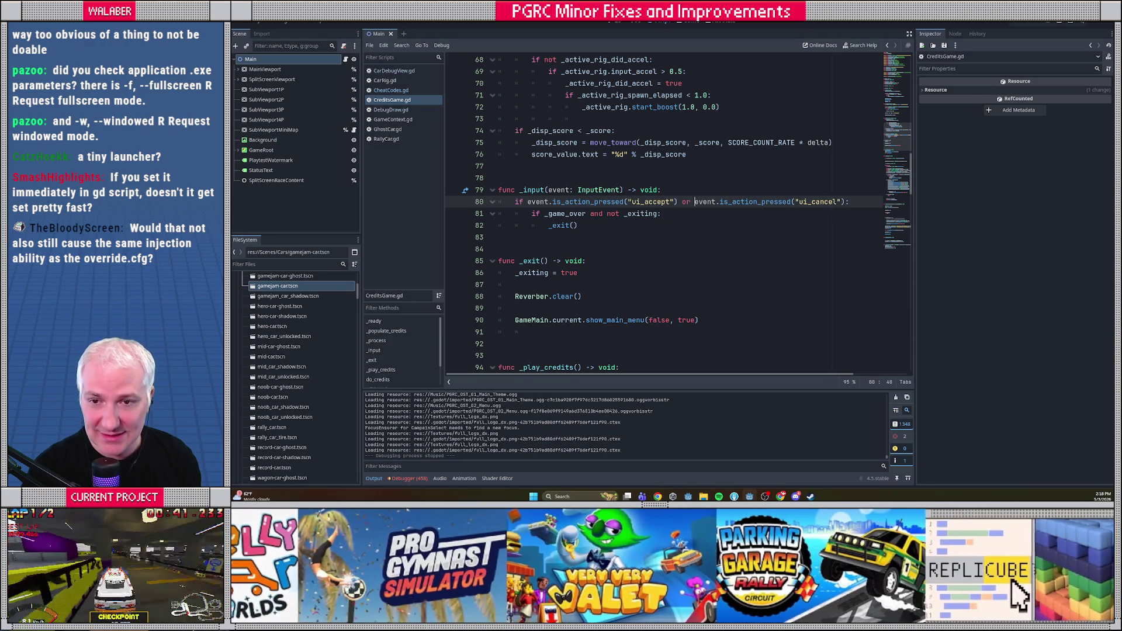
pyautogui.click(568, 142)
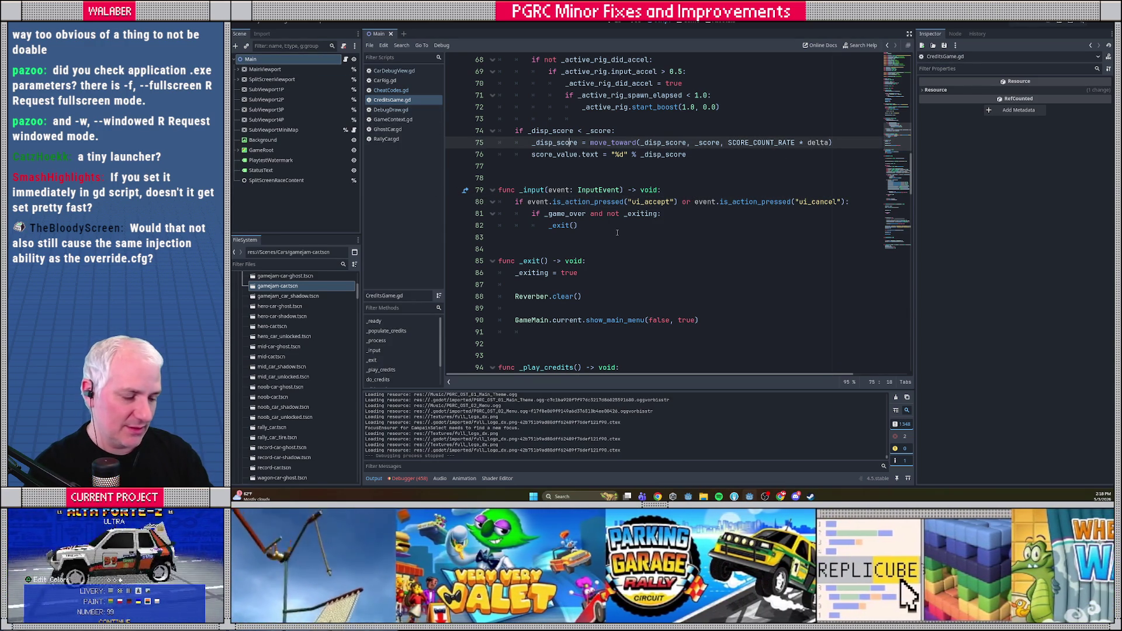
# Quick-open GameSetting.gd by searching scripts for 'settings'.
pyautogui.hotkey('ctrl', 'alt', 'o')
pyautogui.write('settings')
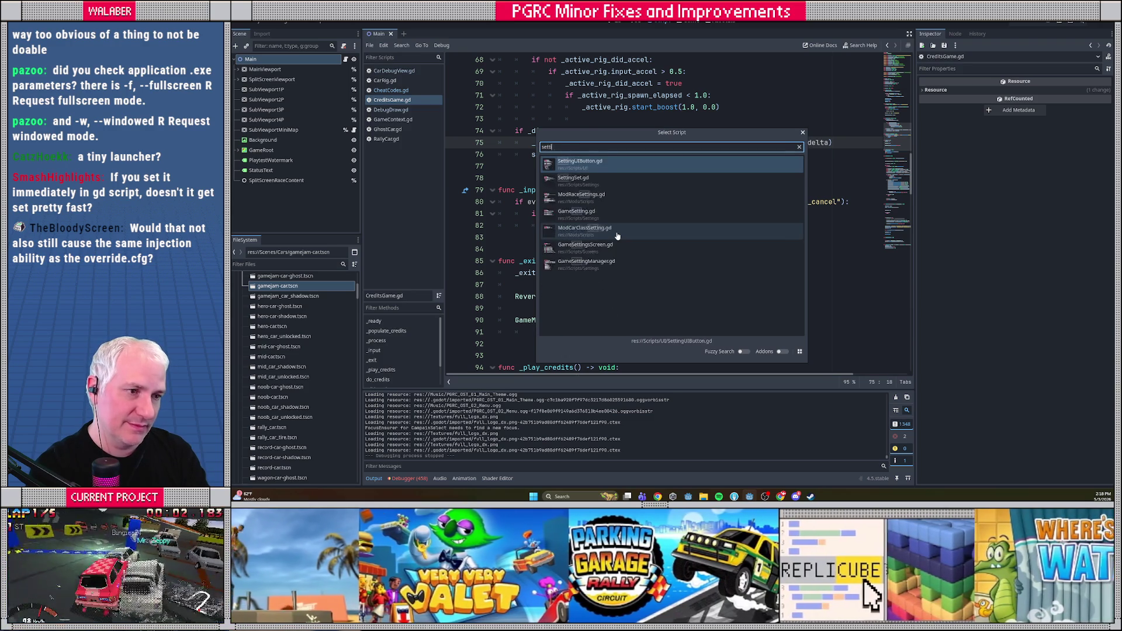
pyautogui.press('Down')
pyautogui.press('Down')
pyautogui.press('Down')
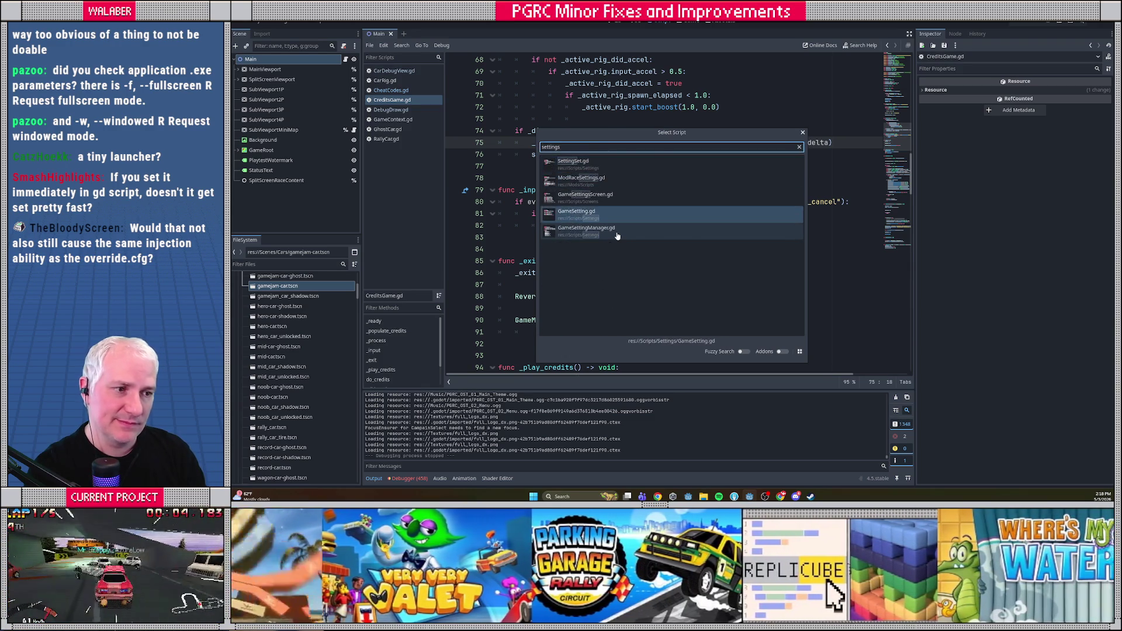
pyautogui.press('Return')
# Quick-open SettingSet.gd, then switch back to GameSetting.gd.
pyautogui.hotkey('ctrl', 'alt', 'o')
pyautogui.write('setting')
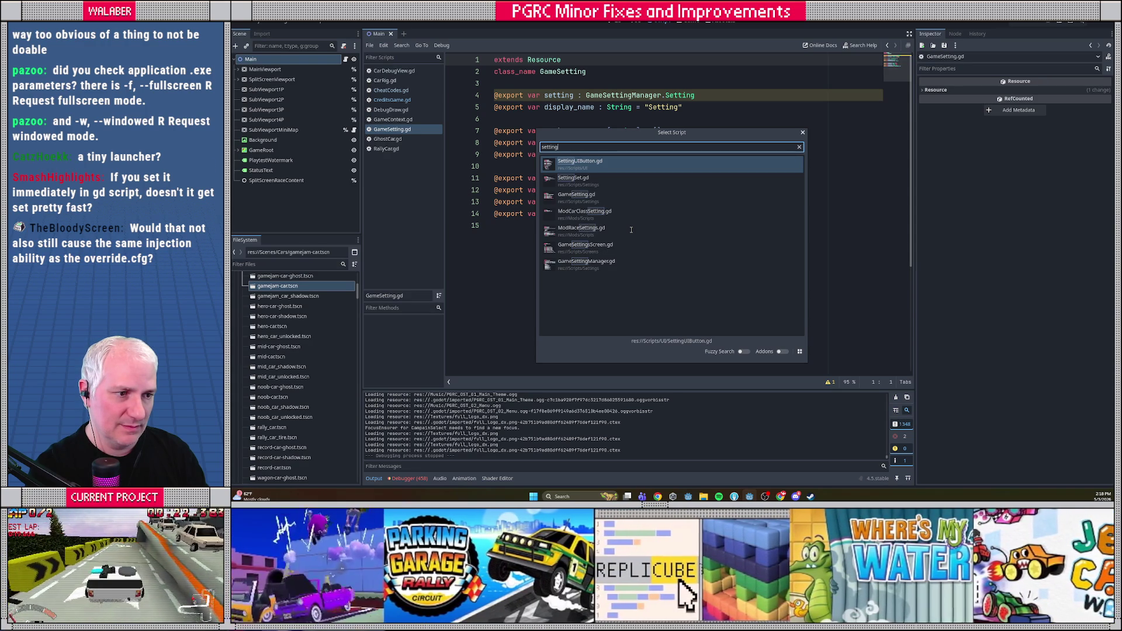
pyautogui.press('Down')
pyautogui.press('Down')
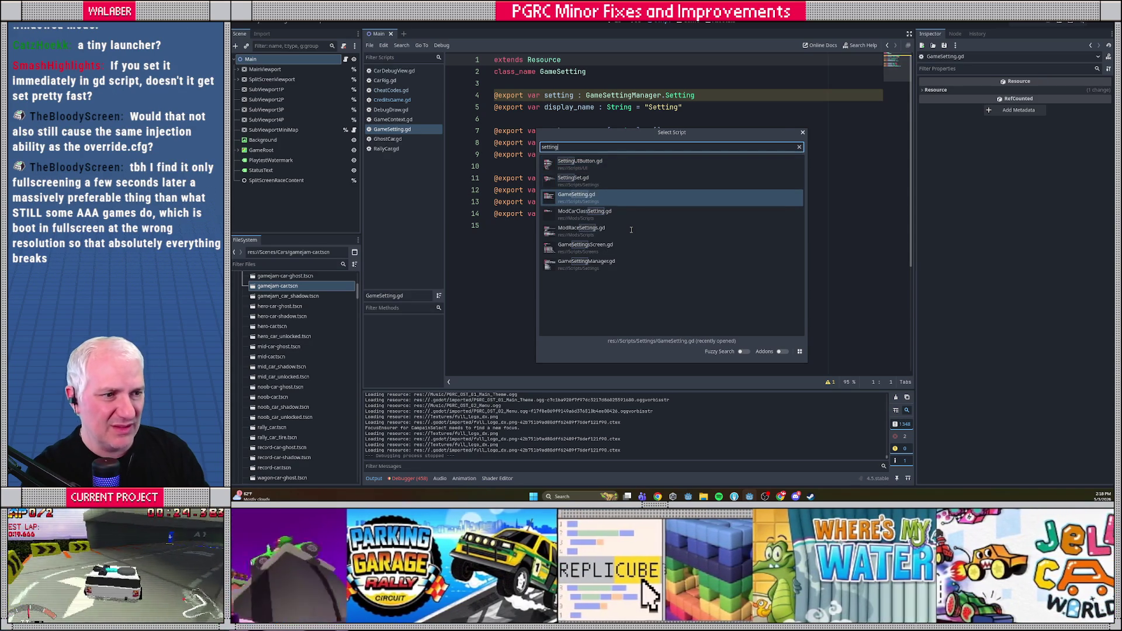
pyautogui.press('Up')
pyautogui.press('Return')
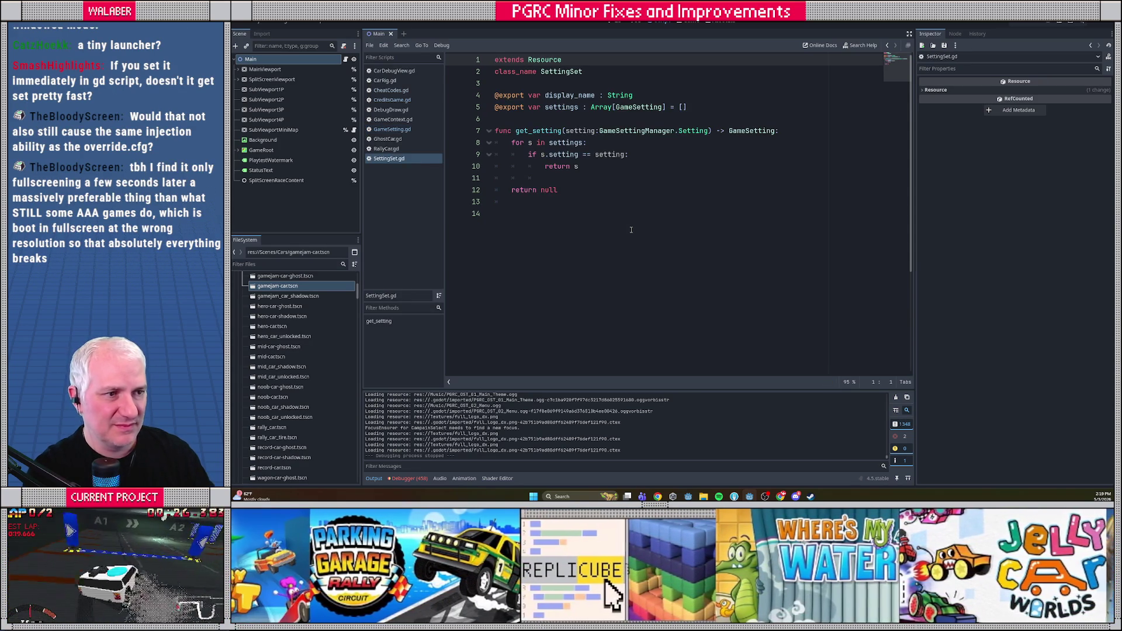
pyautogui.keyDown('ctrl'); pyautogui.click(639, 108); pyautogui.keyUp('ctrl')
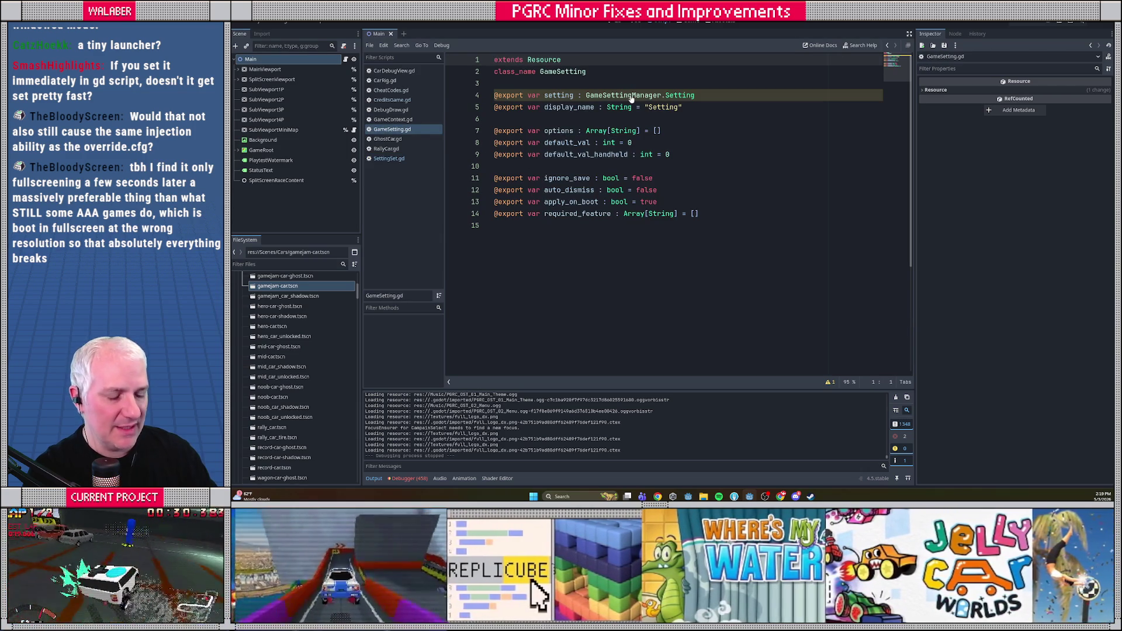
# Quick-open GameSettingManager.gd by searching 'gamesettin'.
pyautogui.hotkey('ctrl', 'alt', 'o')
pyautogui.write('gamesettin')
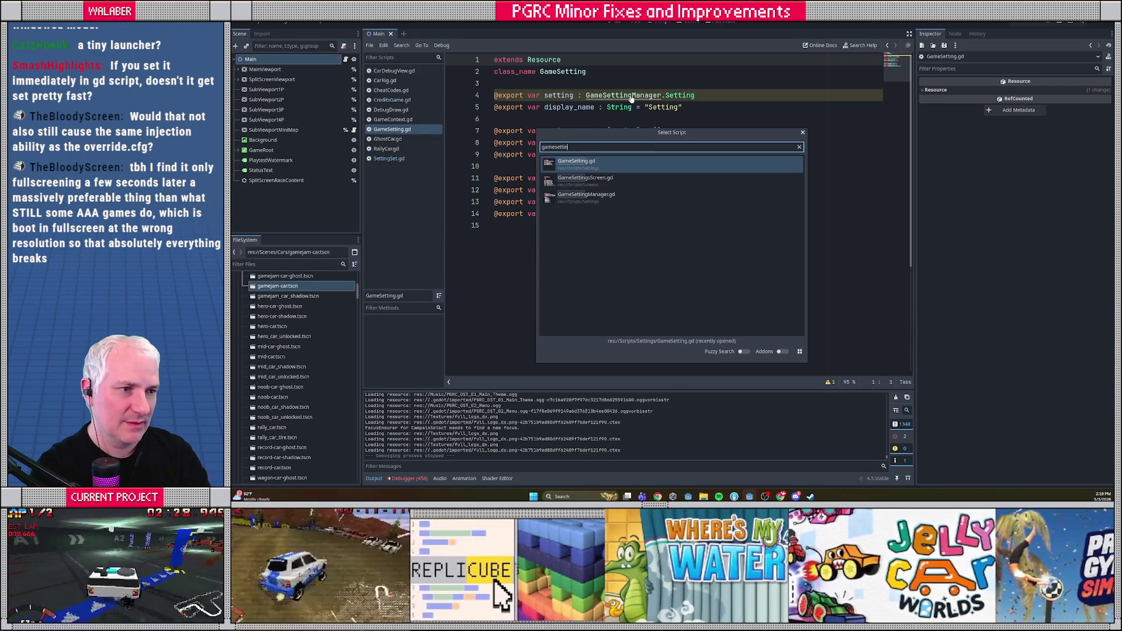
pyautogui.press('Down')
pyautogui.press('Down')
pyautogui.press('Return')
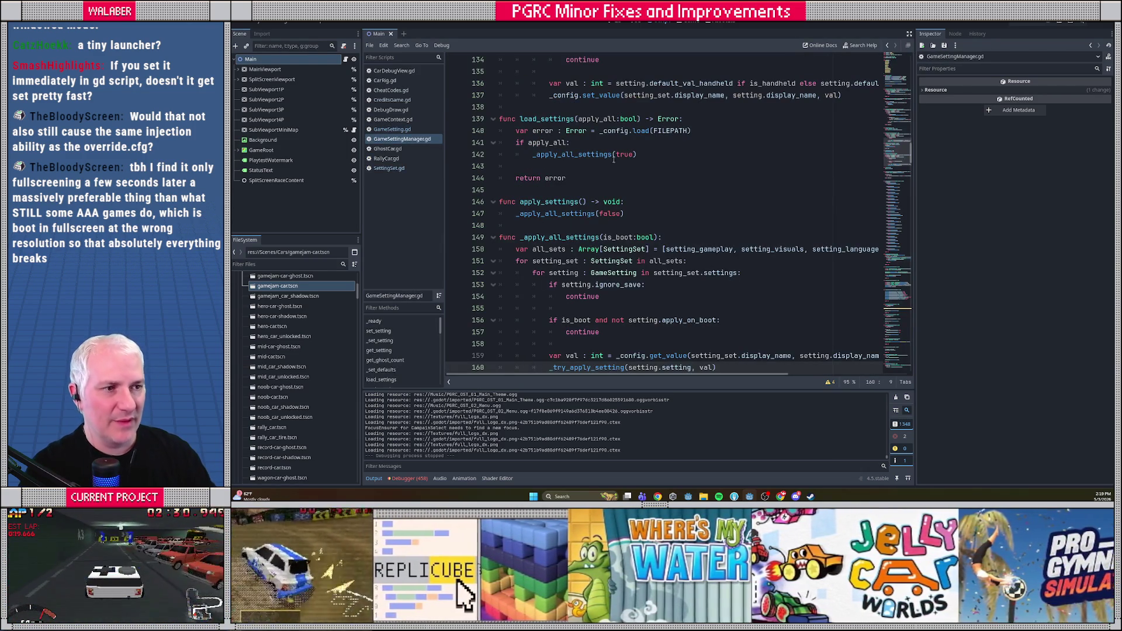
# Find VISUAL_WINDOW_STYLE across the project and visit its uses on lines 23 and 177.
pyautogui.scroll(20, 875, 166)
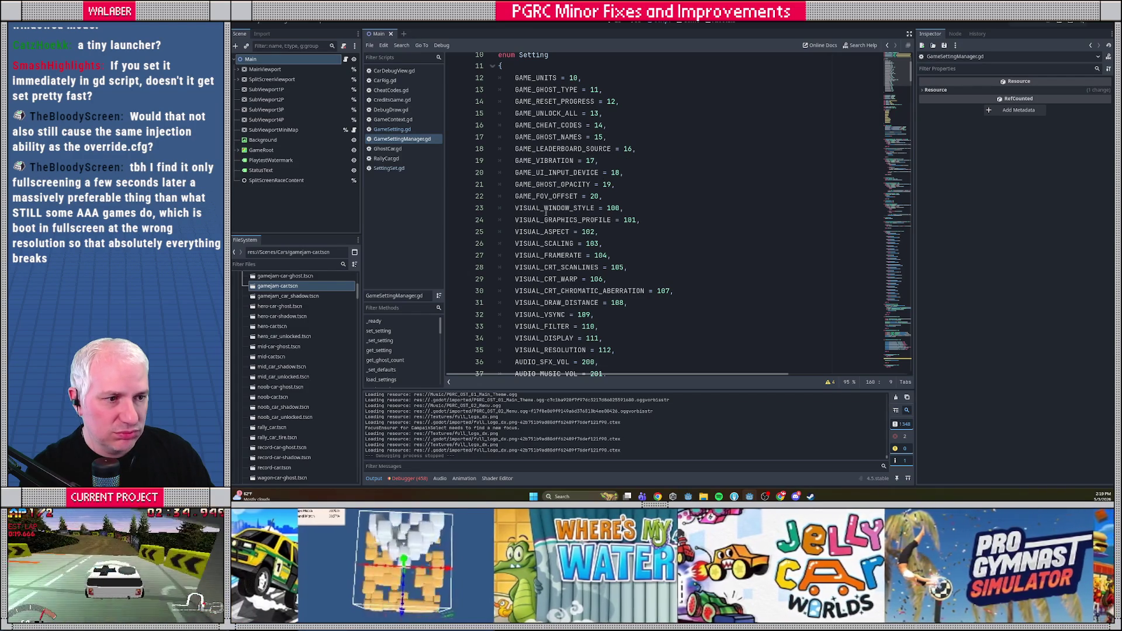
pyautogui.doubleClick(547, 207)
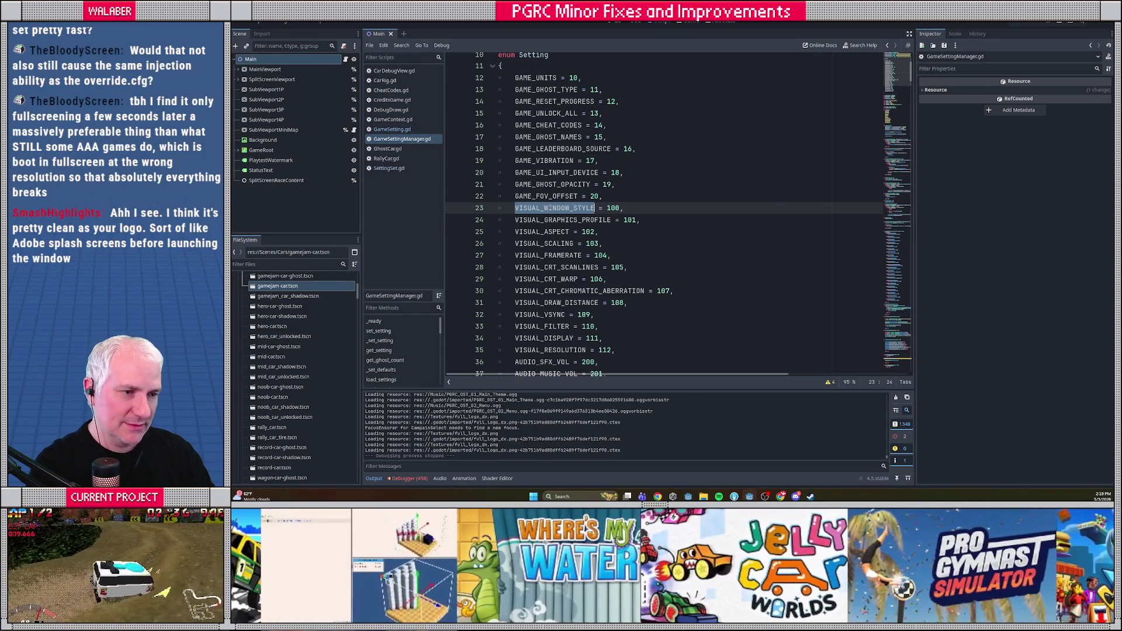
pyautogui.hotkey('ctrl', 'shift', 'f')
pyautogui.press('Return')
pyautogui.moveTo(617, 392); pyautogui.dragTo(624, 314)
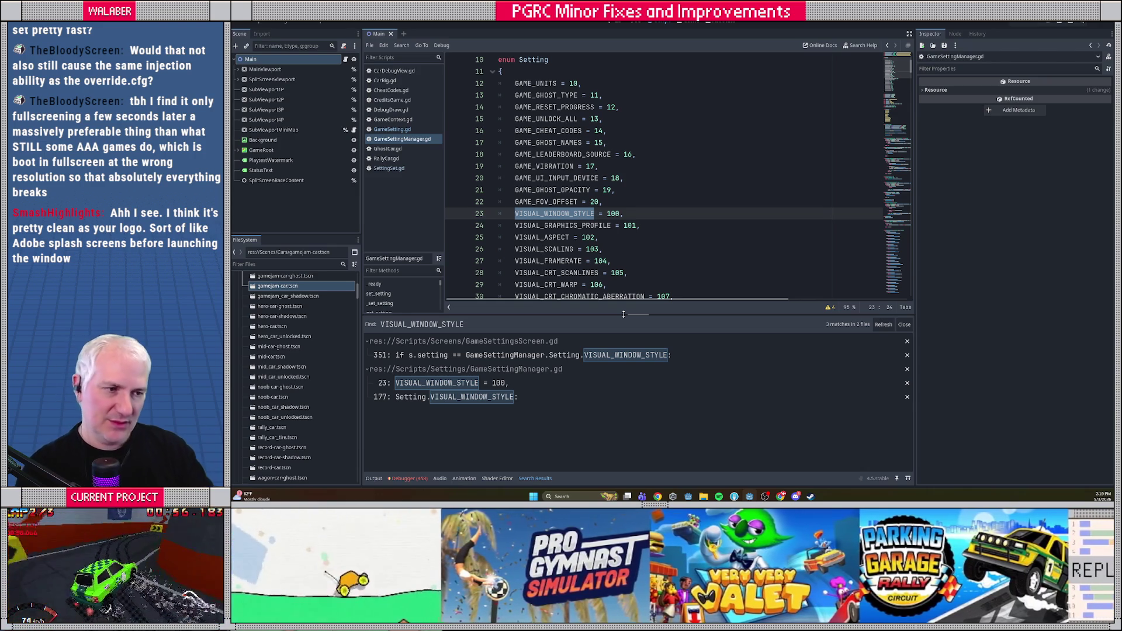
pyautogui.click(445, 383)
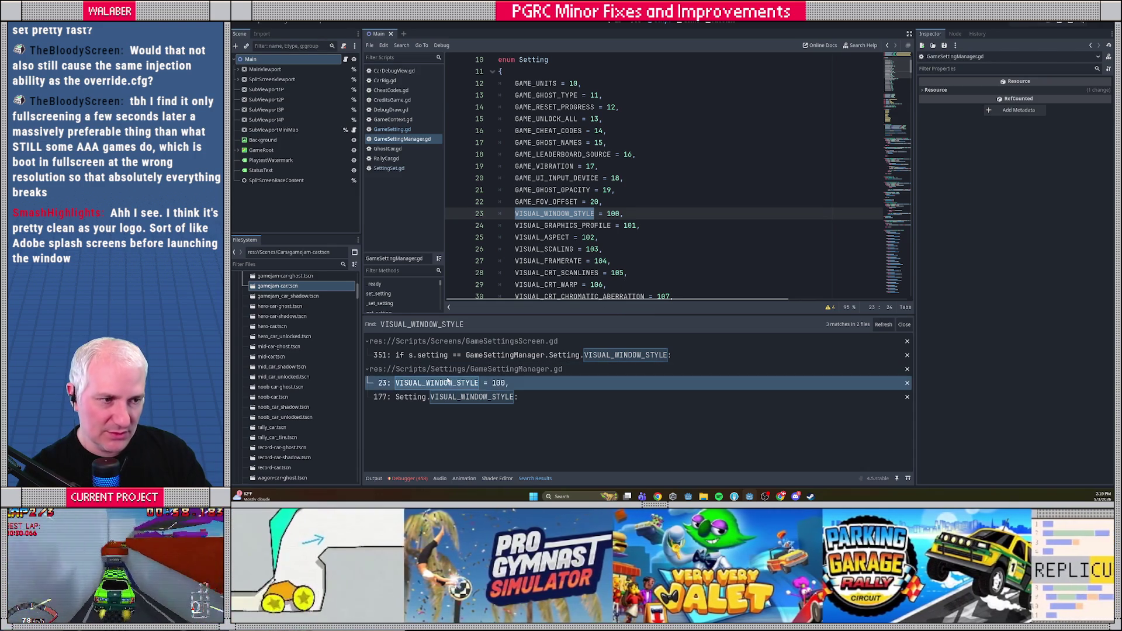
pyautogui.click(444, 397)
# Inspect the _try_apply_window_style definition, then return to the line 177 use.
pyautogui.scroll(-2, 566, 208)
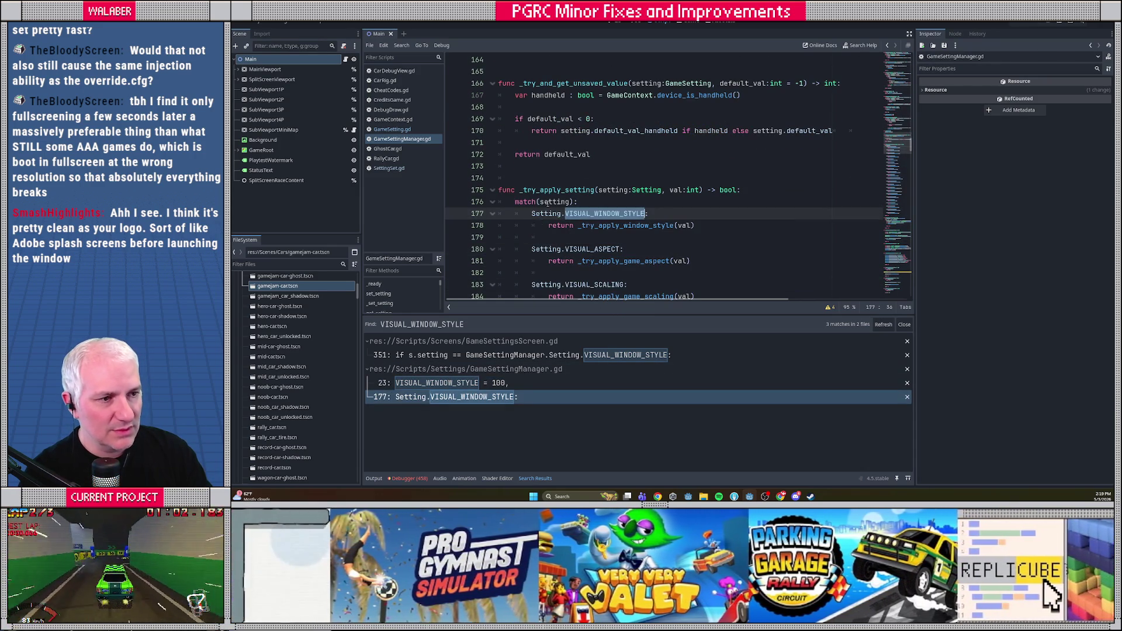
pyautogui.click(311, 265)
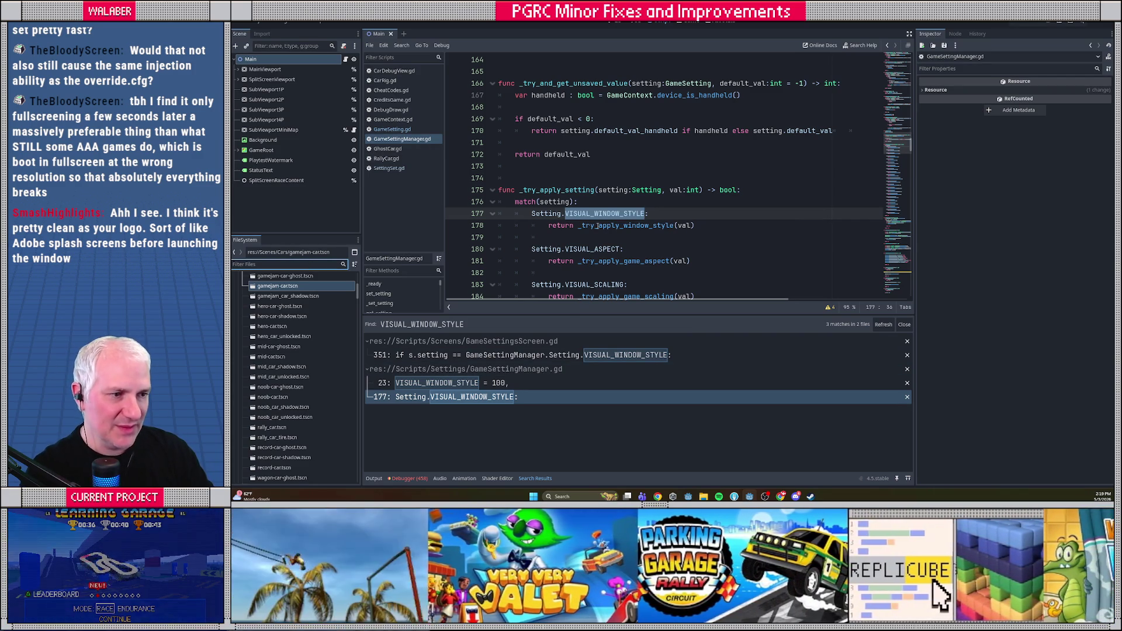
pyautogui.keyDown('ctrl'); pyautogui.click(597, 226); pyautogui.keyUp('ctrl')
pyautogui.click(597, 193)
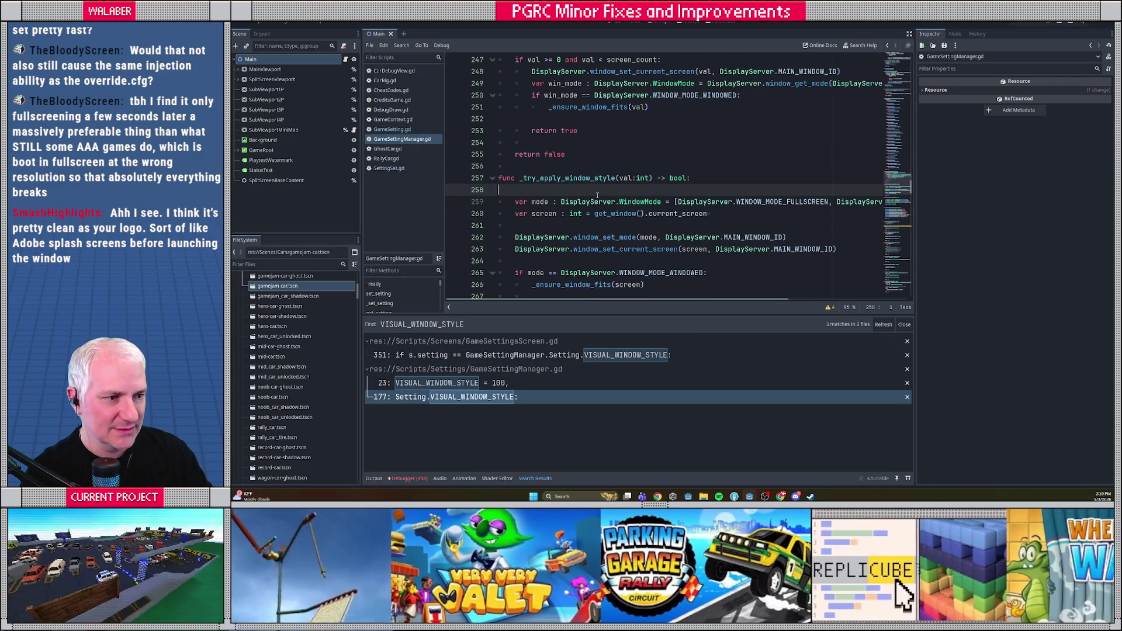
pyautogui.scroll(-1, 597, 195)
pyautogui.moveTo(565, 120); pyautogui.dragTo(563, 273)
pyautogui.click(563, 272)
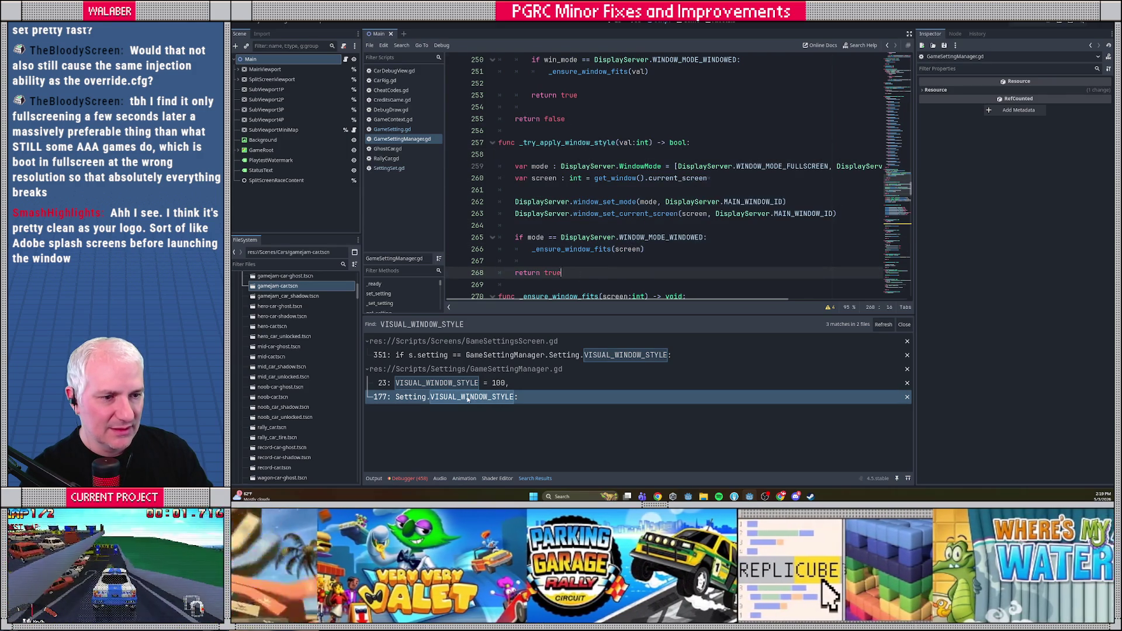
pyautogui.click(468, 398)
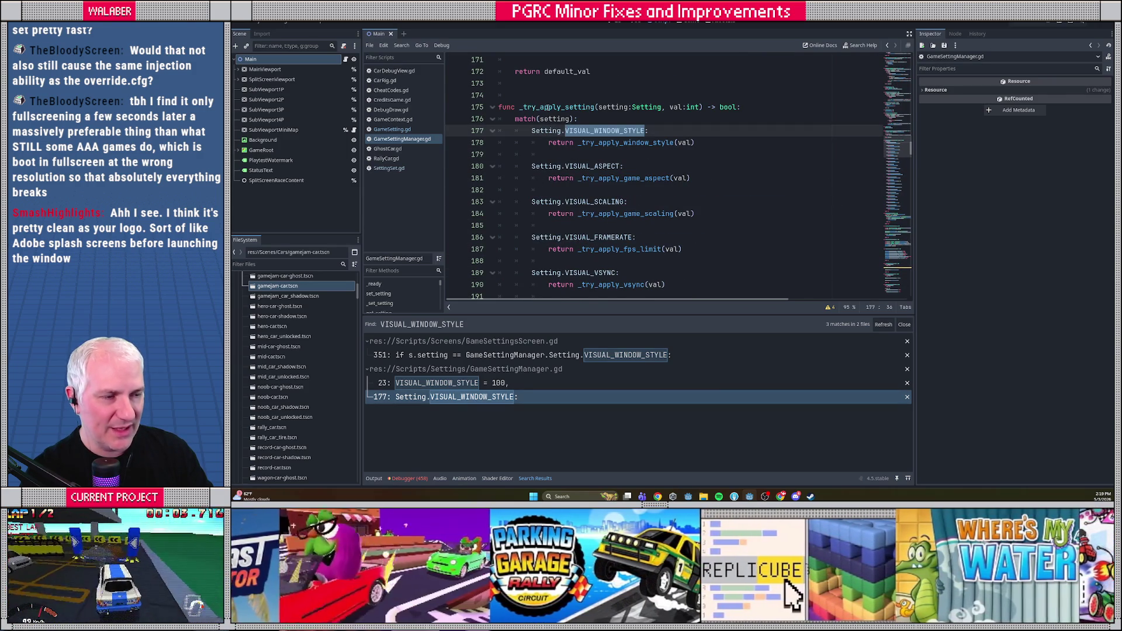
# Step through _try_apply_setting calls on lines 97 and 160, then filter files by 'setting'.
pyautogui.doubleClick(548, 107)
pyautogui.hotkey('ctrl', 'f')
pyautogui.press('Return')
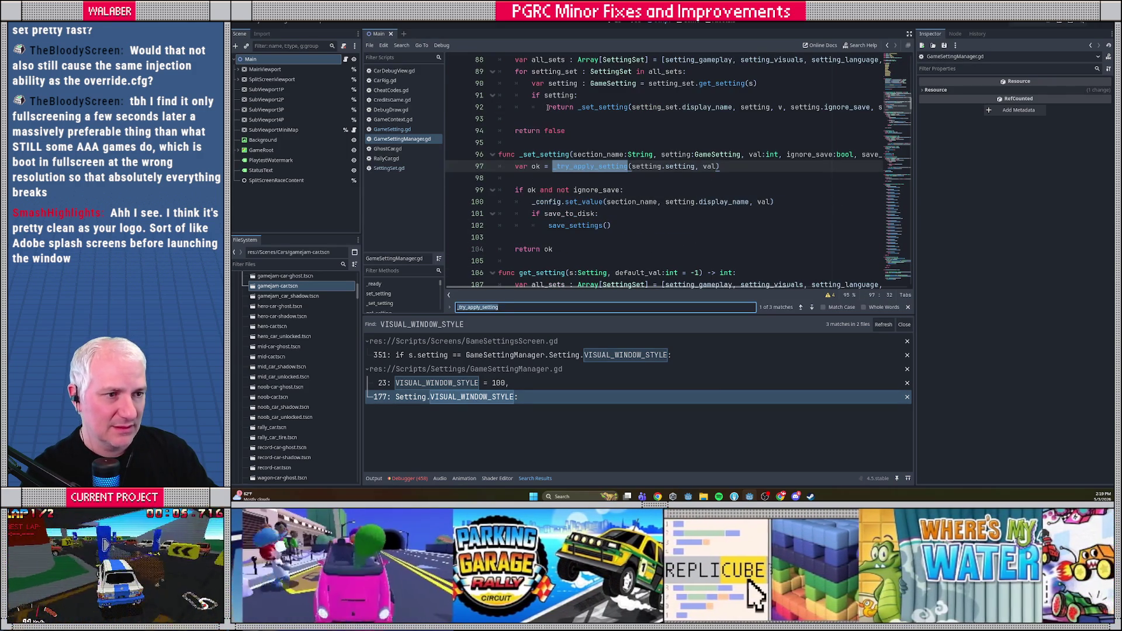
pyautogui.press('Return')
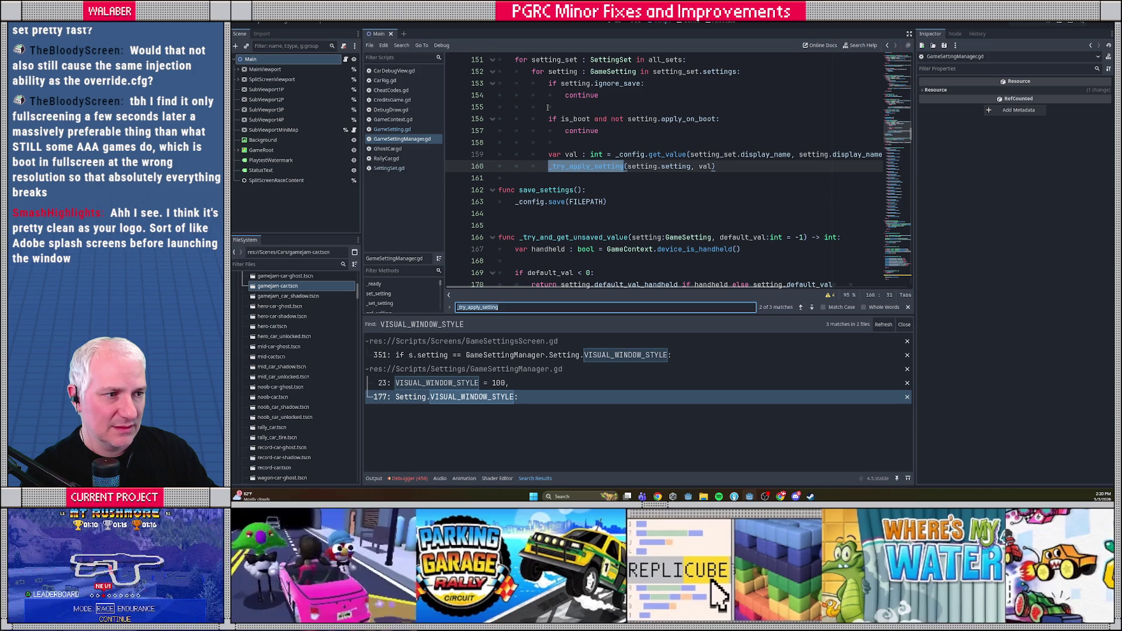
pyautogui.scroll(1, 542, 154)
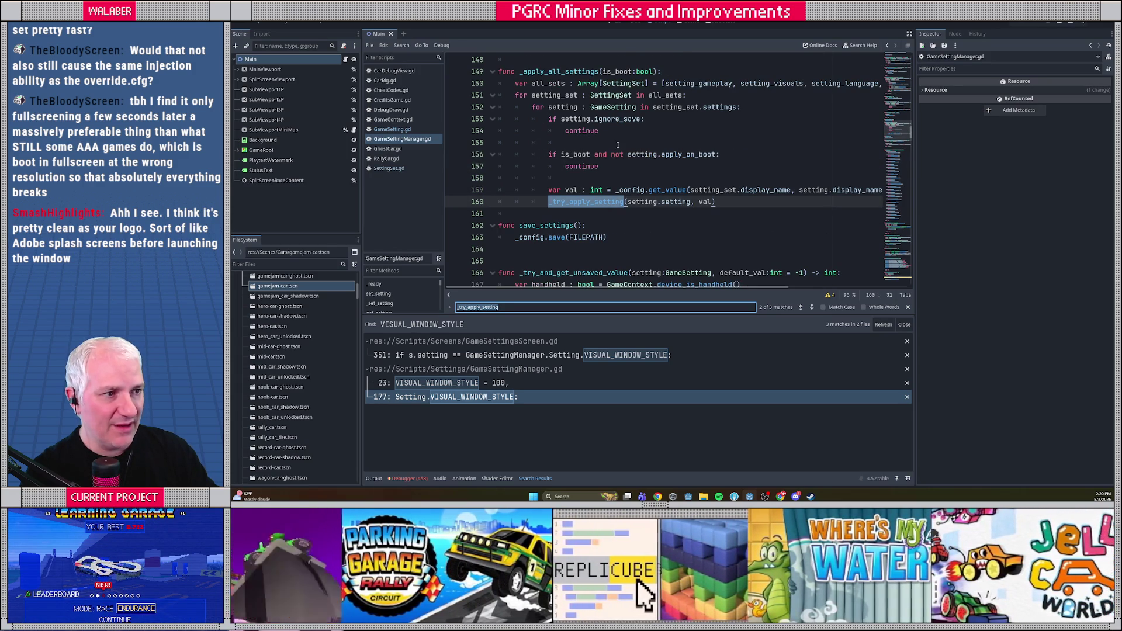
pyautogui.click(268, 265)
pyautogui.write('se')
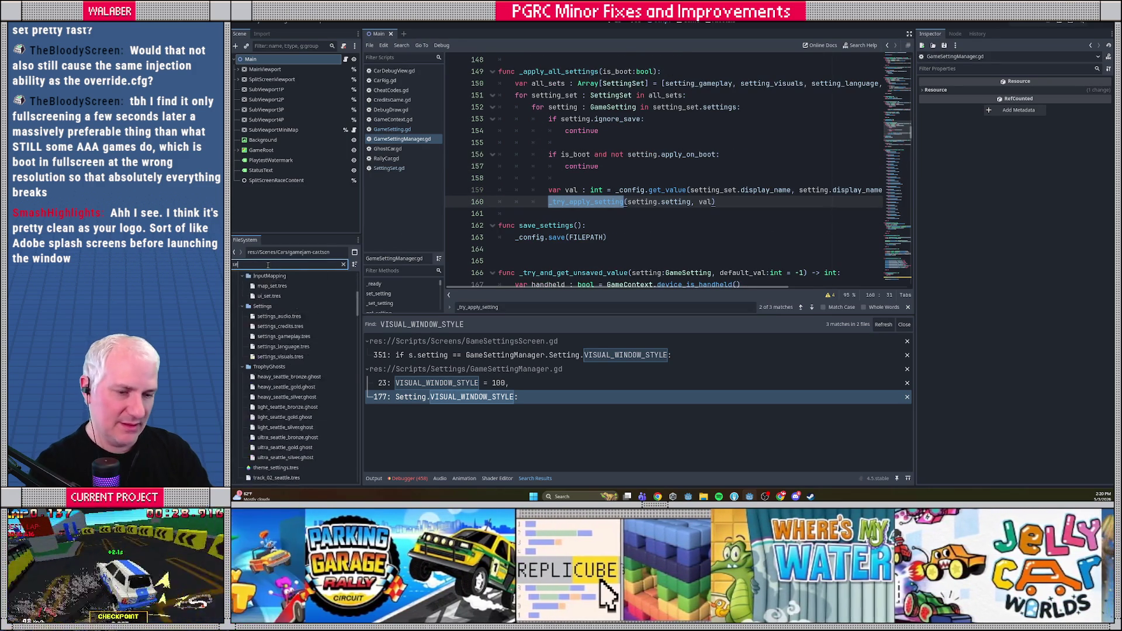
pyautogui.write('tting')
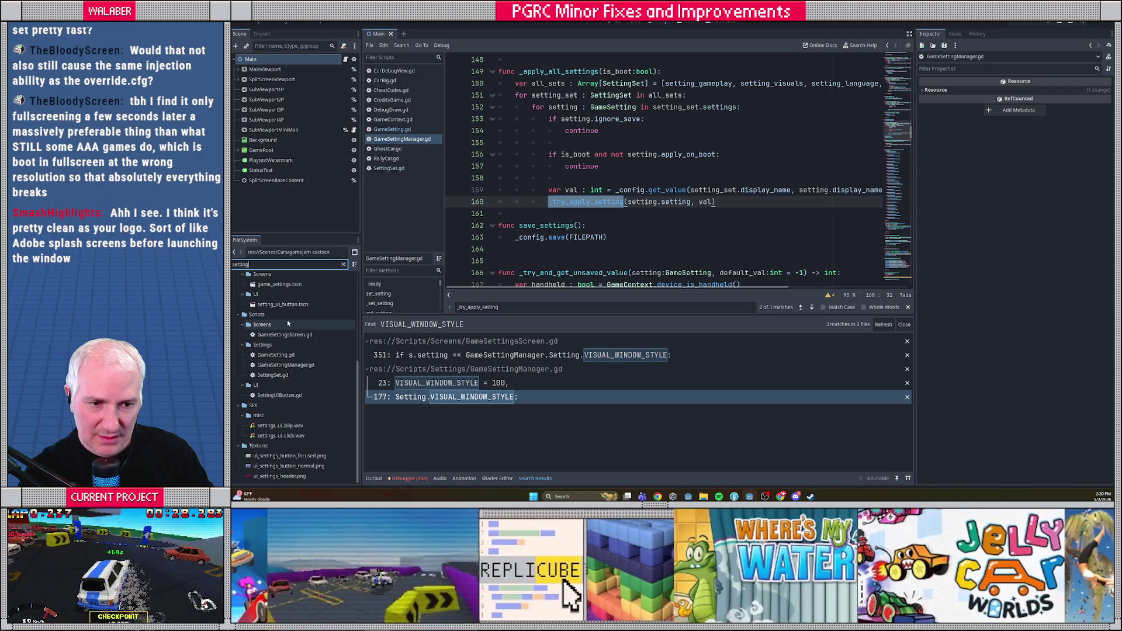
# Show settings_visuals.tres in a widened Inspector and expand its GameSetting list.
pyautogui.scroll(5, 288, 323)
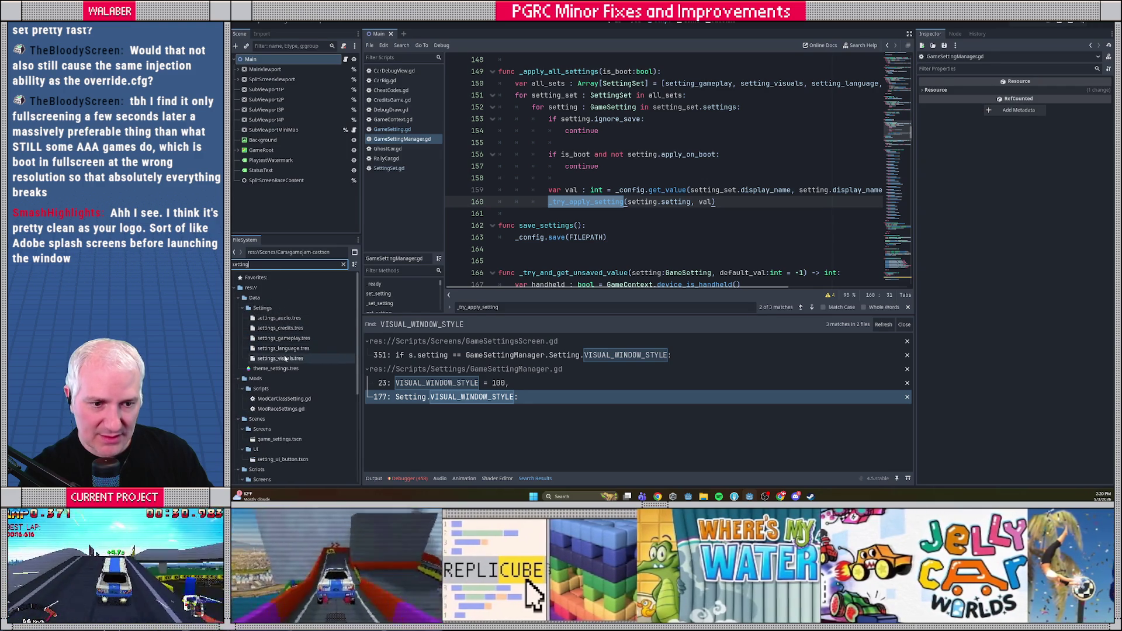
pyautogui.click(285, 359)
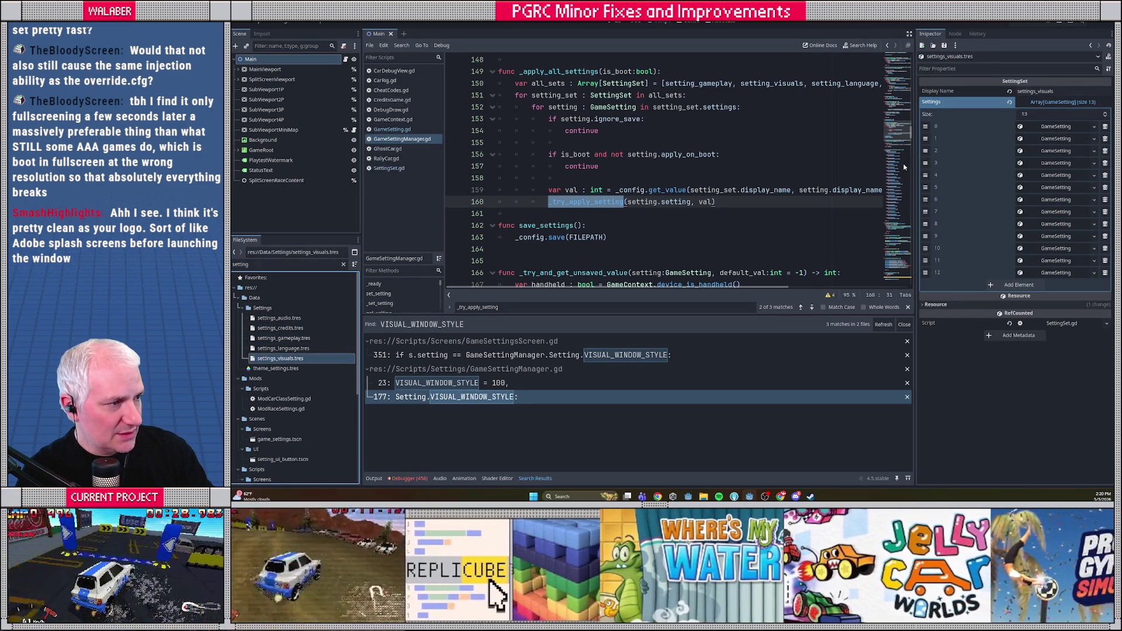
pyautogui.moveTo(915, 257); pyautogui.dragTo(749, 257)
pyautogui.click(1012, 128)
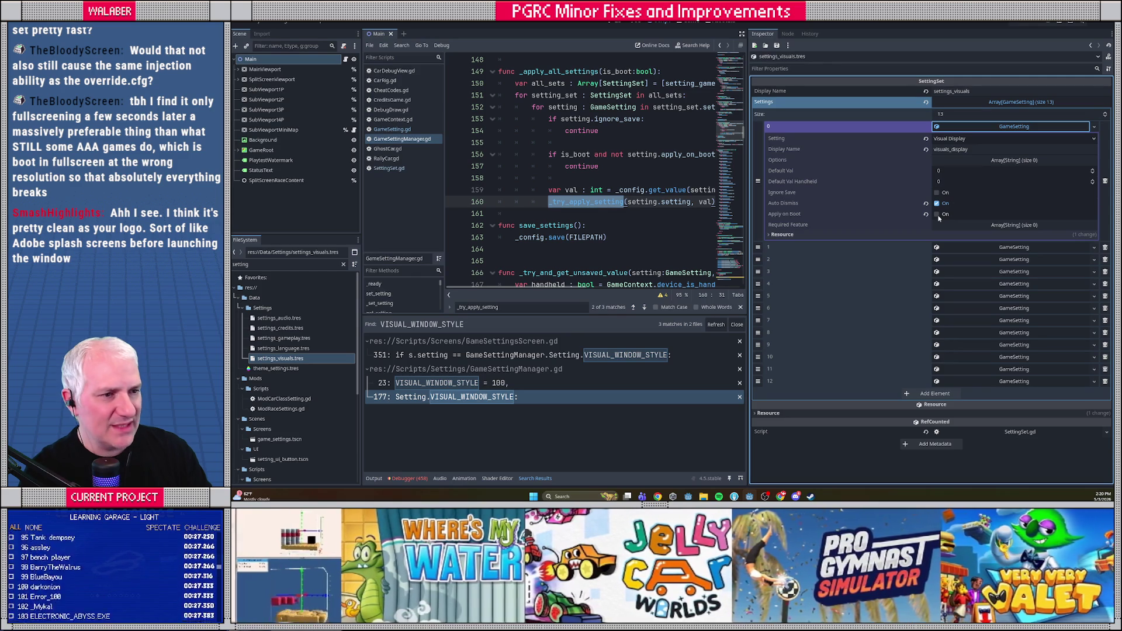
# Uncheck Ignore Save on the Visual Window Style element and collapse it.
pyautogui.click(996, 126)
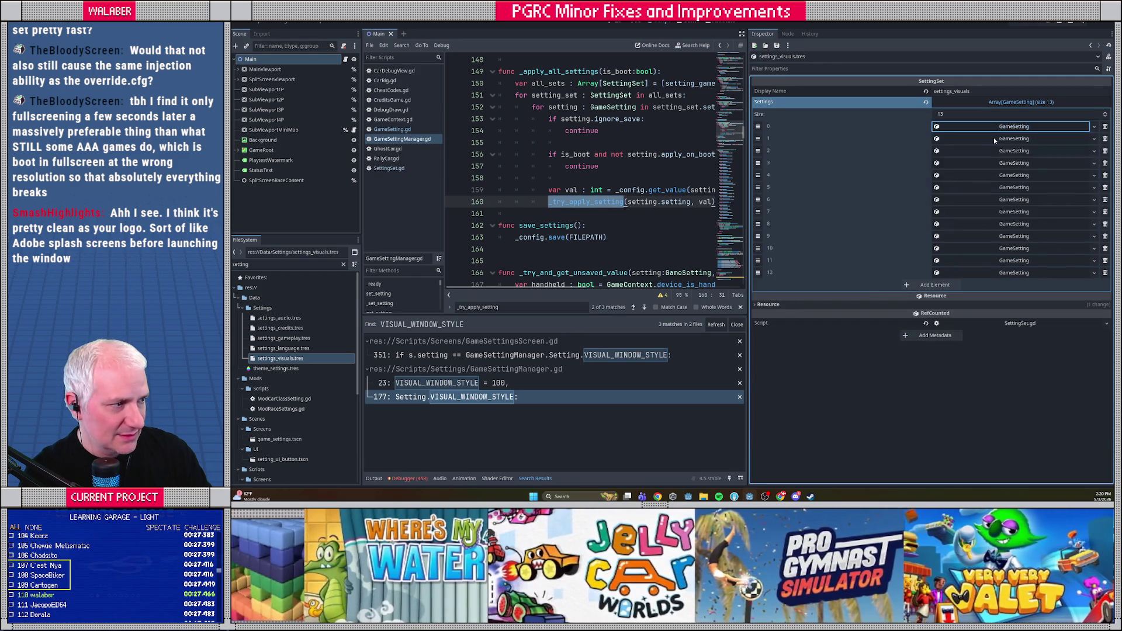
pyautogui.click(994, 138)
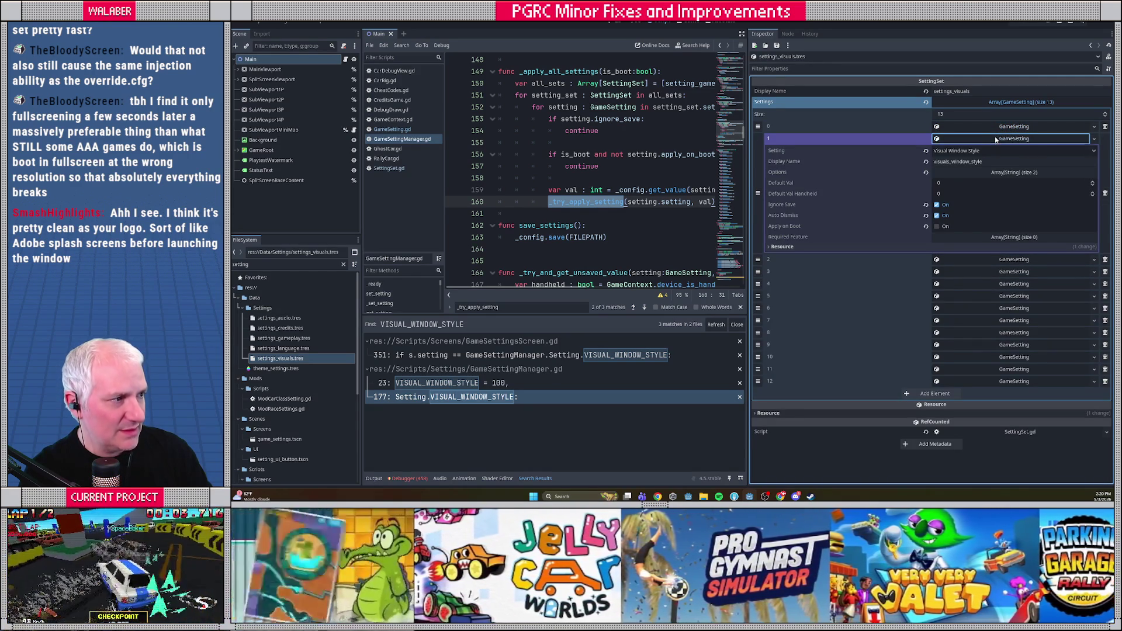
pyautogui.click(997, 138)
pyautogui.click(996, 127)
pyautogui.click(965, 126)
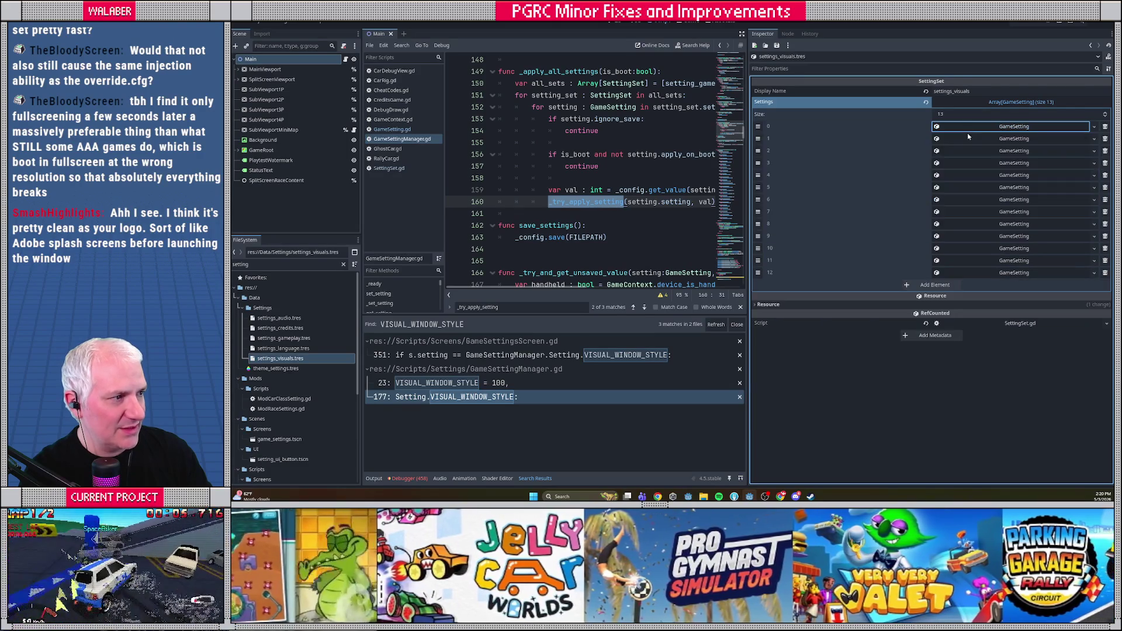
pyautogui.click(967, 138)
pyautogui.click(926, 205)
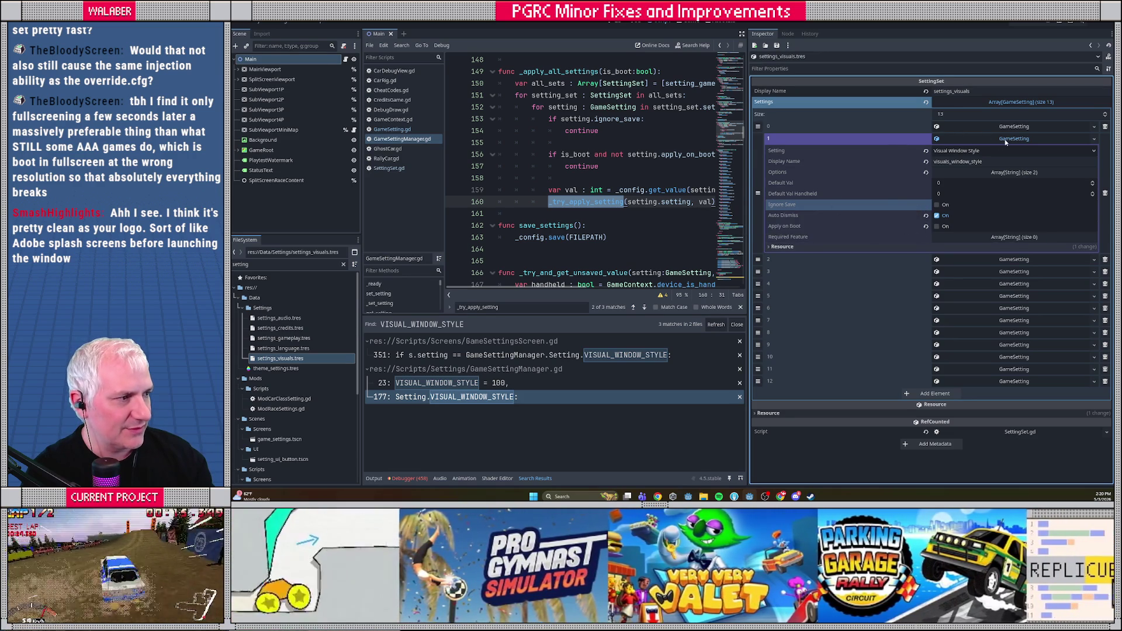
pyautogui.click(1006, 142)
pyautogui.click(589, 177)
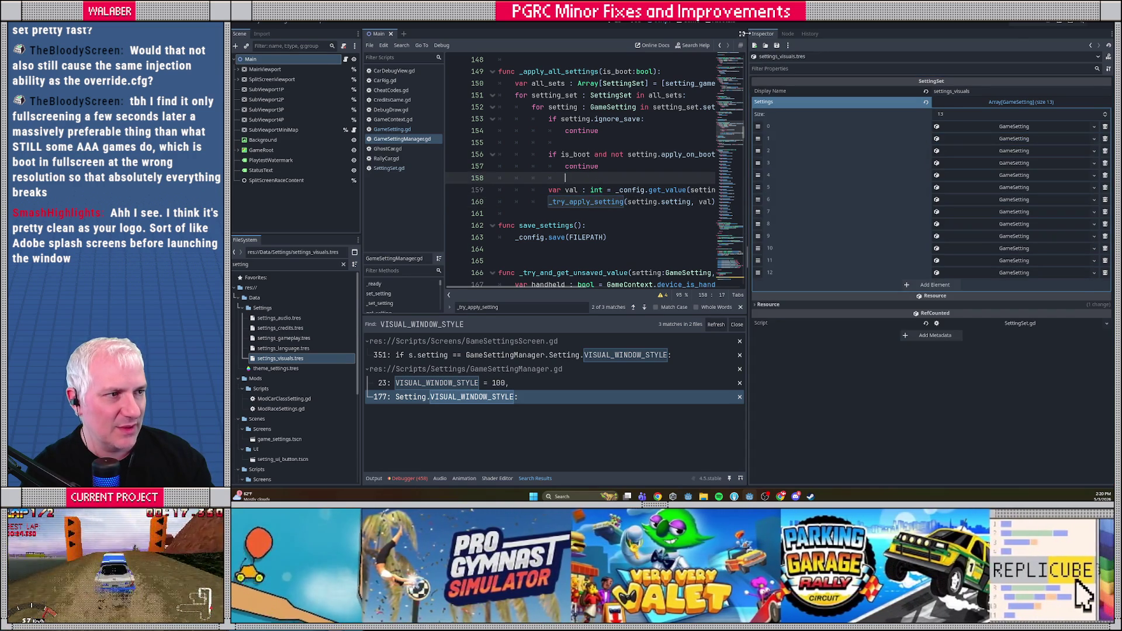
# Enable distraction-free mode and revisit the VISUAL_WINDOW_STYLE uses on lines 177 and 23.
pyautogui.click(741, 35)
pyautogui.click(529, 166)
pyautogui.scroll(3, 498, 180)
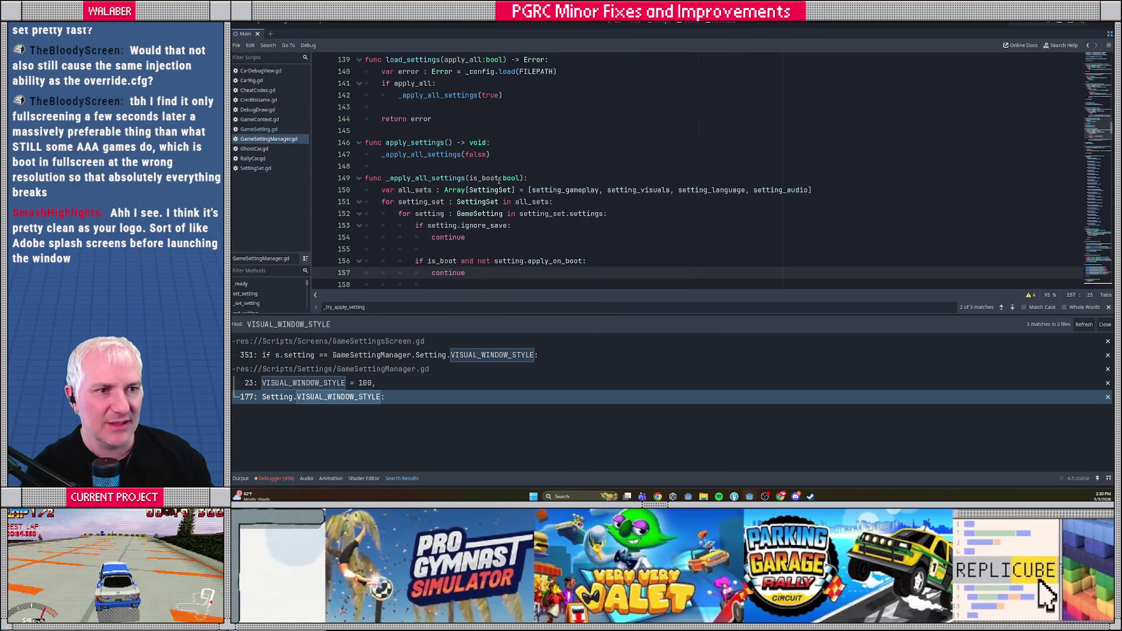
pyautogui.click(335, 398)
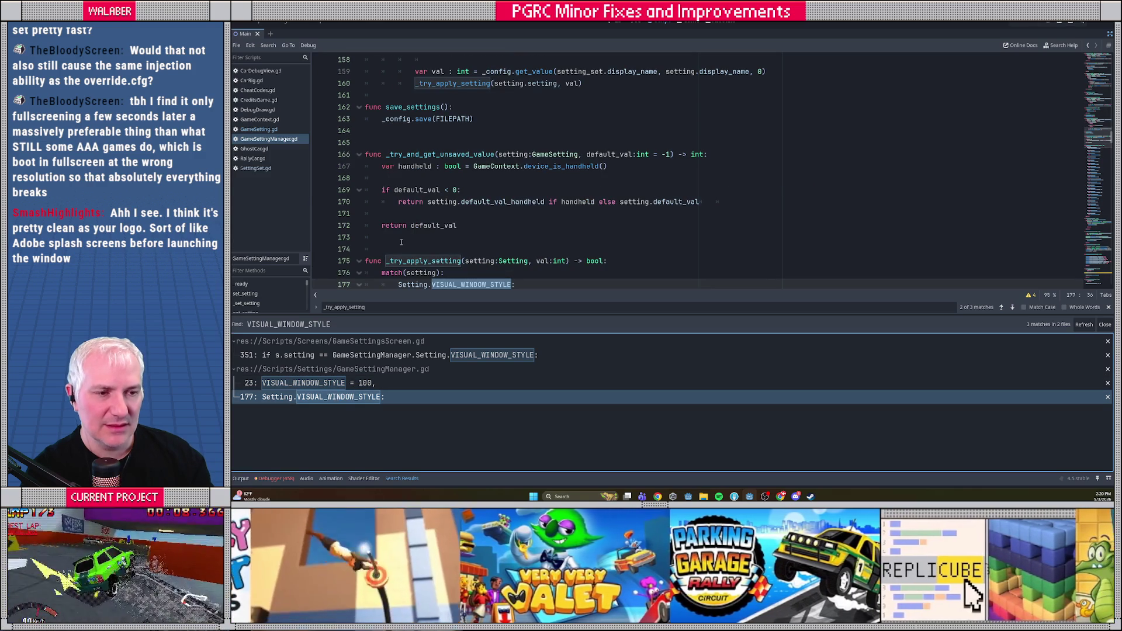
pyautogui.click(427, 190)
pyautogui.press('Up')
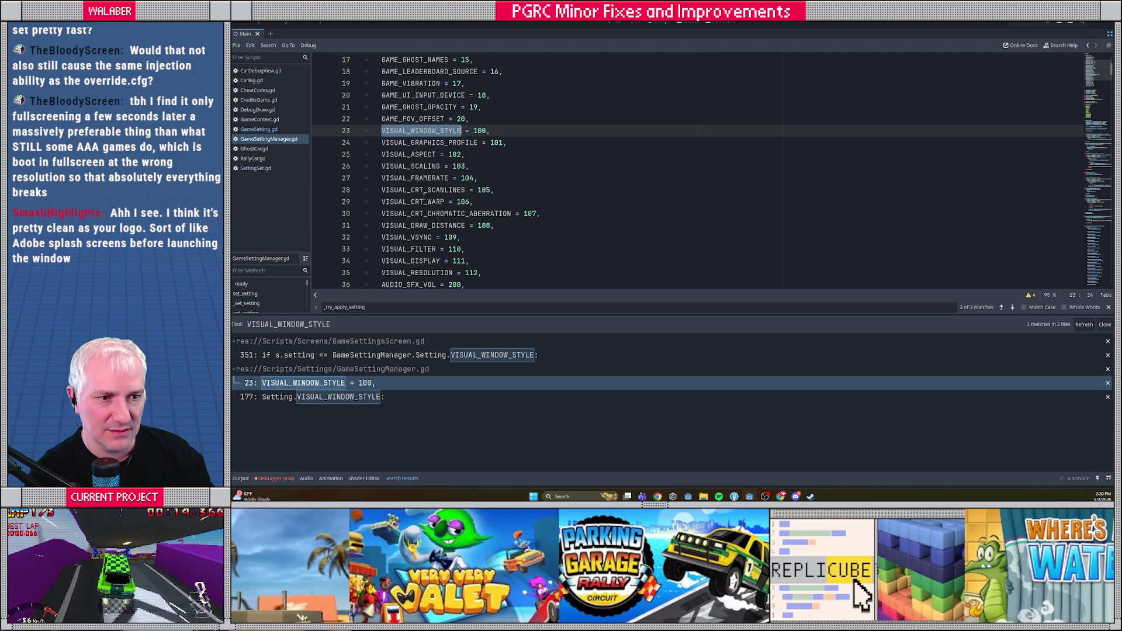
# Find VISUAL_DISPLAY project-wide and visit its uses, including lines 34 and 192.
pyautogui.scroll(-1, 426, 221)
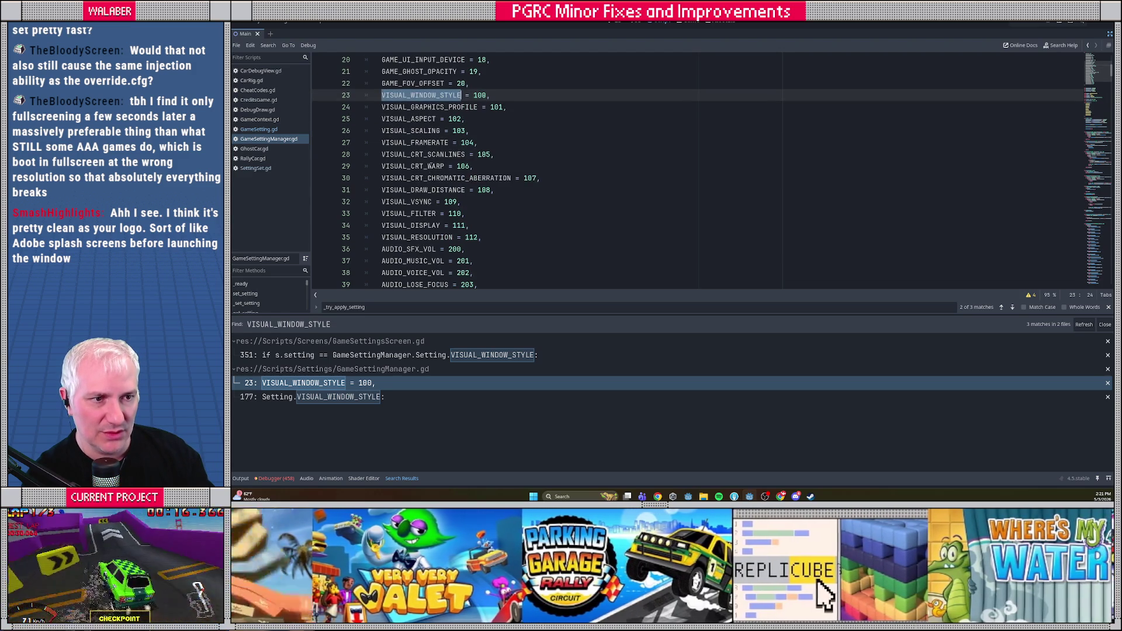
pyautogui.scroll(-1, 489, 163)
pyautogui.scroll(1, 489, 163)
pyautogui.scroll(3, 489, 164)
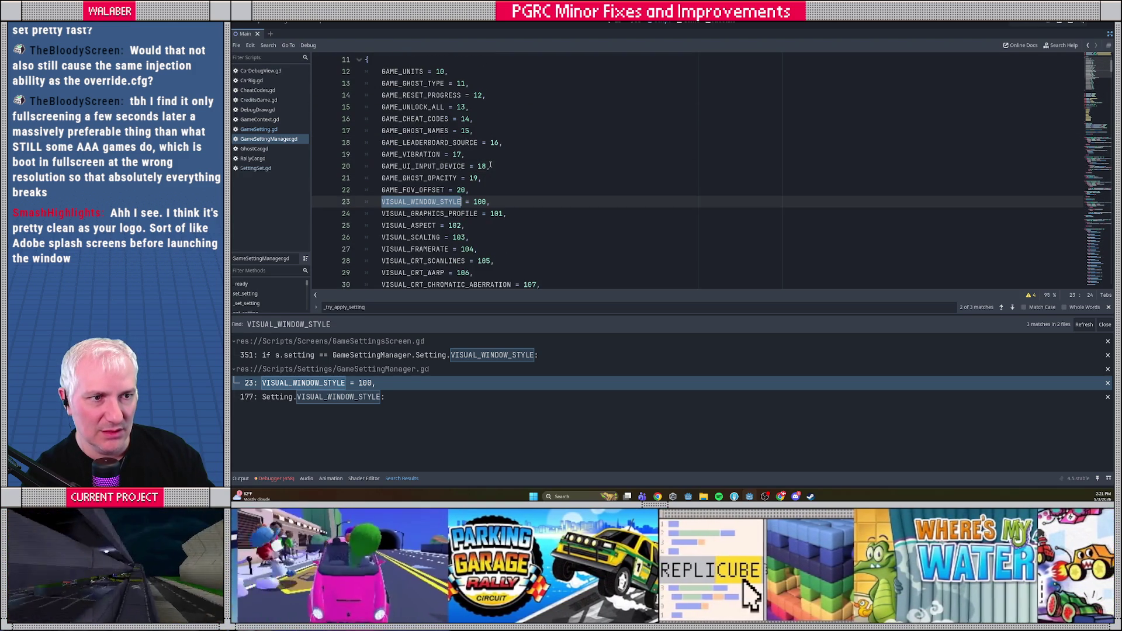
pyautogui.scroll(-1, 490, 165)
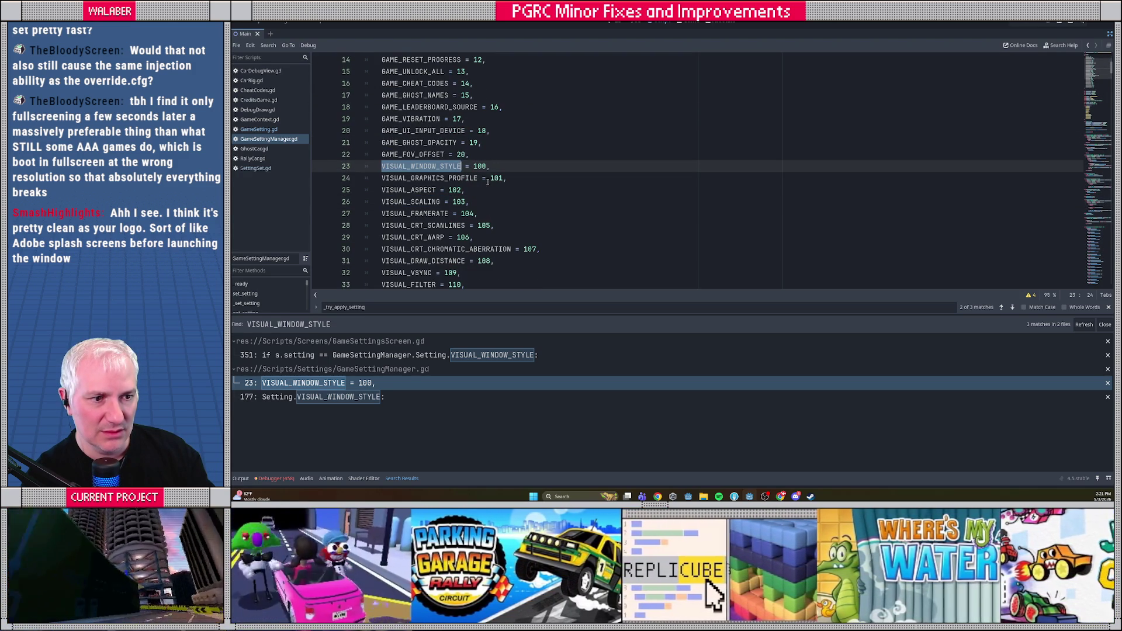
pyautogui.scroll(-1, 480, 205)
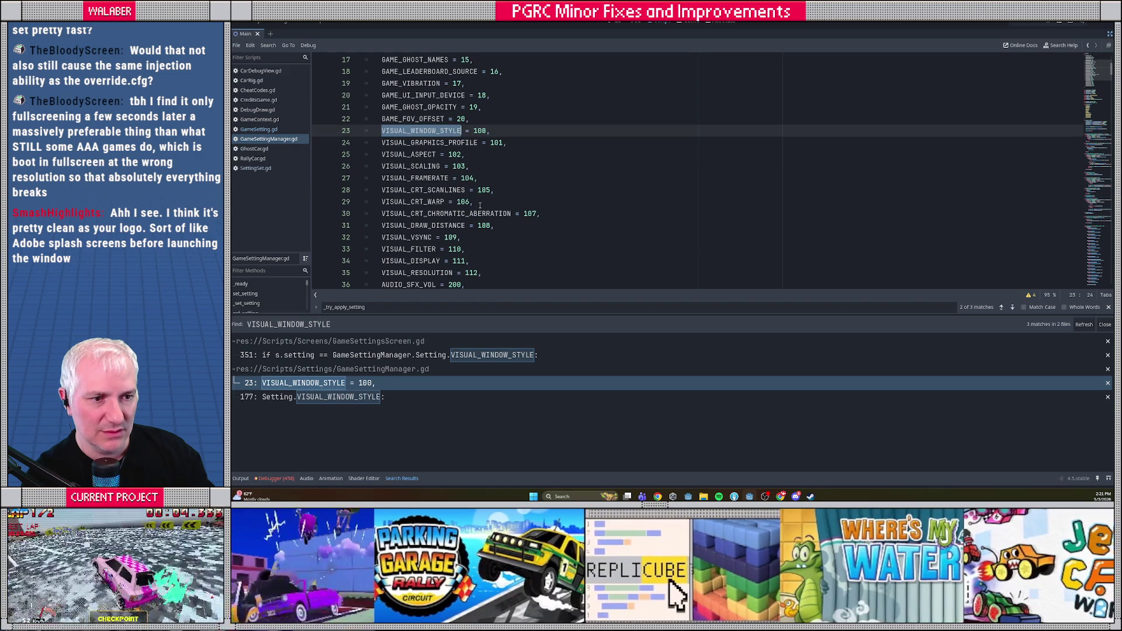
pyautogui.doubleClick(422, 262)
pyautogui.hotkey('ctrl', 'shift', 'f')
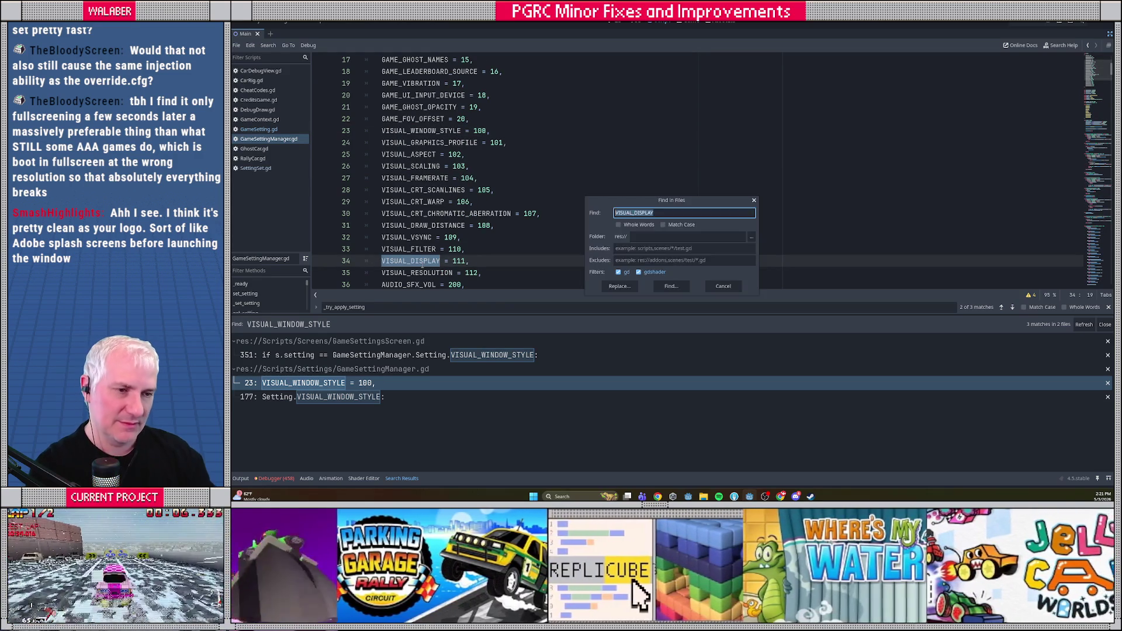
pyautogui.press('Return')
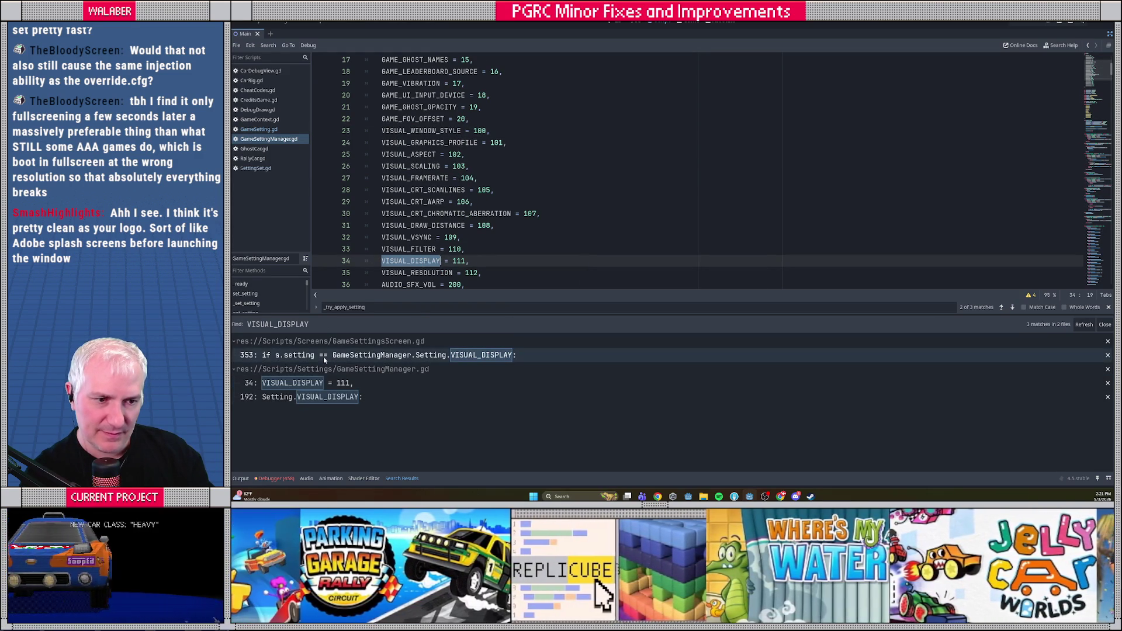
pyautogui.click(324, 356)
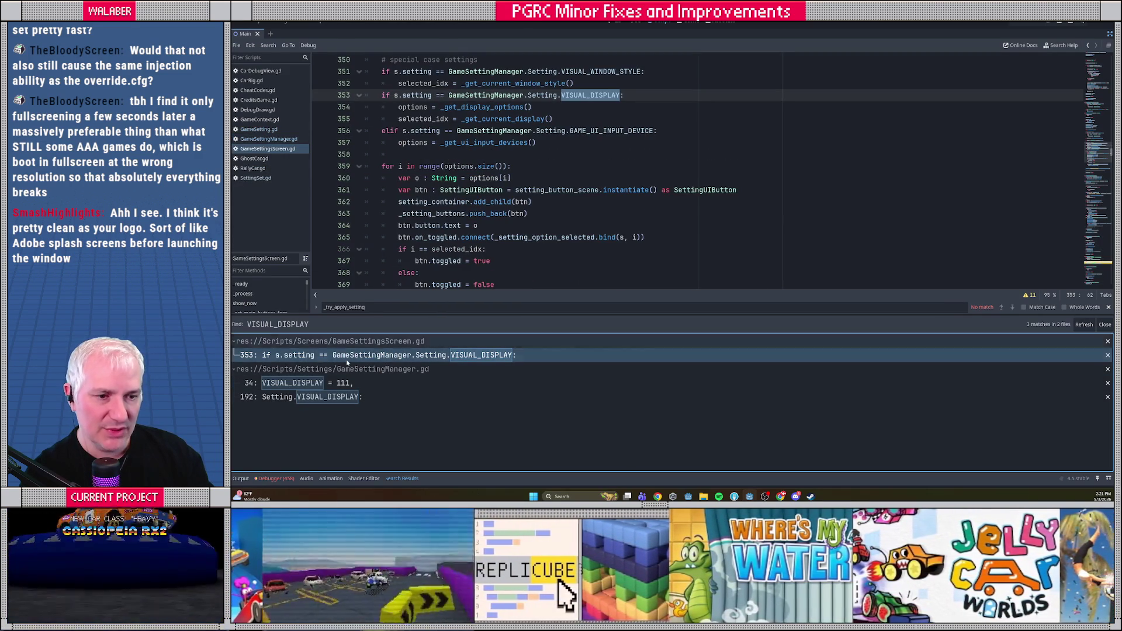
pyautogui.click(327, 383)
pyautogui.click(306, 392)
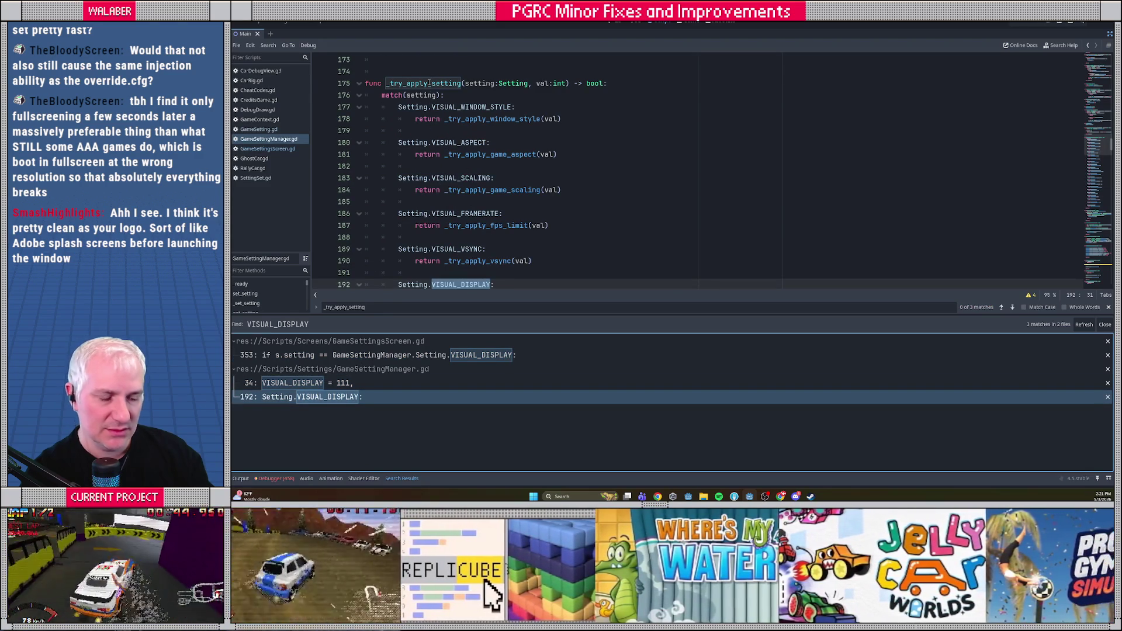
# Find every _try_apply_setting use and jump to the calls on lines 97 and 160.
pyautogui.doubleClick(429, 84)
pyautogui.hotkey('ctrl', 'shift', 'f')
pyautogui.press('Return')
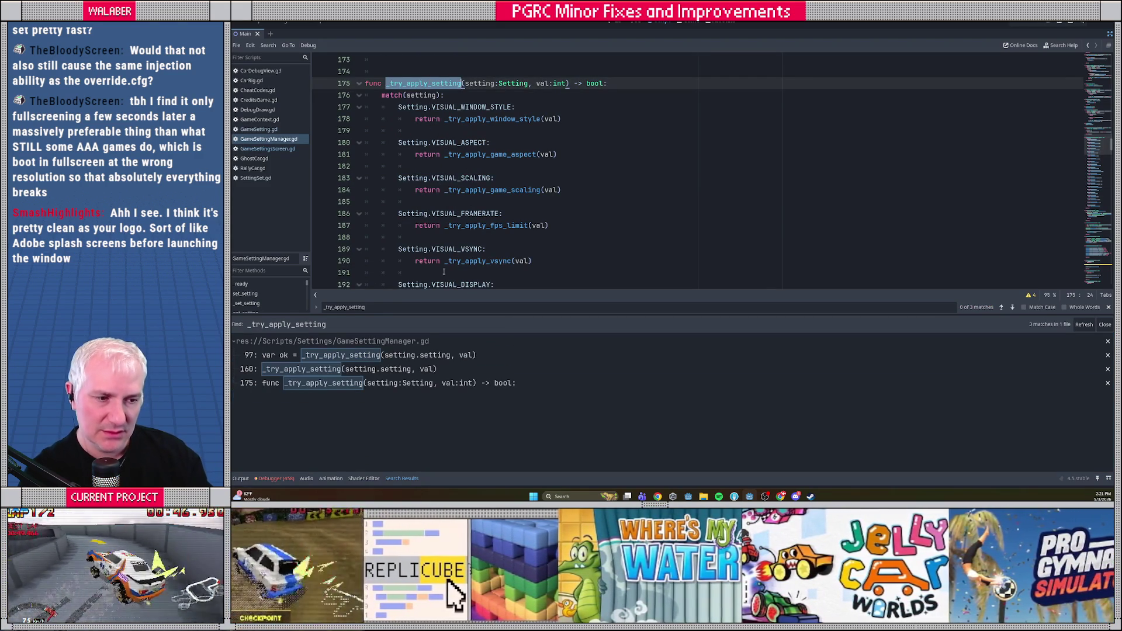
pyautogui.click(302, 357)
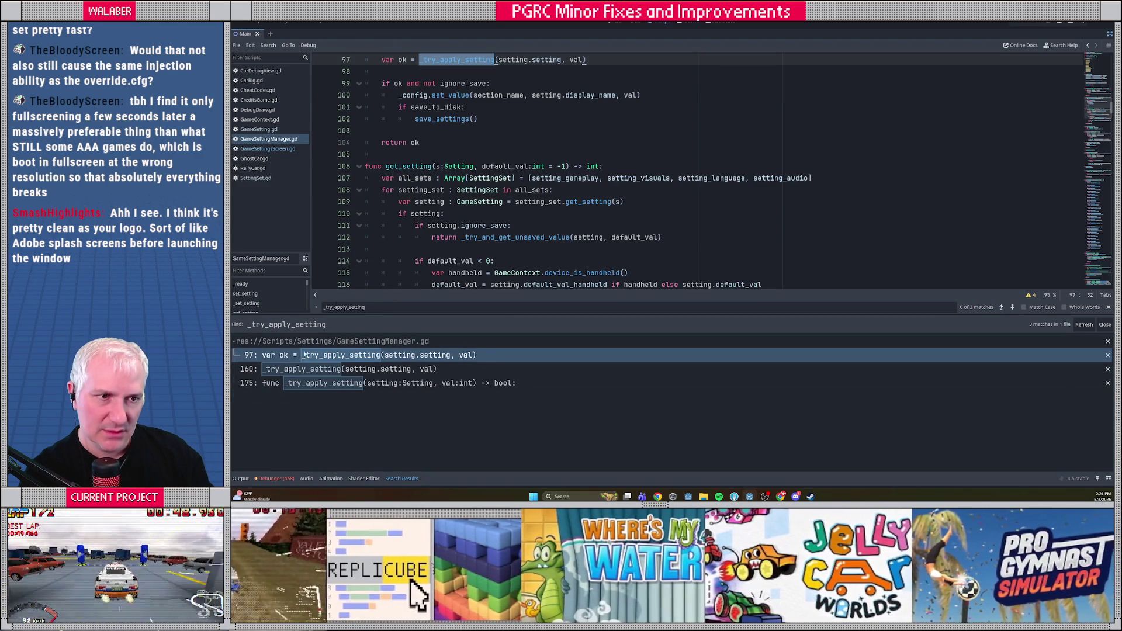
pyautogui.scroll(-10, 420, 185)
pyautogui.click(327, 369)
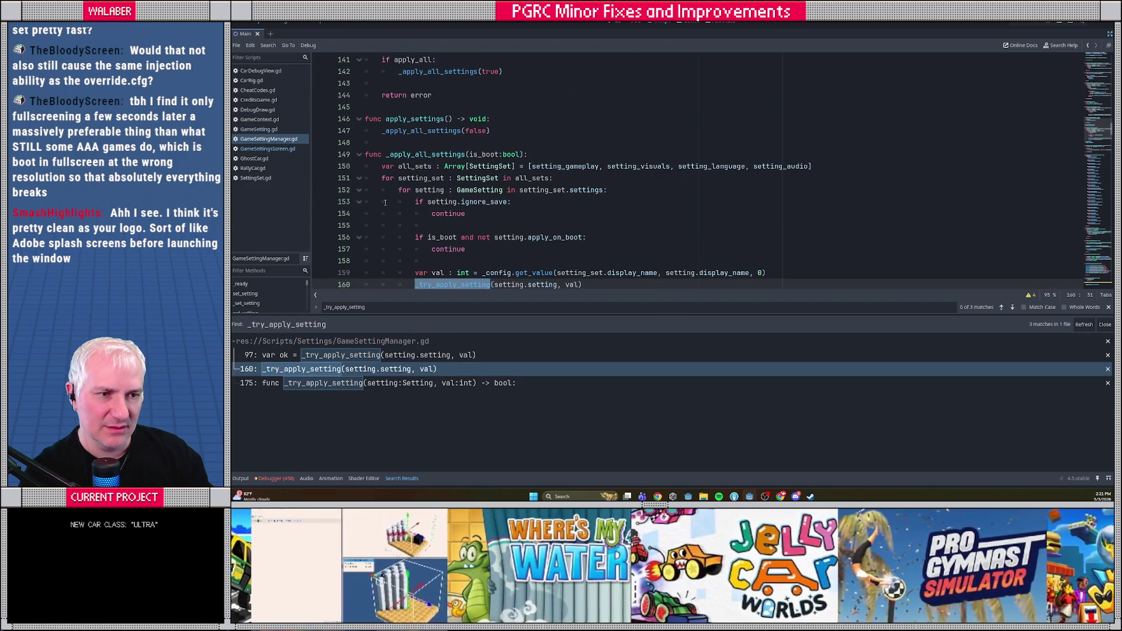
# Find _apply_all_settings uses, visit lines 142 and 147, and begin an apply_settings search.
pyautogui.scroll(-1, 388, 181)
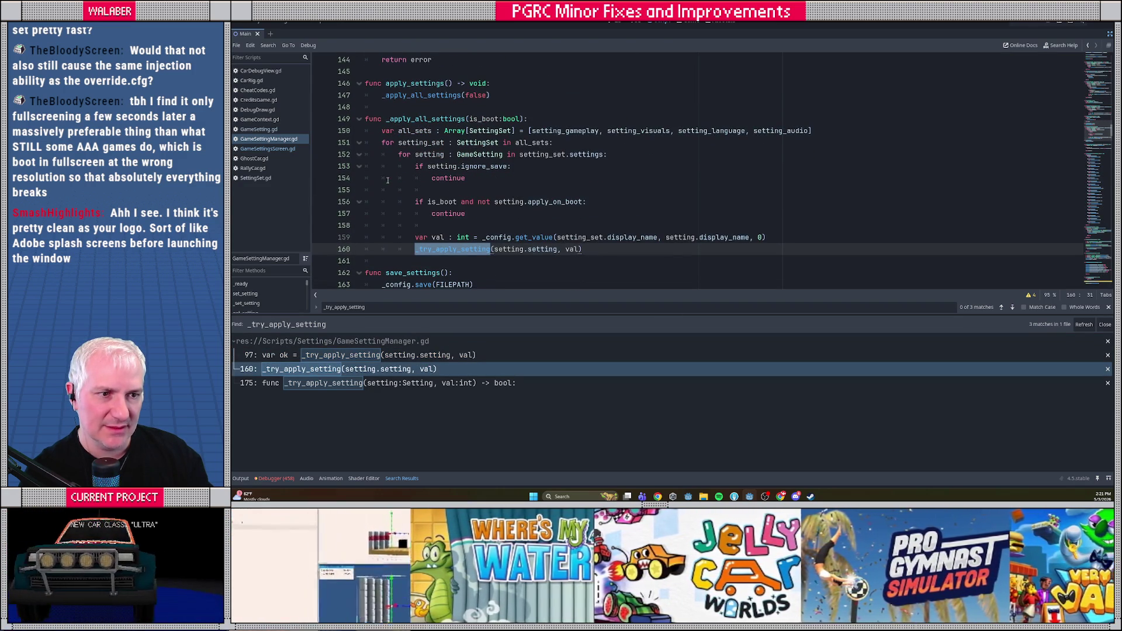
pyautogui.doubleClick(416, 120)
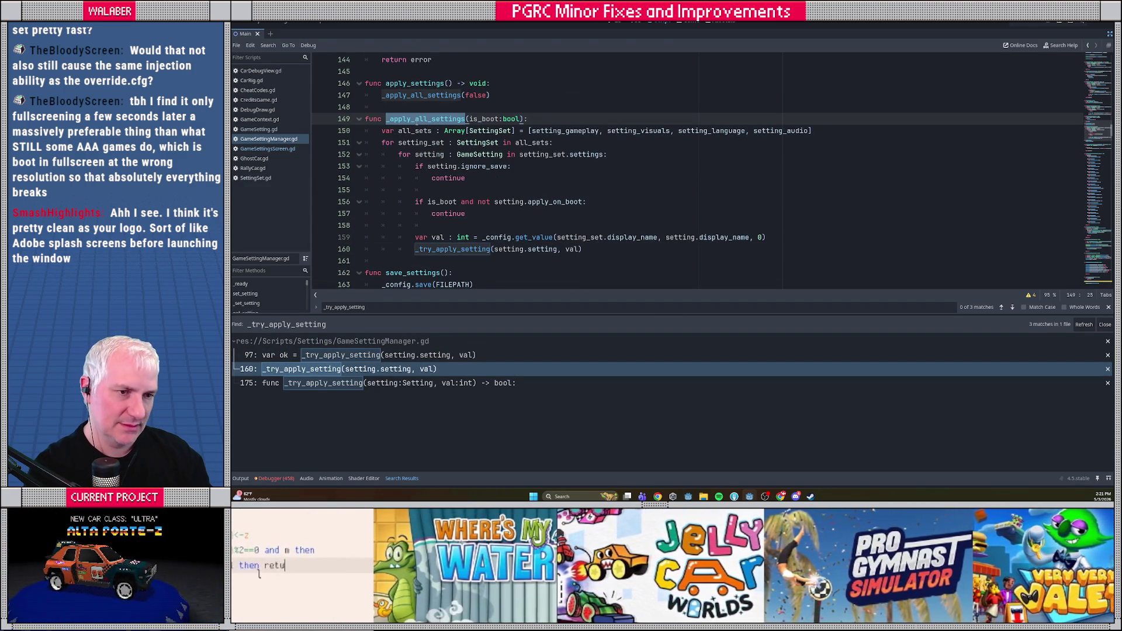
pyautogui.hotkey('ctrl', 'shift', 'f')
pyautogui.press('Return')
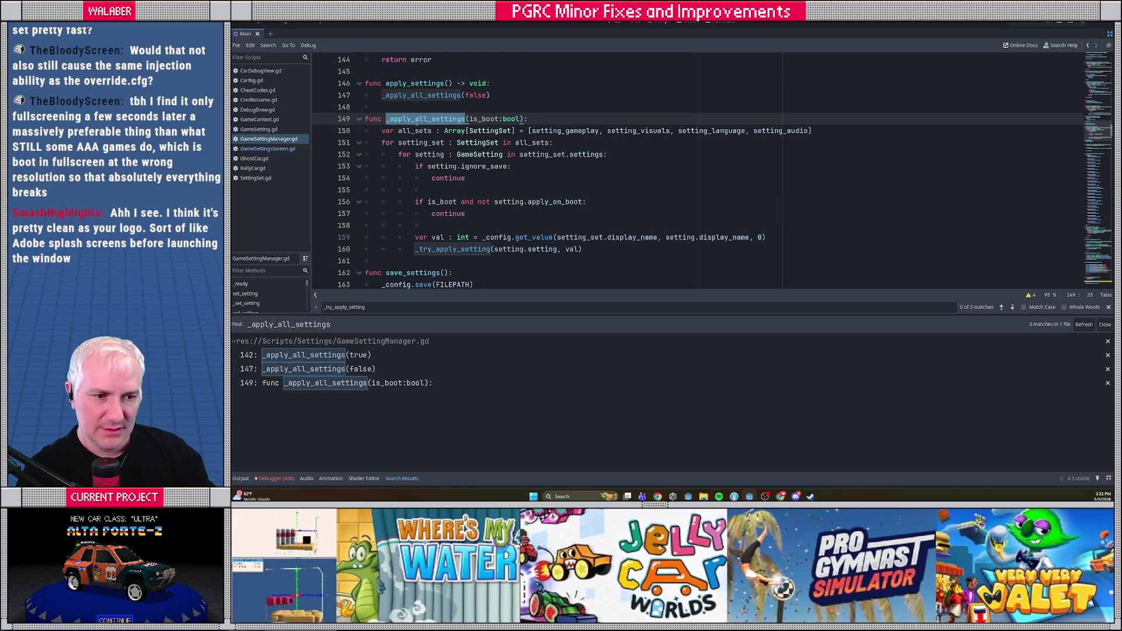
pyautogui.click(357, 354)
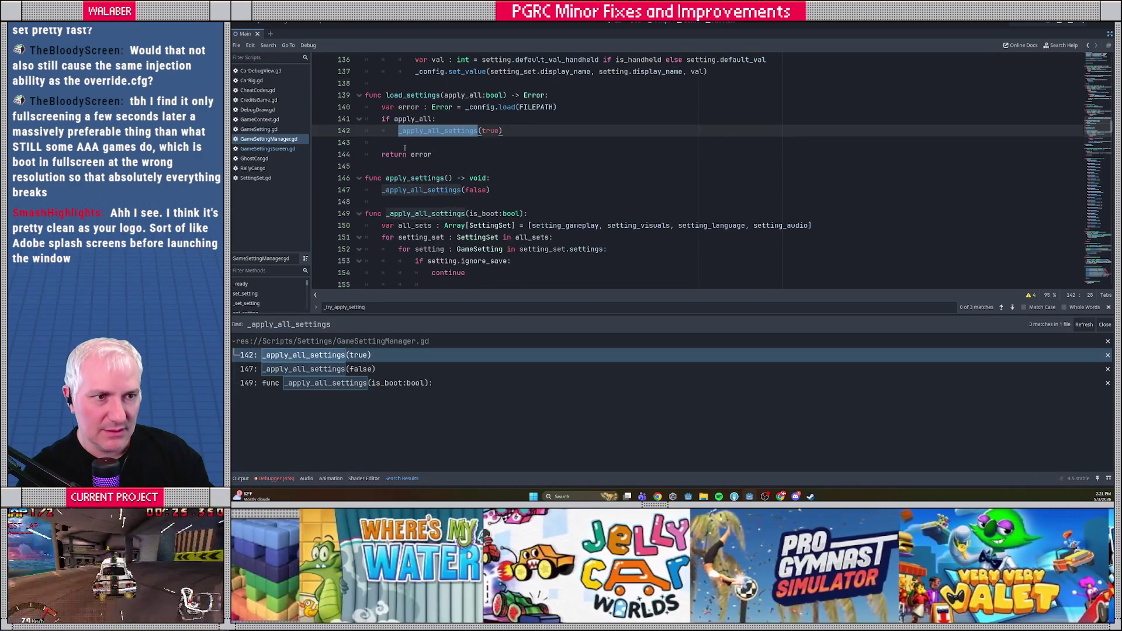
pyautogui.click(321, 370)
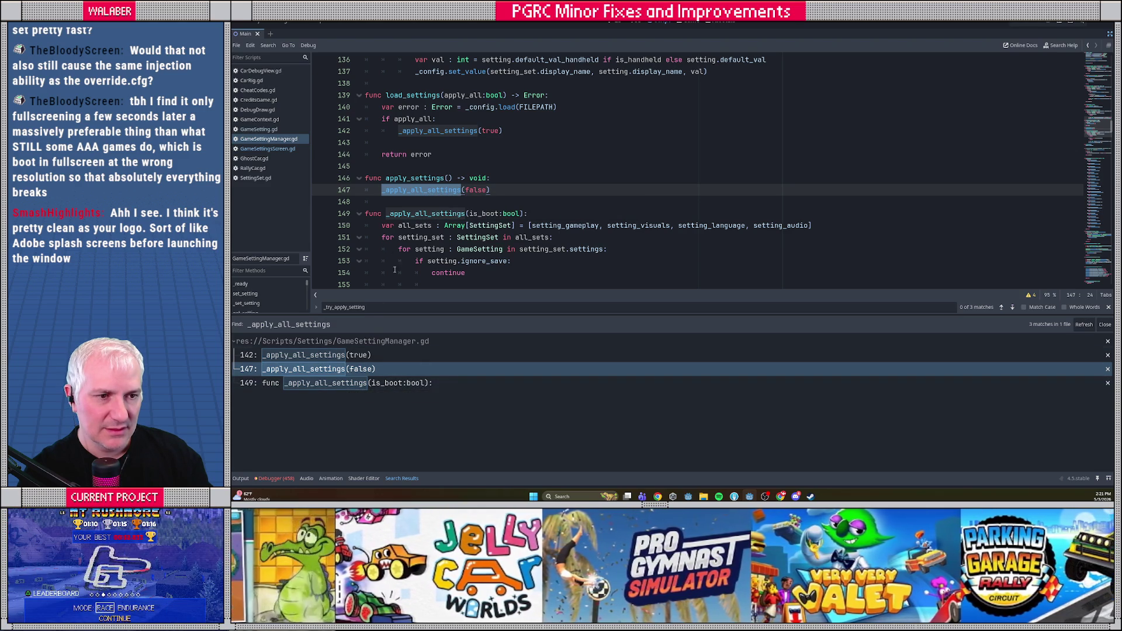
pyautogui.doubleClick(410, 179)
pyautogui.hotkey('ctrl', 'shift', 'f')
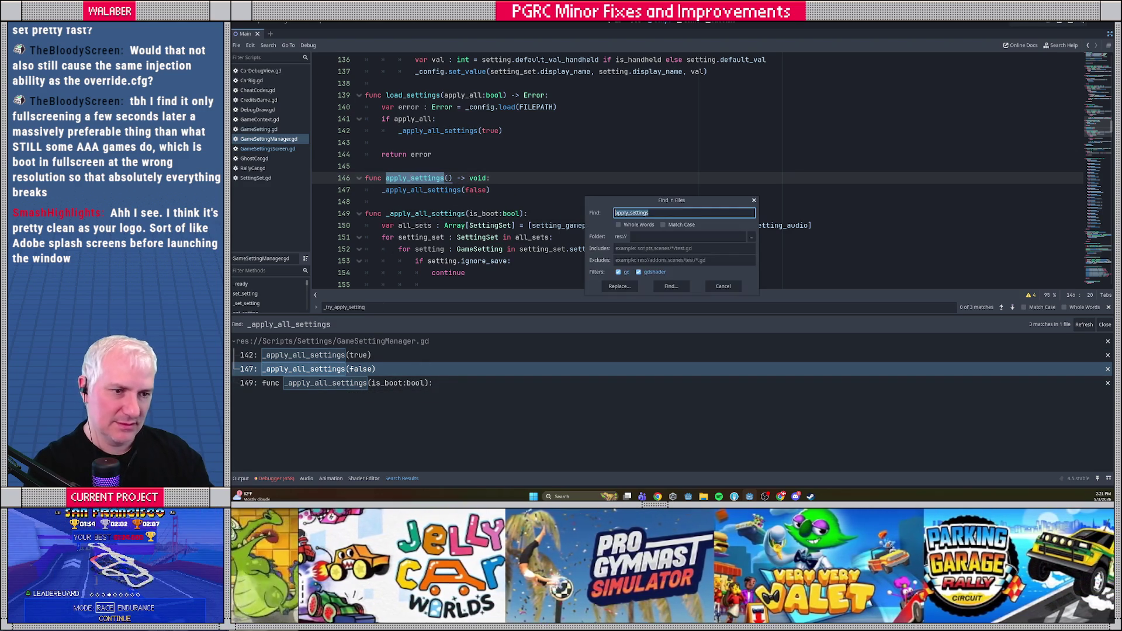
# Search for apply_settings and inspect delayed_apply_settings in SolarIntro.gd around line 193.
pyautogui.press('Return')
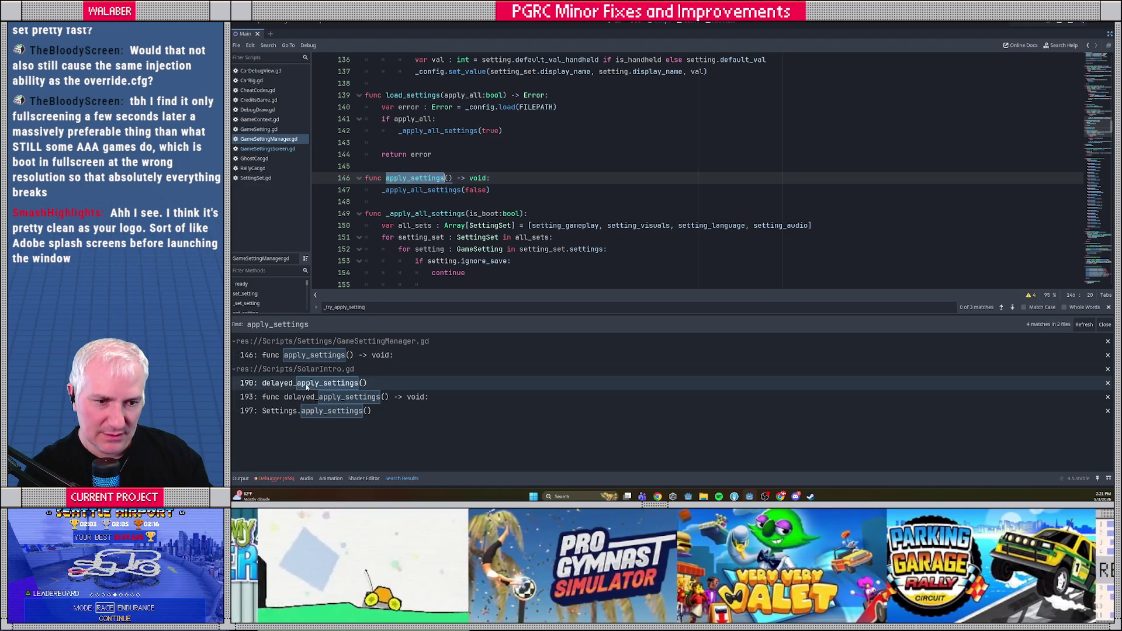
pyautogui.click(306, 384)
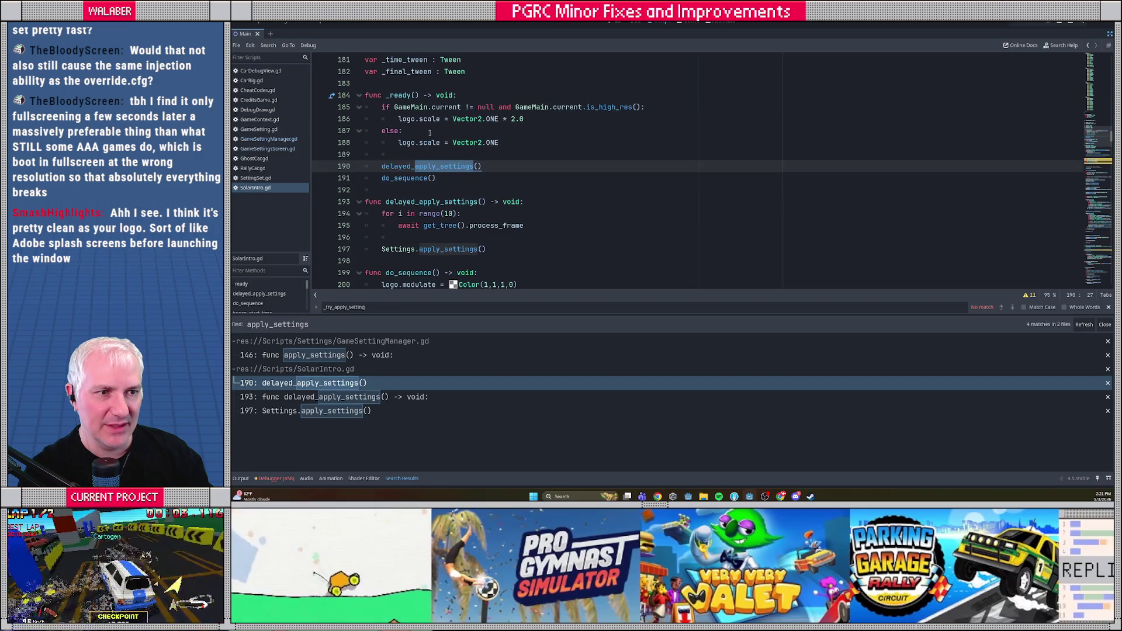
pyautogui.click(325, 401)
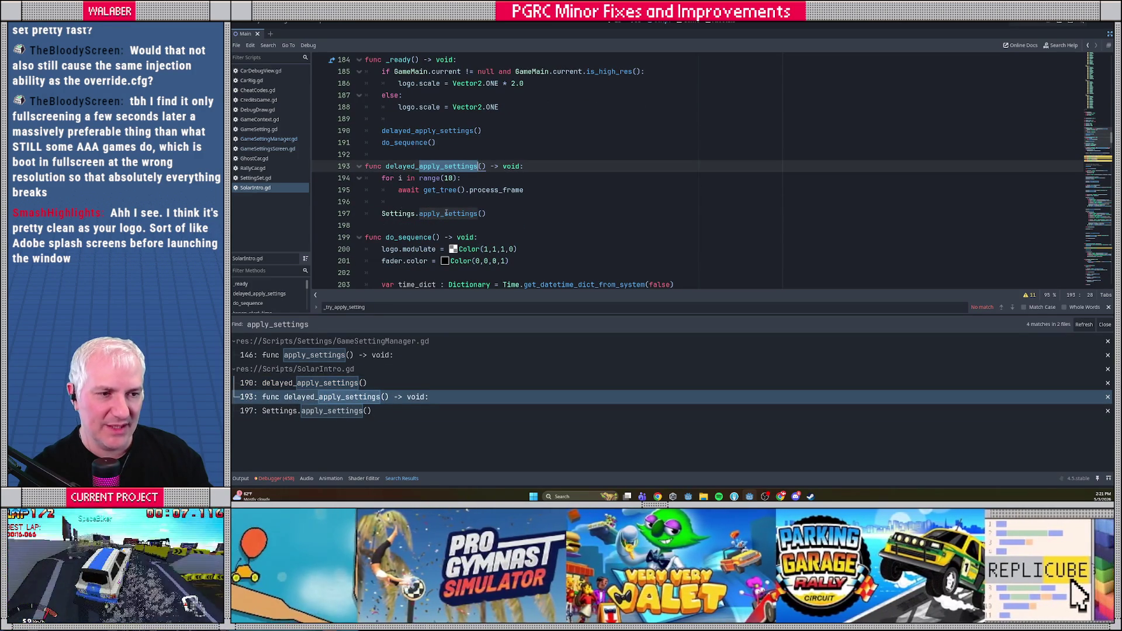
pyautogui.click(507, 212)
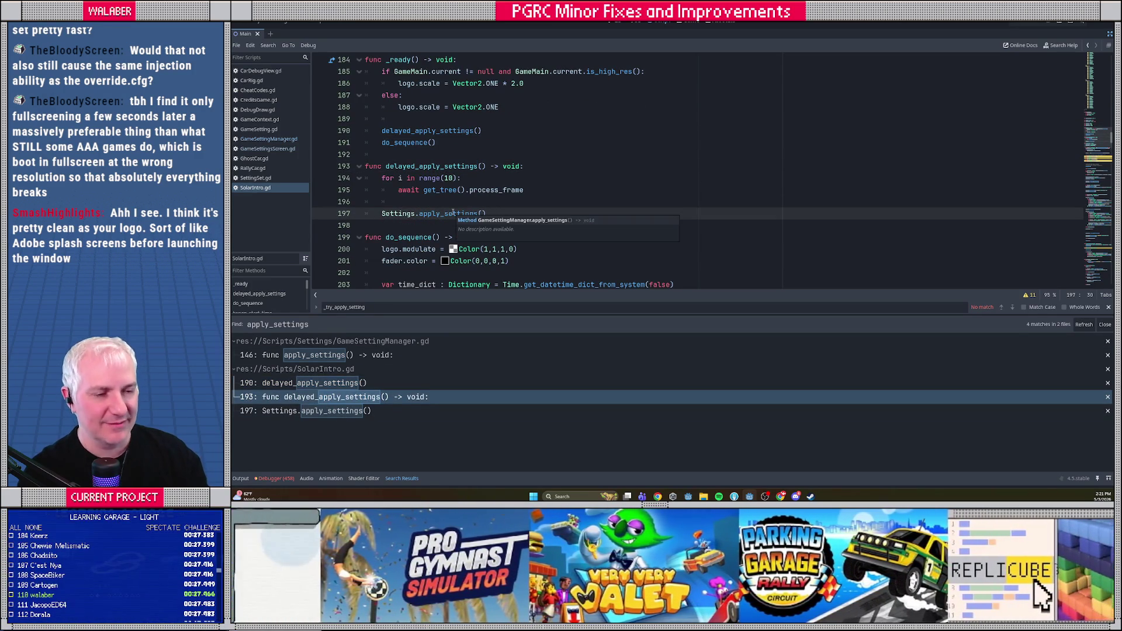
pyautogui.click(471, 201)
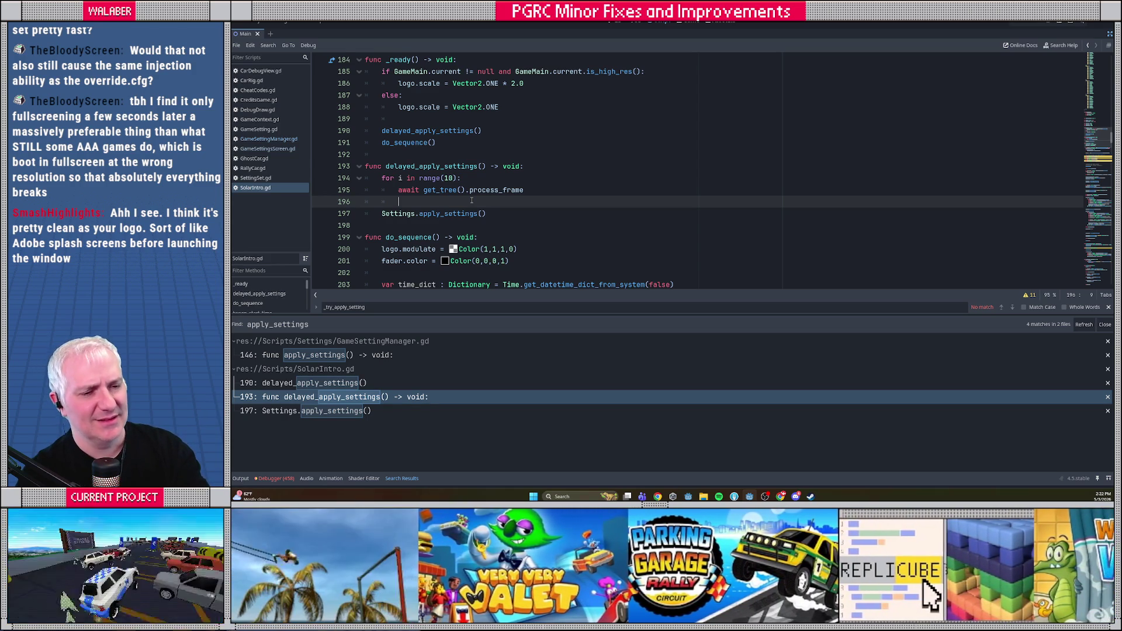
# Review the delayed_apply_settings call on line 190, then run the game with F5.
pyautogui.scroll(2, 472, 200)
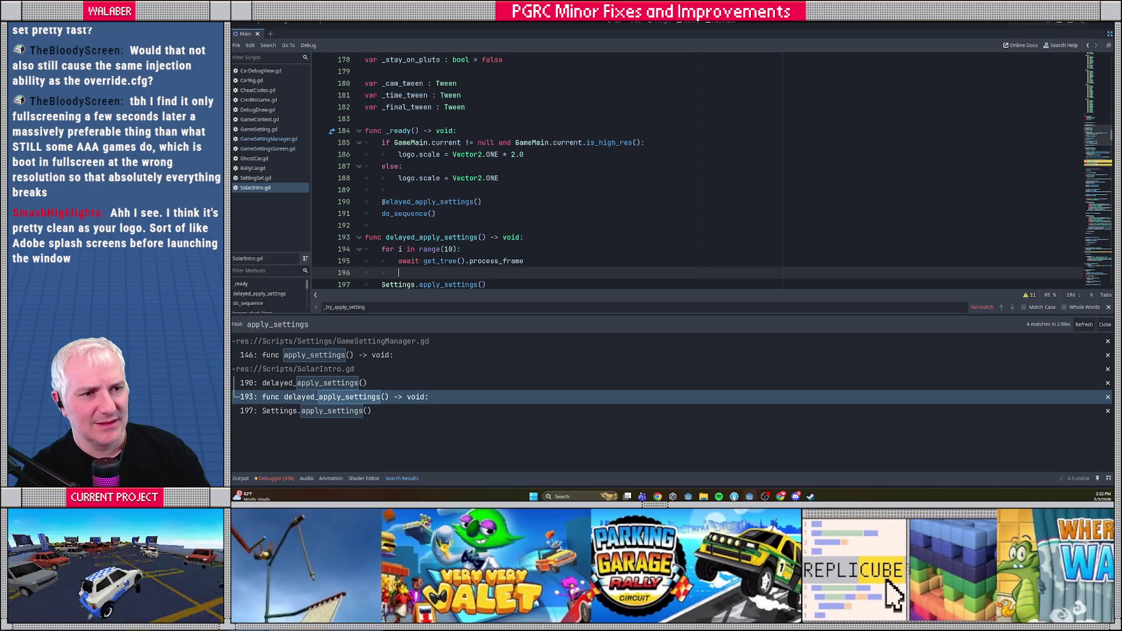
pyautogui.doubleClick(384, 202)
pyautogui.click(528, 180)
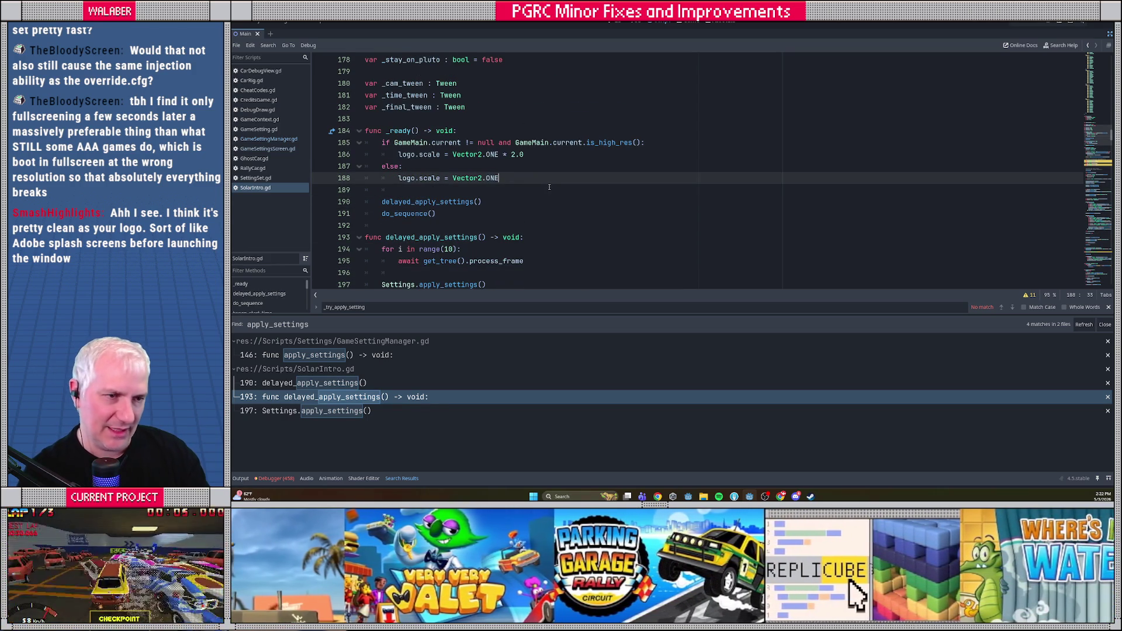
pyautogui.press('F5')
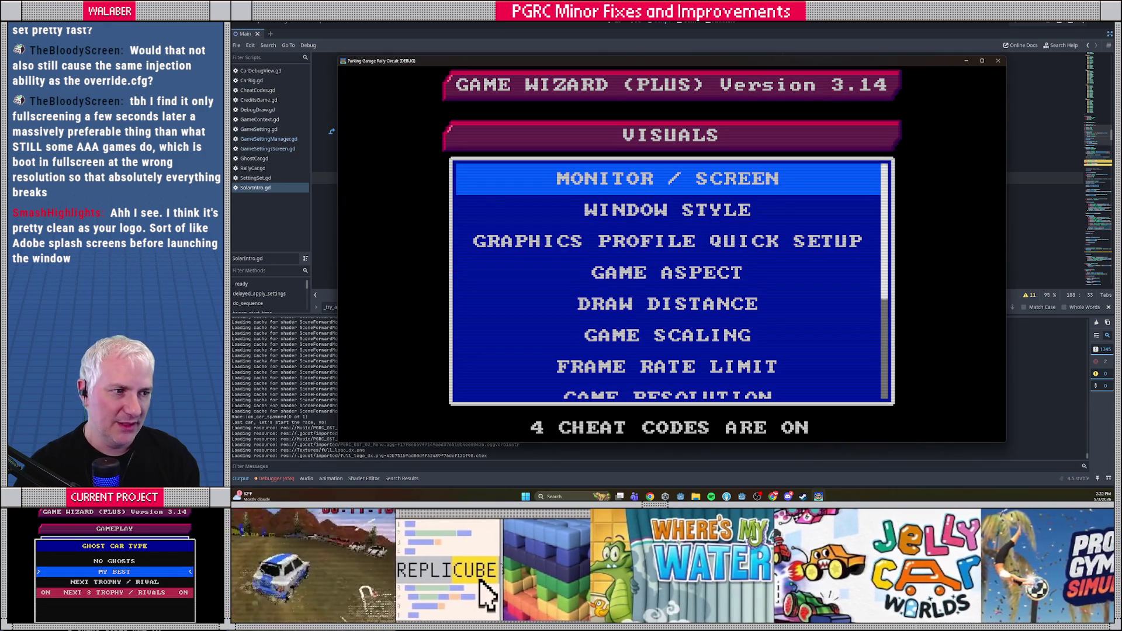
# Set the game's Window Style to Fullscreen and confirm quitting the game.
pyautogui.press('Down')
pyautogui.press('Return')
pyautogui.press('Up')
pyautogui.press('Return')
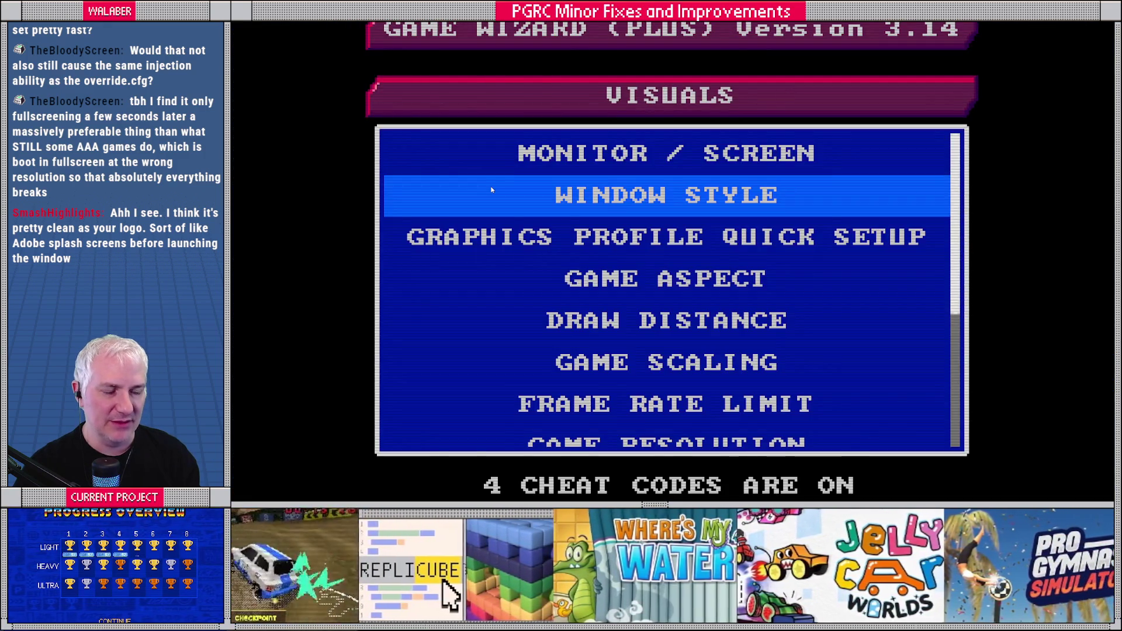
pyautogui.press('Escape')
pyautogui.press('Escape')
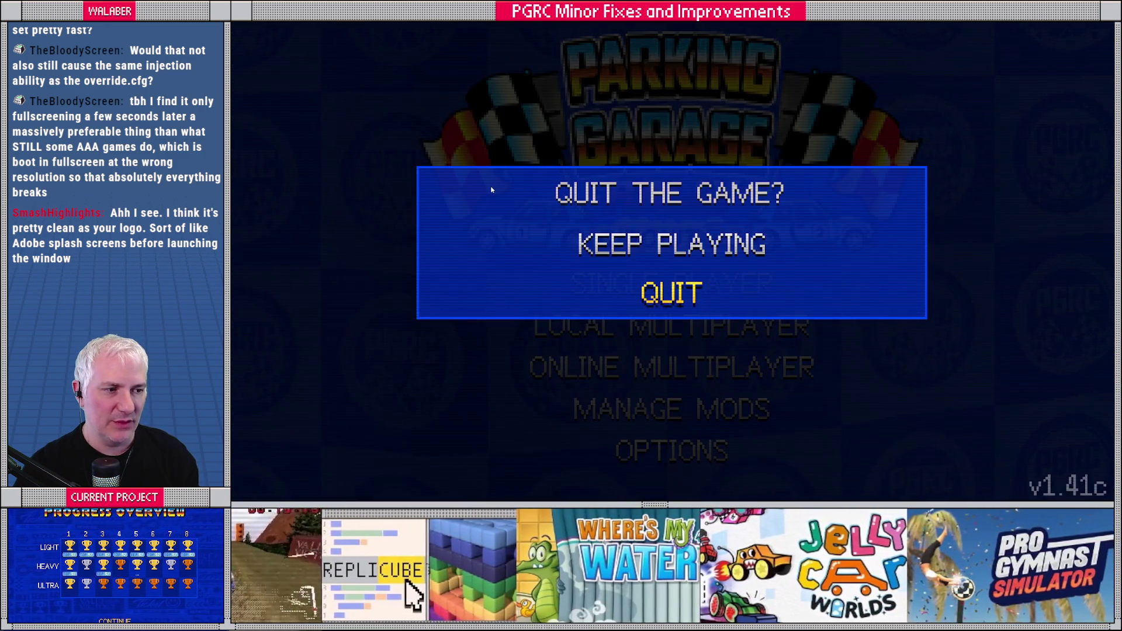
pyautogui.press('Return')
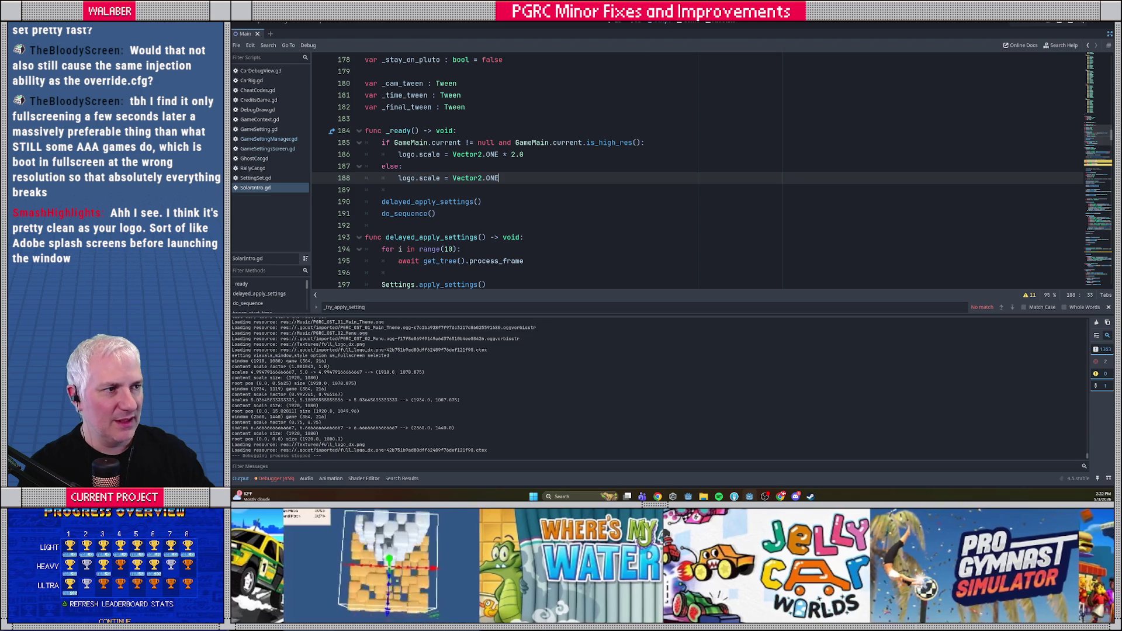
# Rerun the game, quit it again from the Quit dialog, and switch to the pgrc_loc spreadsheet.
pyautogui.press('F5')
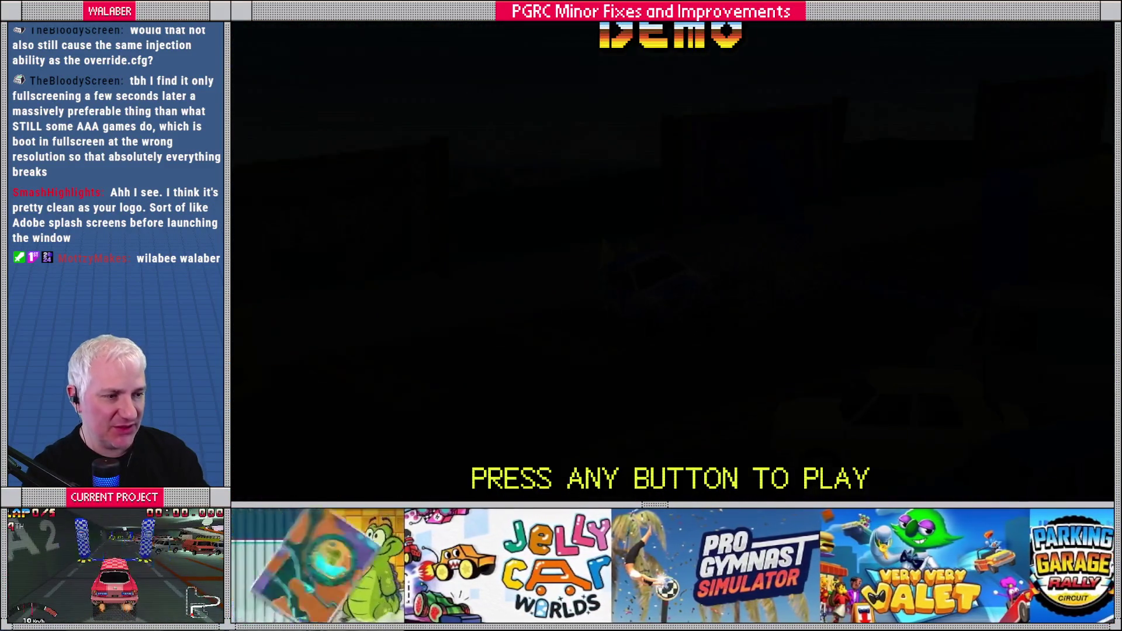
pyautogui.press('Return')
pyautogui.press('Escape')
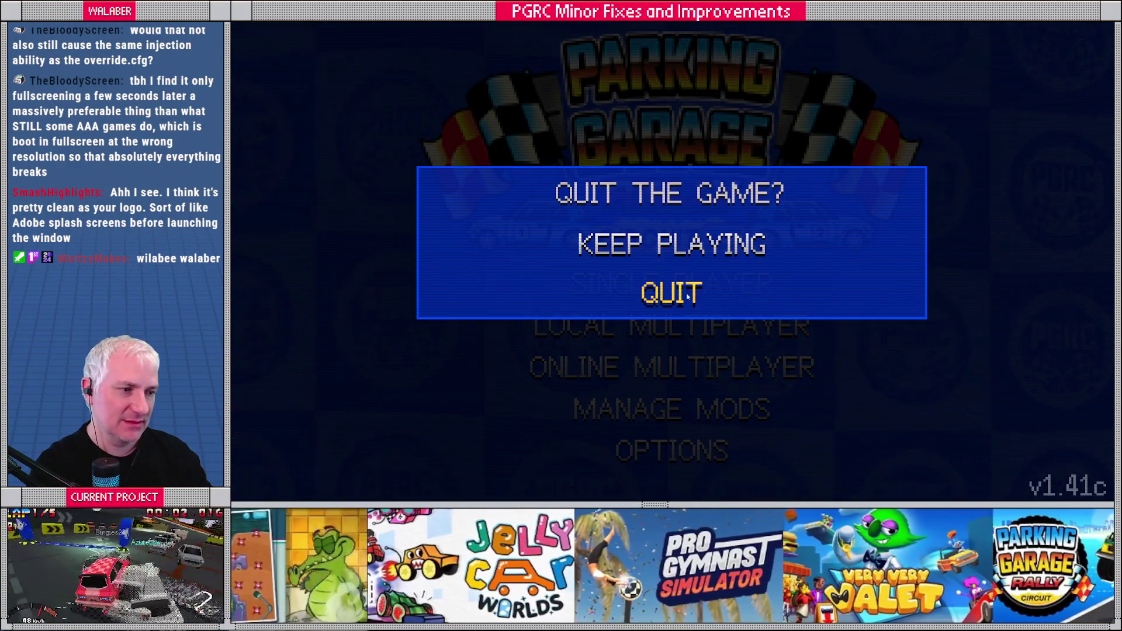
pyautogui.click(687, 297)
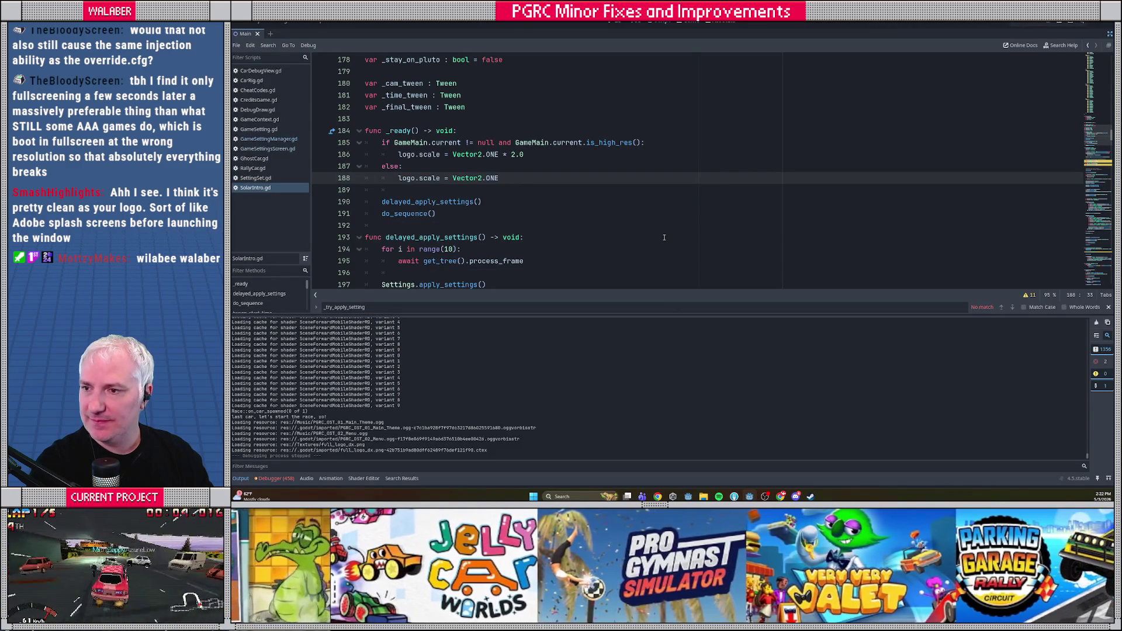
pyautogui.hotkey('alt', 'Tab')
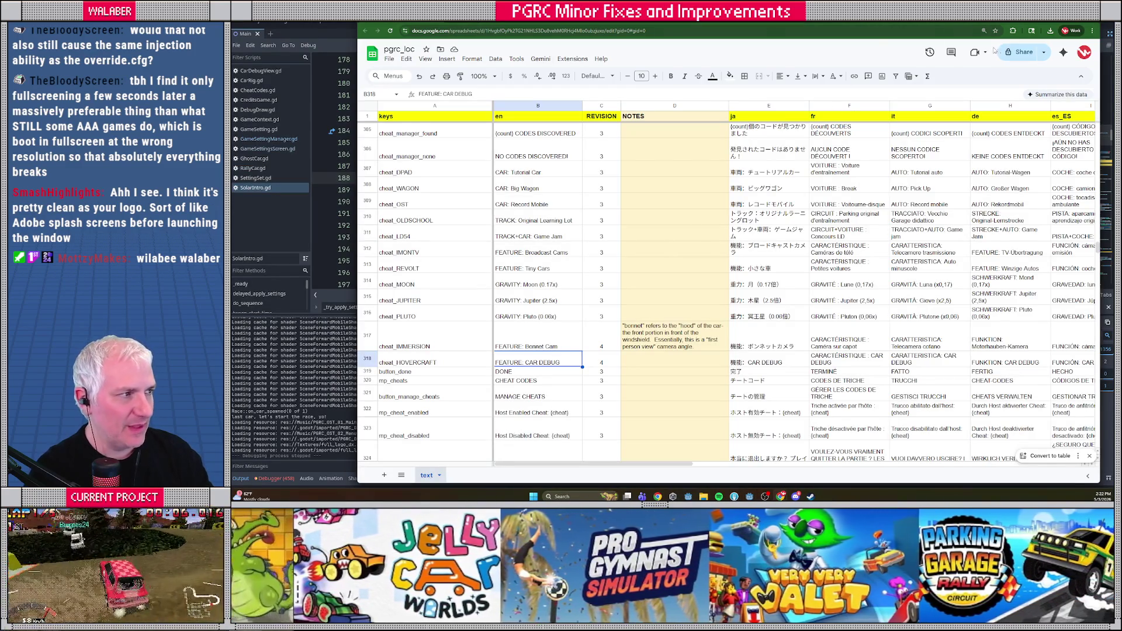
# Switch windows to the QoL update tasks document and find the fullscreen bug item.
pyautogui.hotkey('alt', 'Tab')
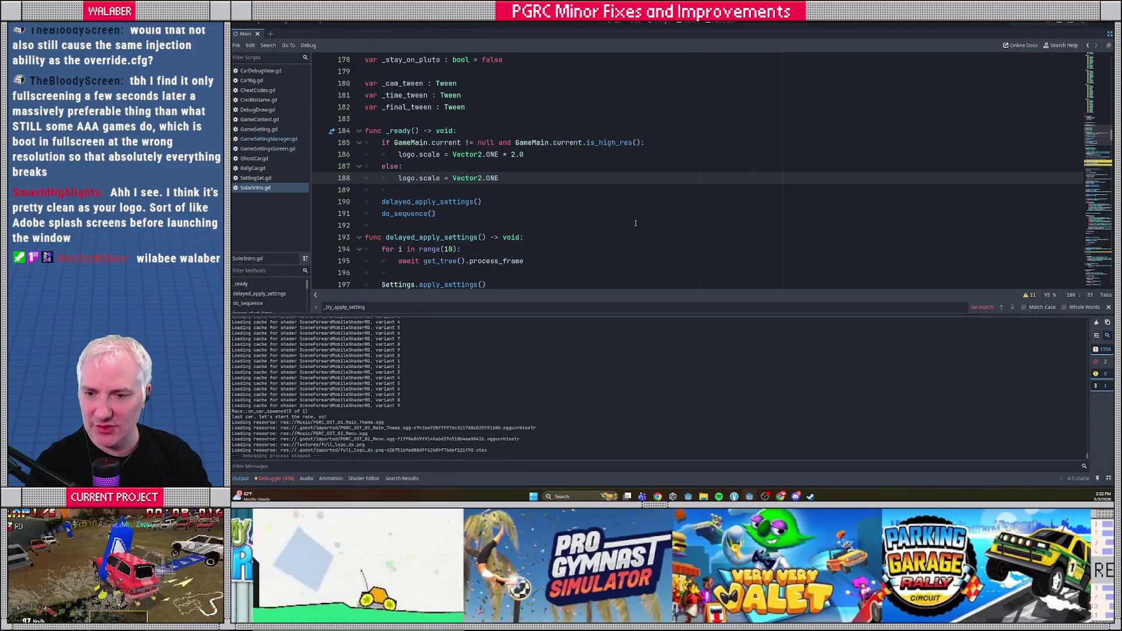
pyautogui.hotkey('alt', 'Tab')
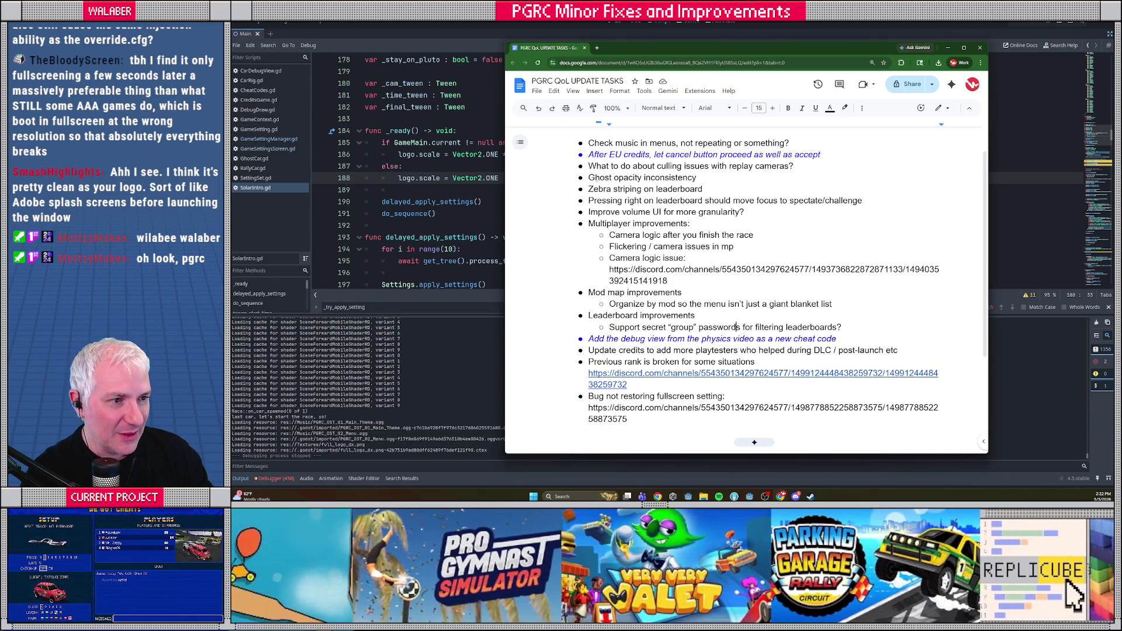
pyautogui.scroll(1, 754, 281)
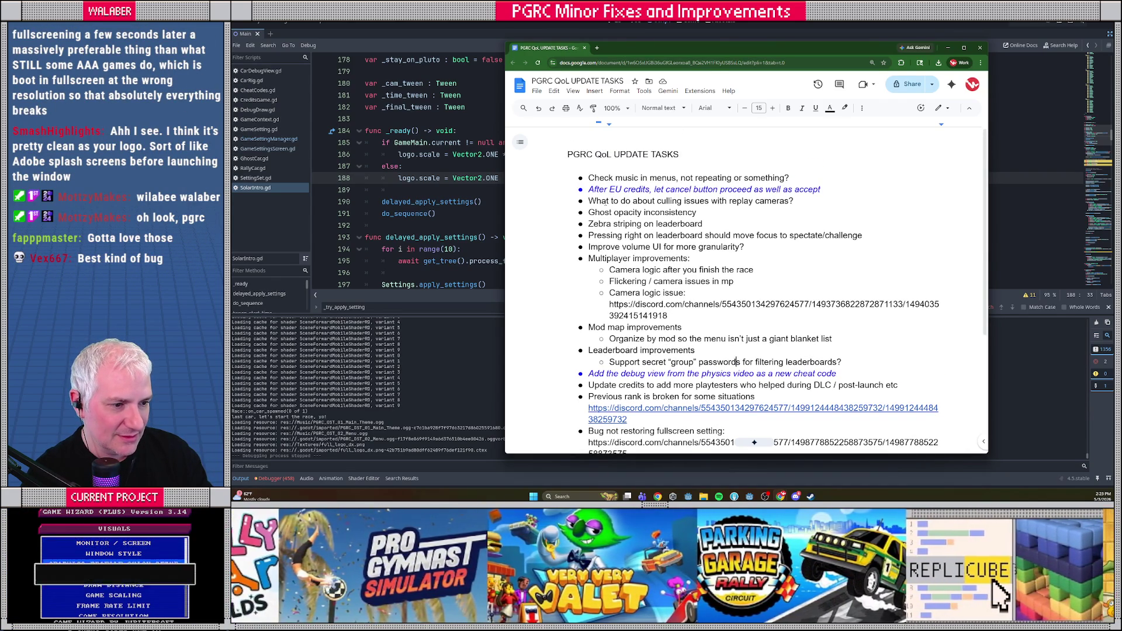
pyautogui.scroll(-1, 606, 202)
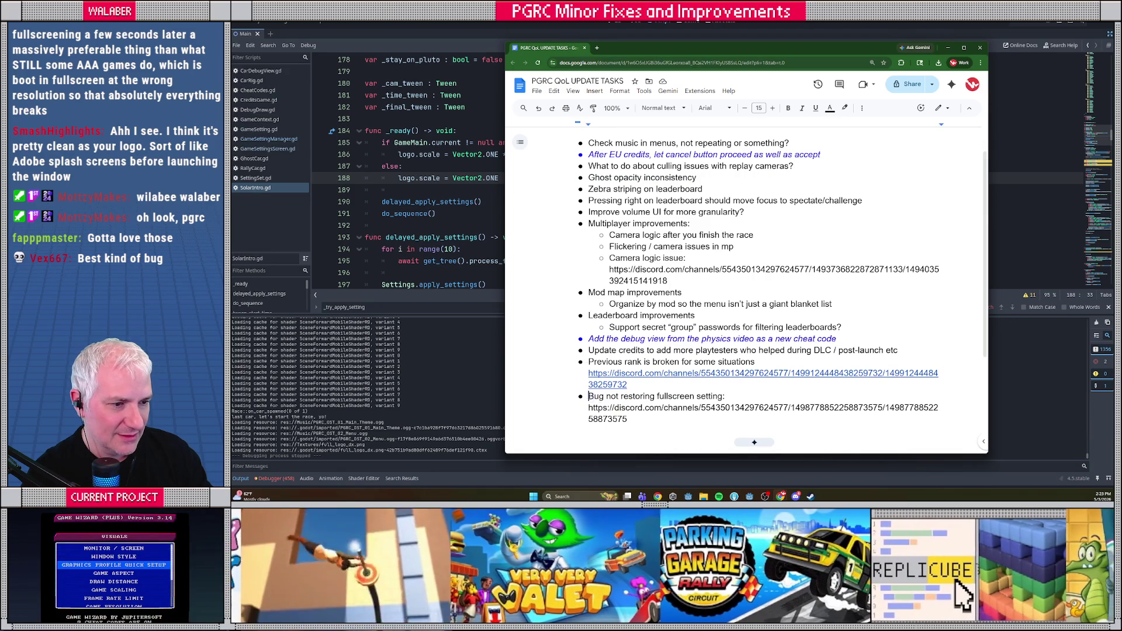
# Make the 'Bug not restoring fullscreen setting' task and its link blue and italic.
pyautogui.moveTo(589, 397); pyautogui.dragTo(630, 419)
pyautogui.click(830, 109)
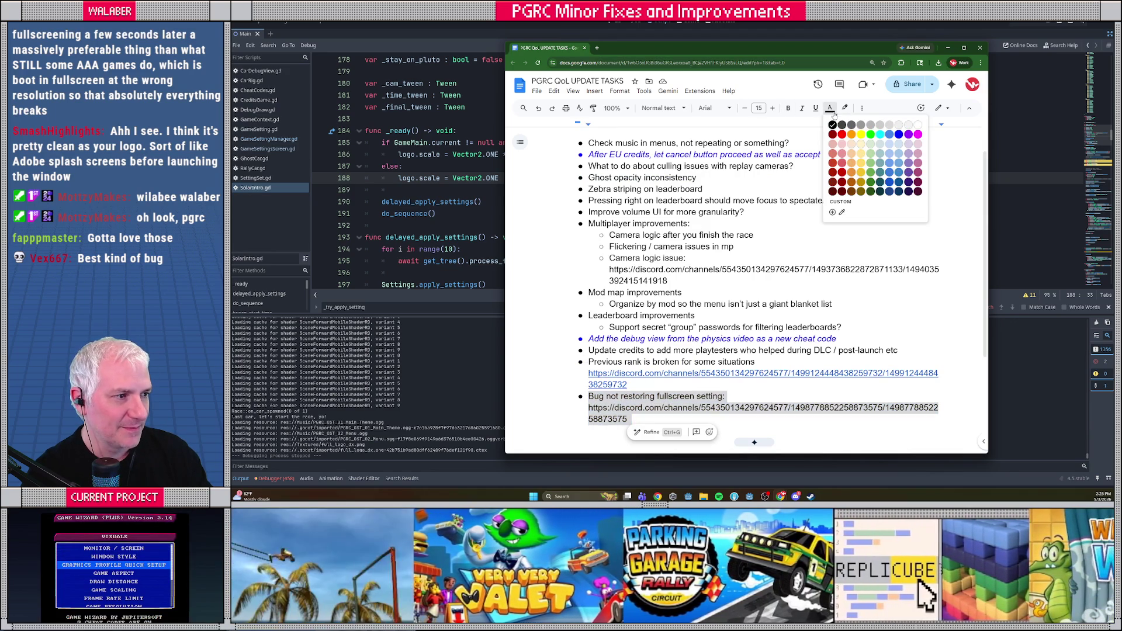
pyautogui.click(898, 135)
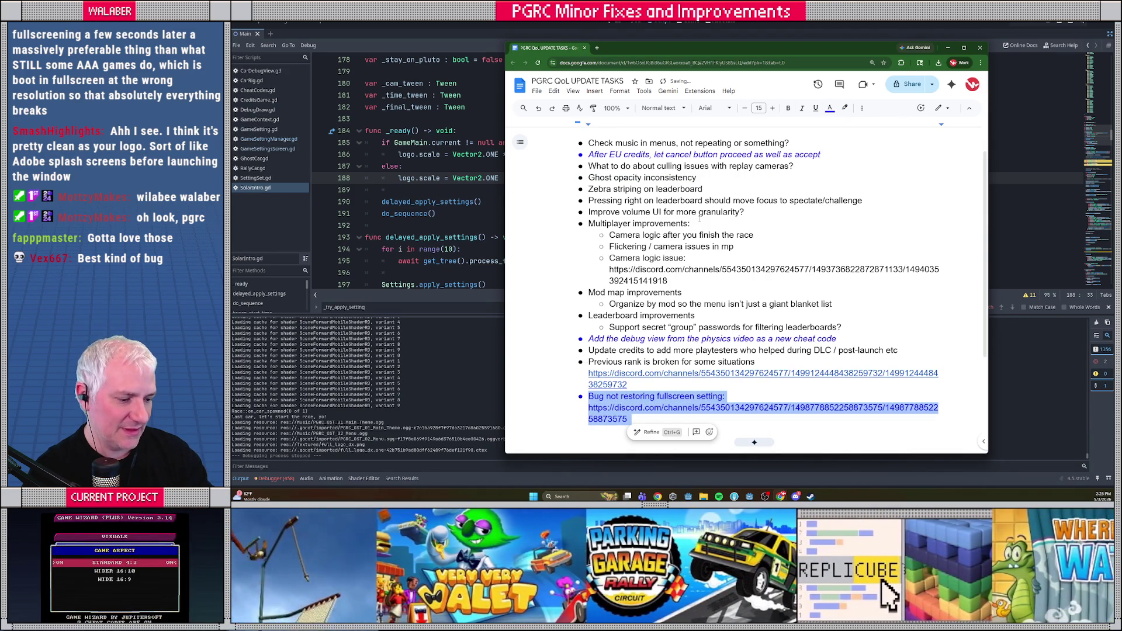
pyautogui.hotkey('ctrl', 'i')
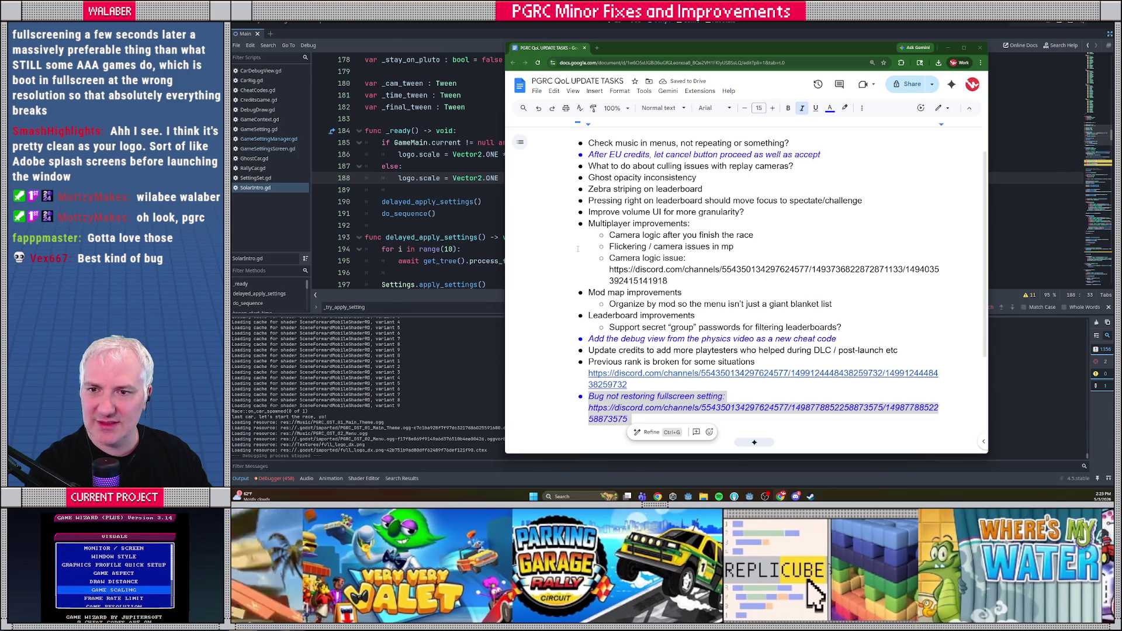
pyautogui.hotkey('alt', 'Tab')
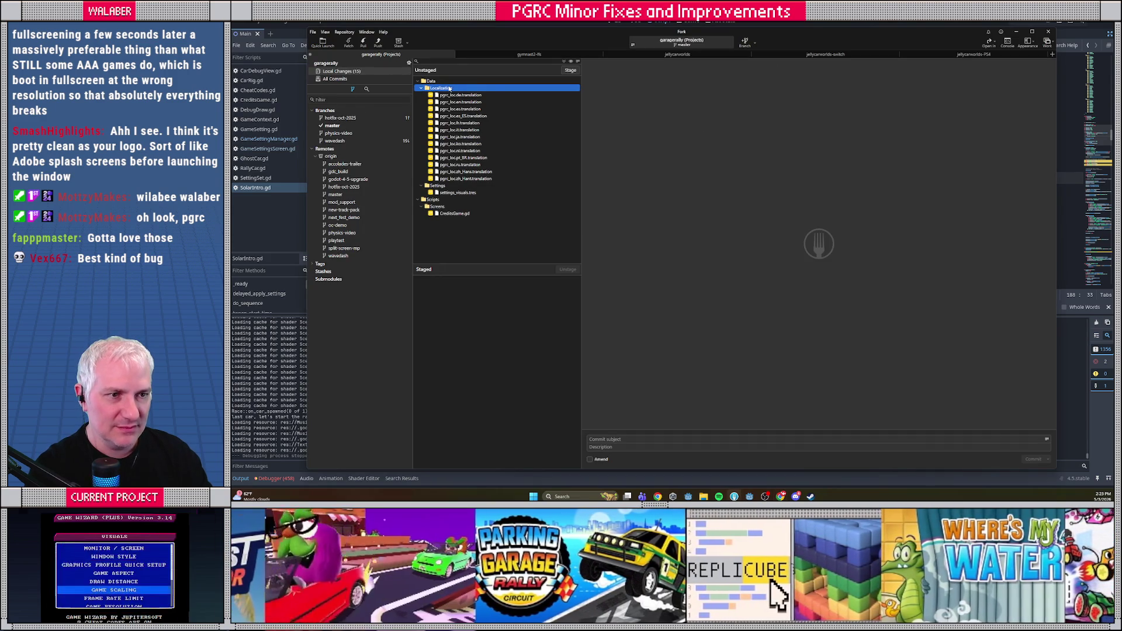
# Review the German, Spanish, Italian and pt_BR translation diffs and stage all changed files.
pyautogui.click(475, 94)
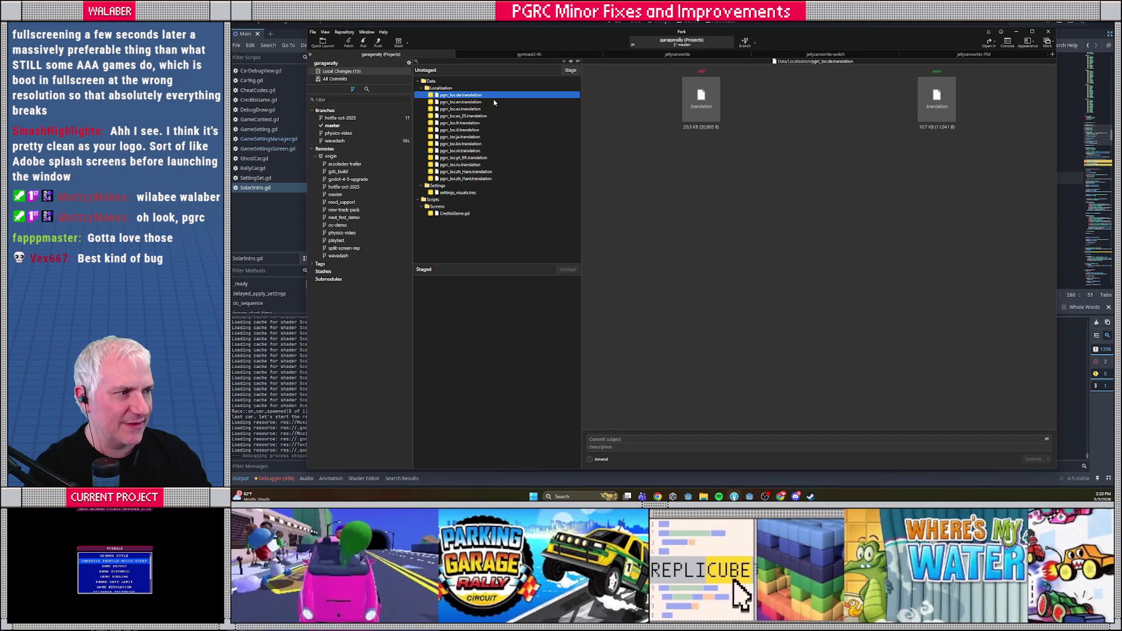
pyautogui.press('Down')
pyautogui.press('Down')
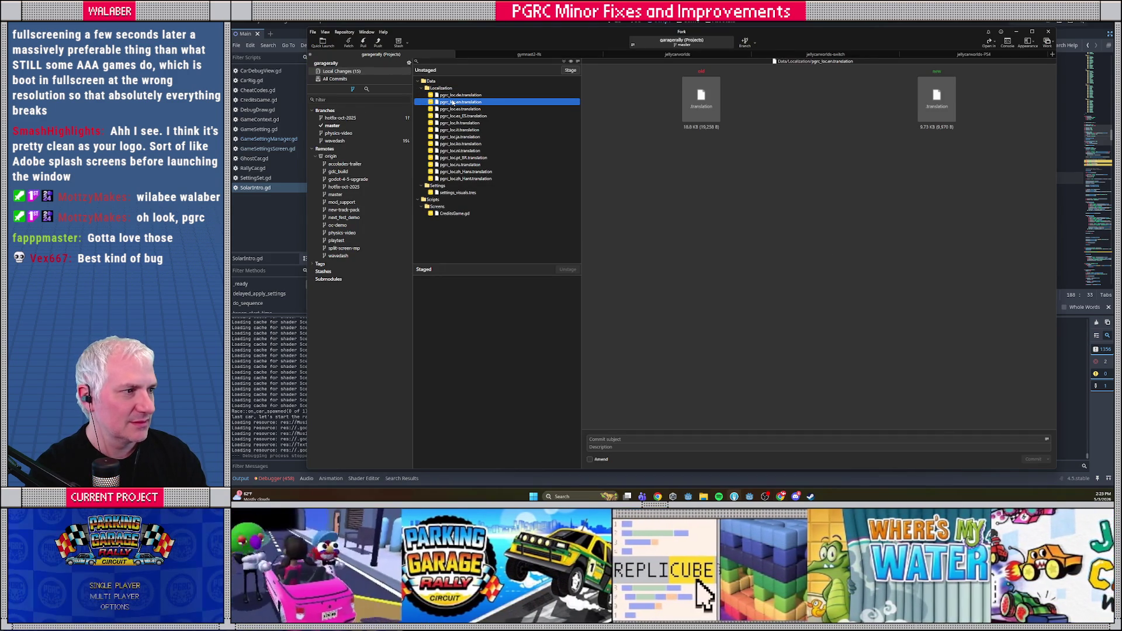
pyautogui.press('Down')
pyautogui.press('Down')
pyautogui.press('Down')
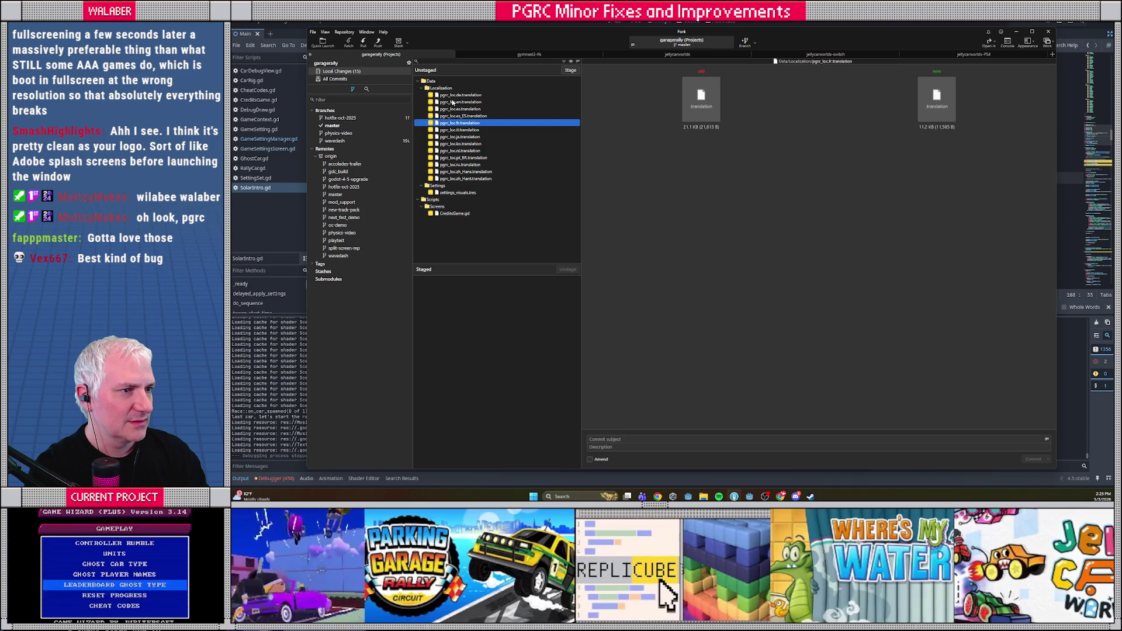
pyautogui.press('Down')
pyautogui.press('Down')
pyautogui.press('Down')
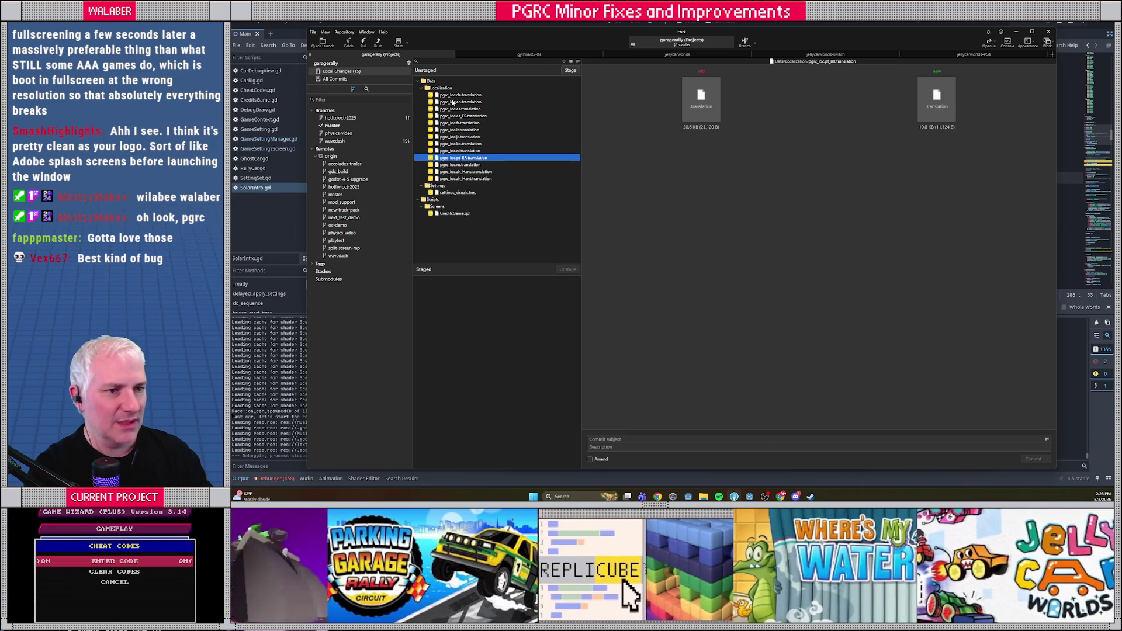
pyautogui.press('Left')
pyautogui.press('space')
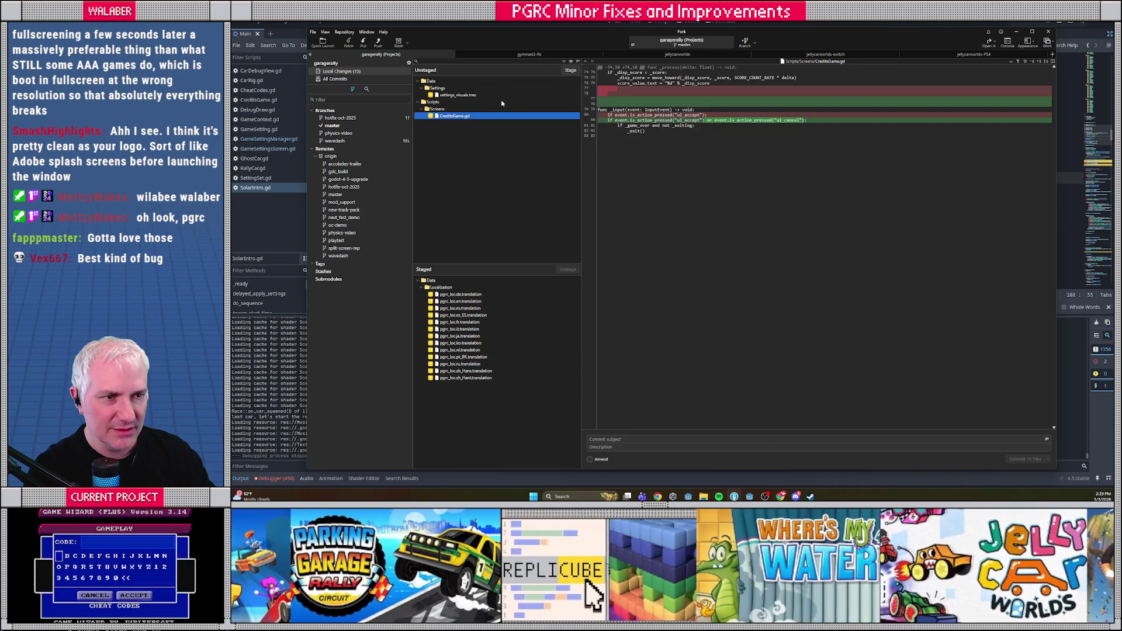
pyautogui.click(570, 71)
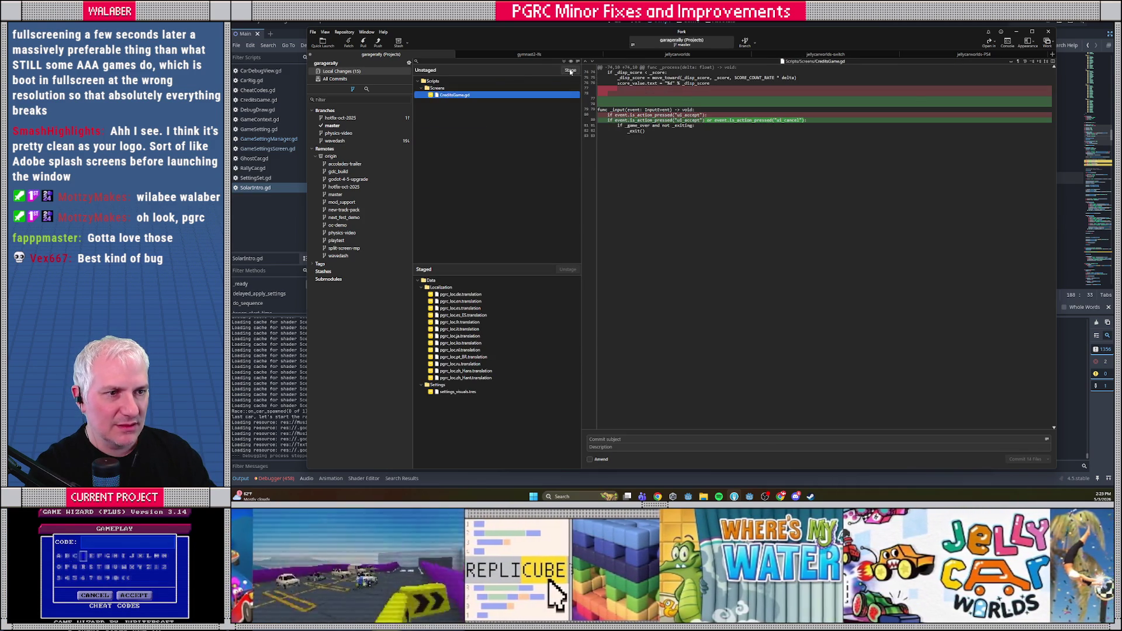
# Commit the 15 files as 'EU Credits Game "ui_cancel" to exit, save/restore full screen setting properly now'.
pyautogui.click(666, 438)
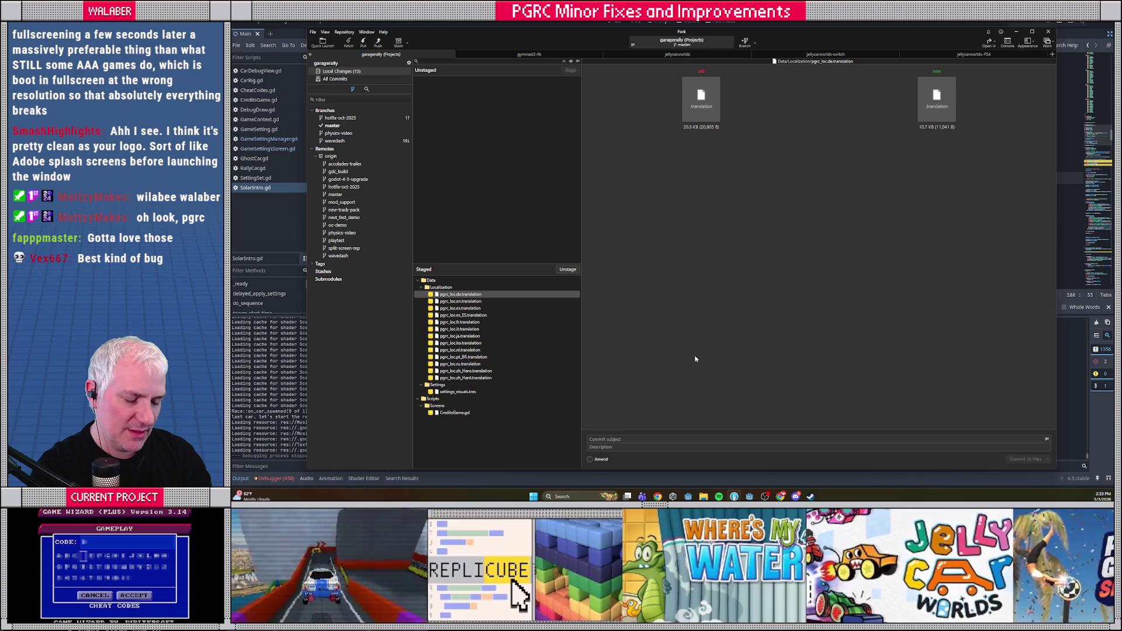
pyautogui.write('Credits')
pyautogui.hotkey('ctrl', 'a')
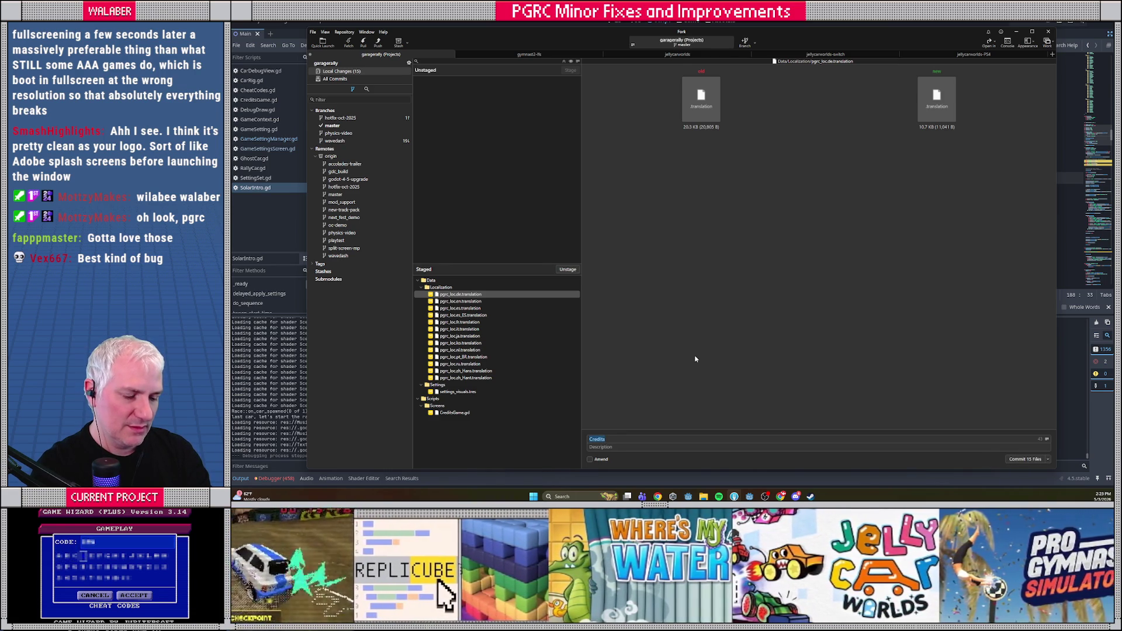
pyautogui.press('End')
pyautogui.write('"ui_cancel" to e')
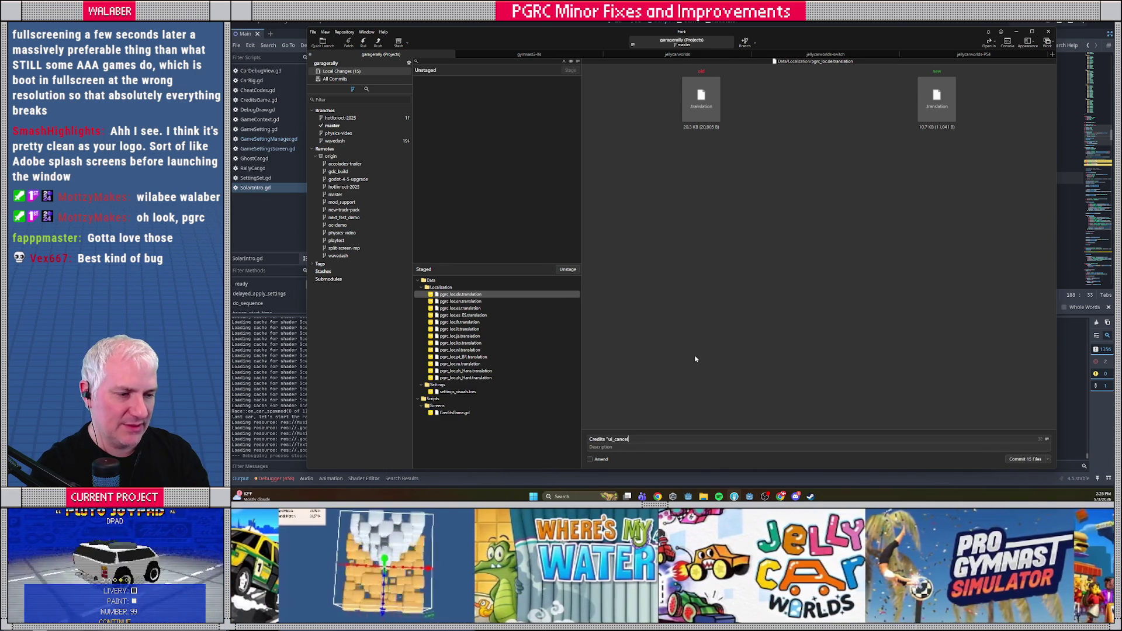
pyautogui.write('xit')
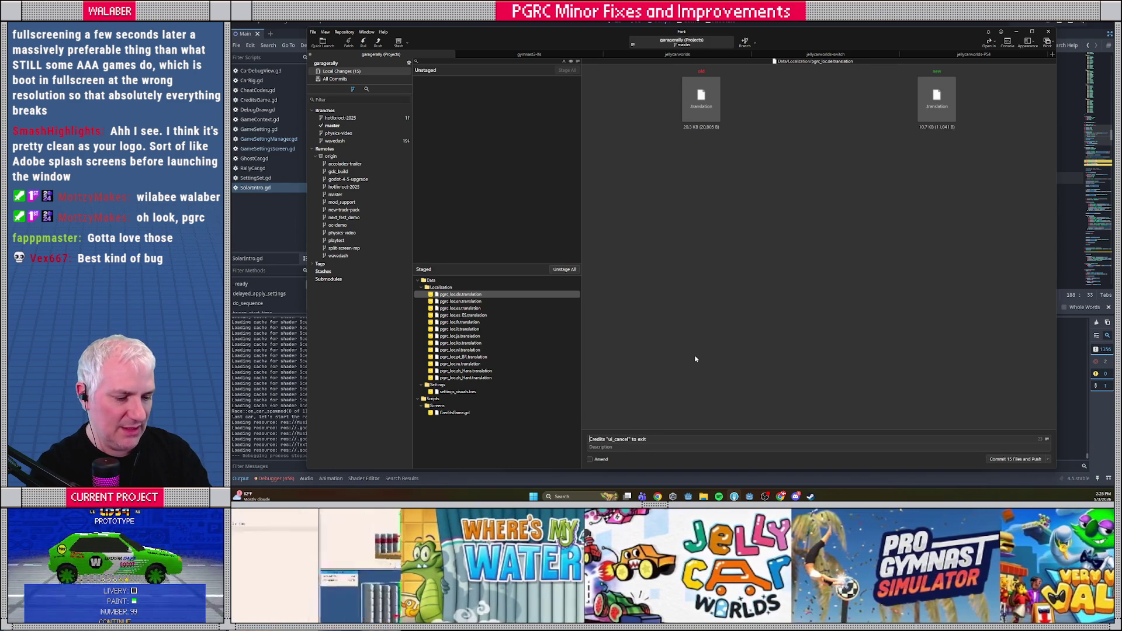
pyautogui.press('Home')
pyautogui.write('EU Credits')
pyautogui.write(' Game')
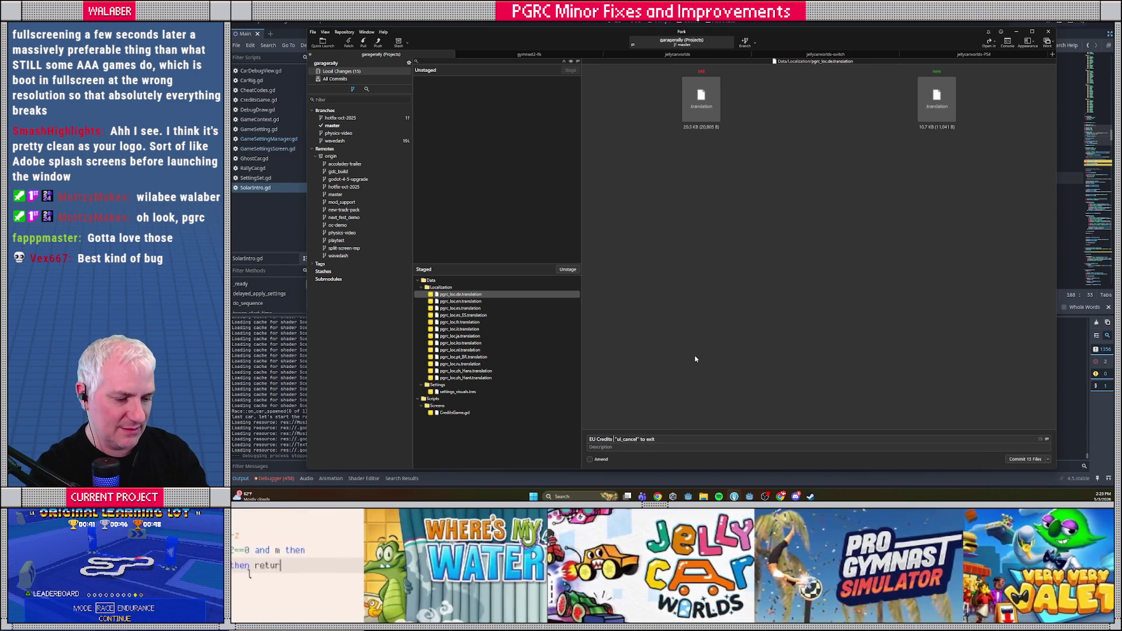
pyautogui.press('End')
pyautogui.write('.')
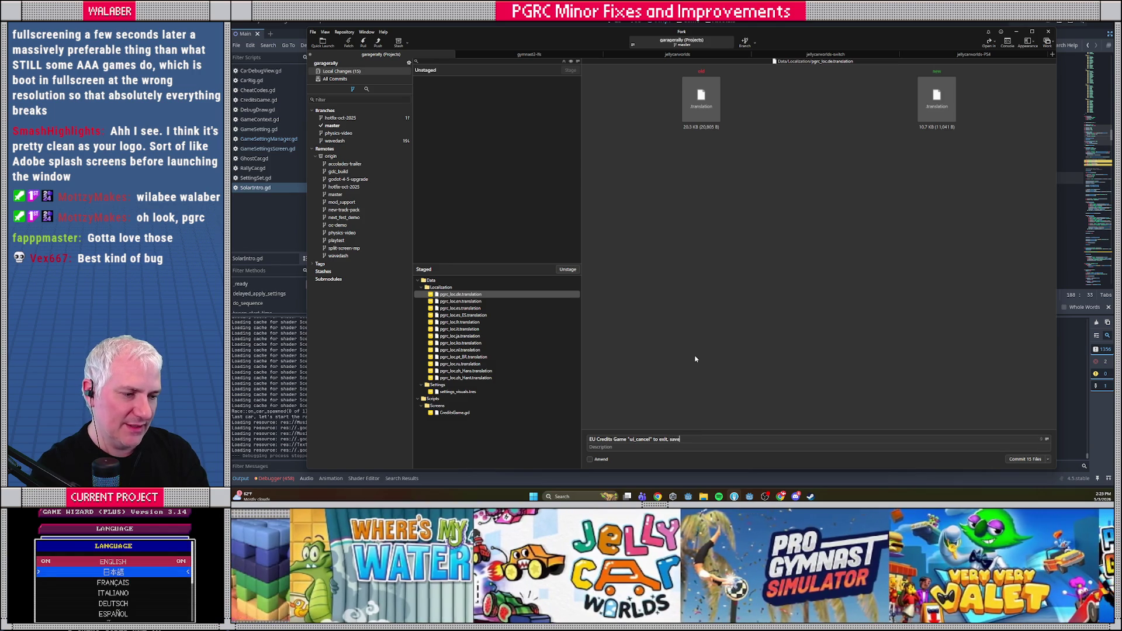
pyautogui.write('/restore full screen setting proper')
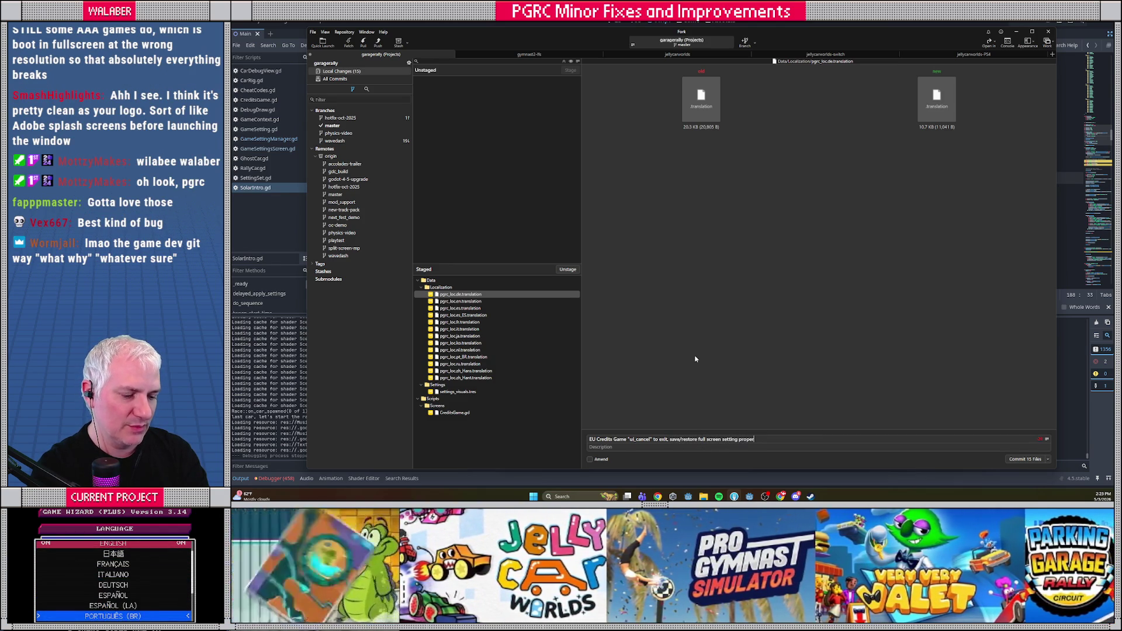
pyautogui.write('ly now')
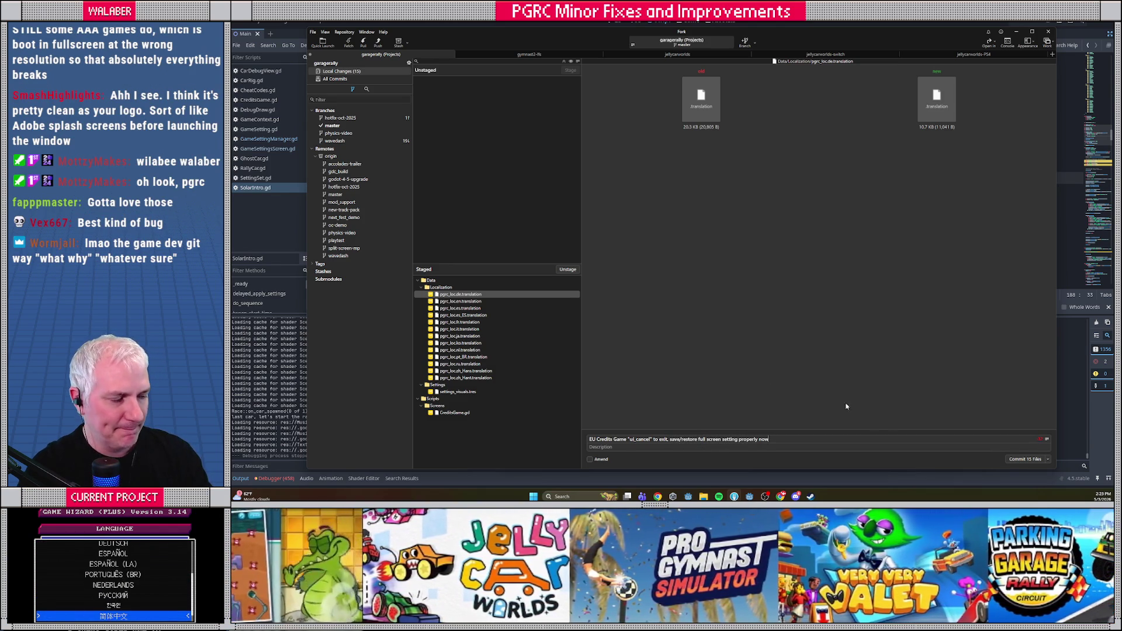
pyautogui.click(1017, 459)
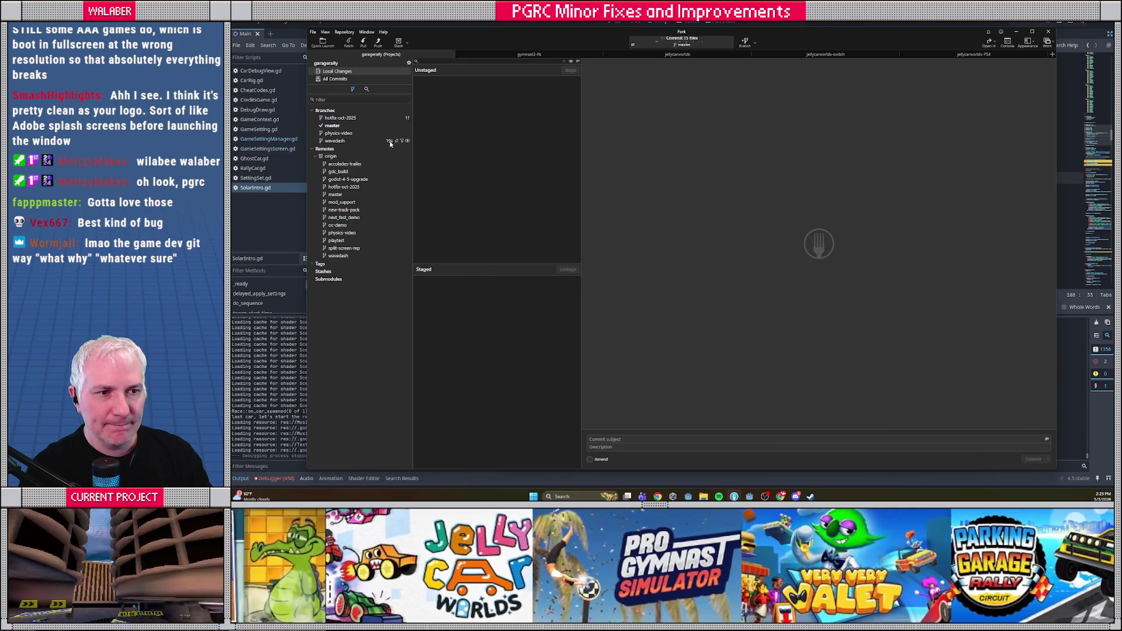
# Push the master branch to origin and select master.
pyautogui.click(377, 43)
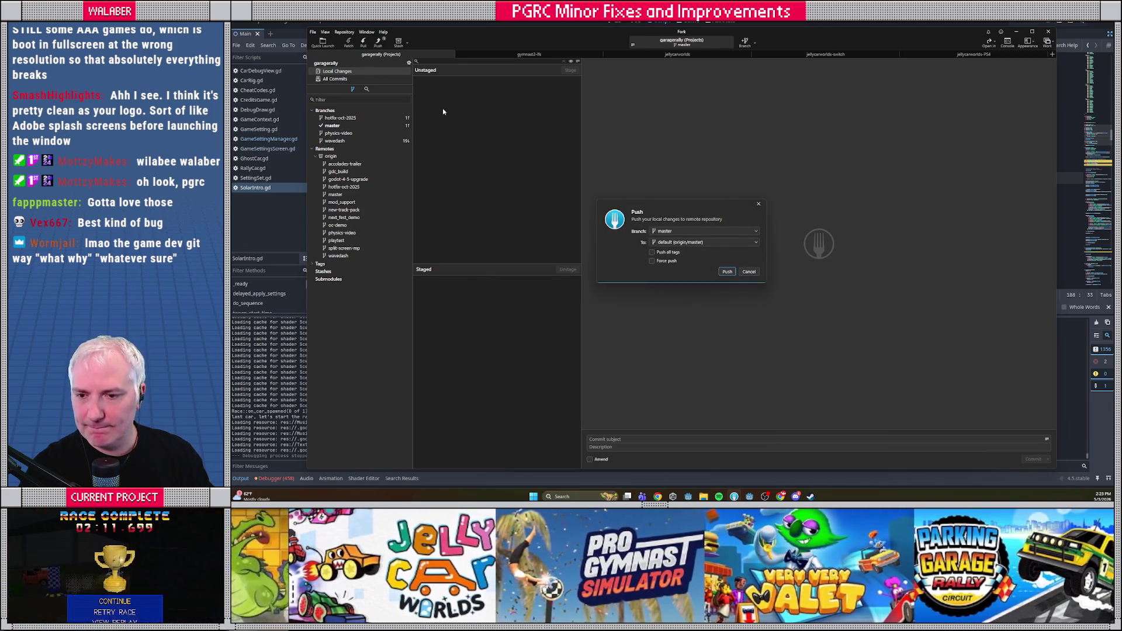
pyautogui.press('Return')
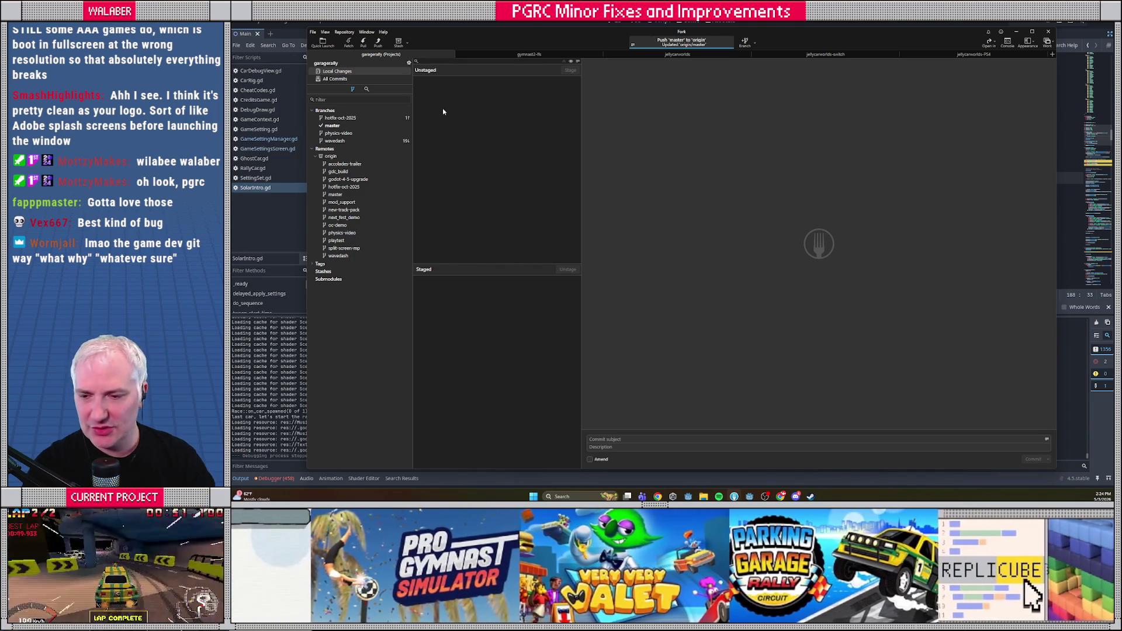
pyautogui.click(316, 125)
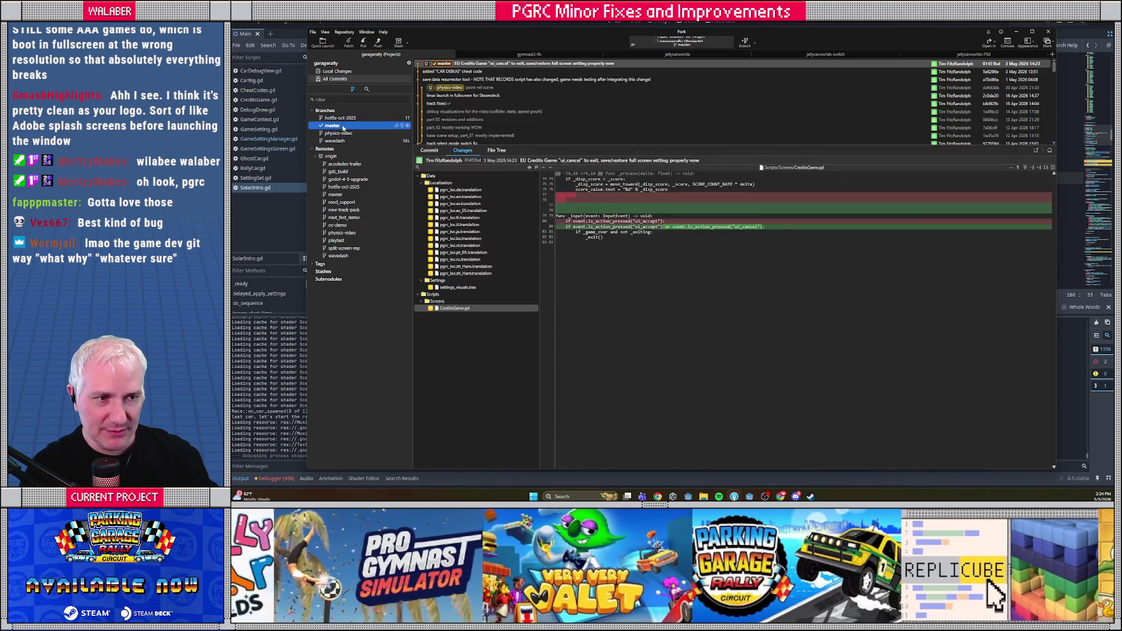
# Inspect the new commit's translation file changes through zh_Hans, then enlarge the commit list.
pyautogui.click(463, 190)
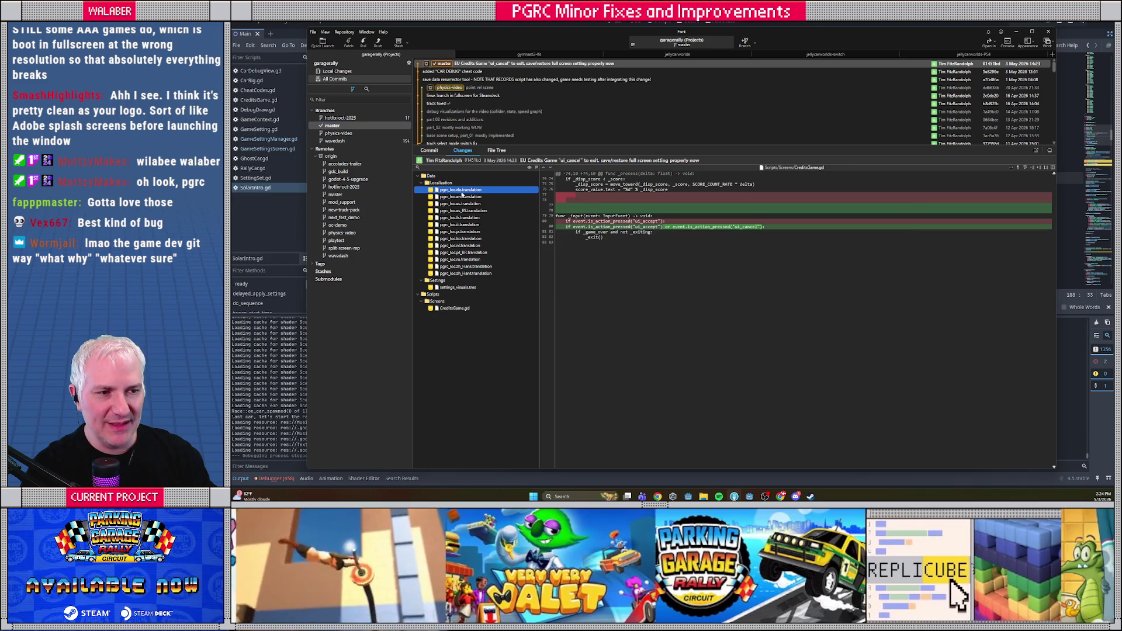
pyautogui.click(456, 274)
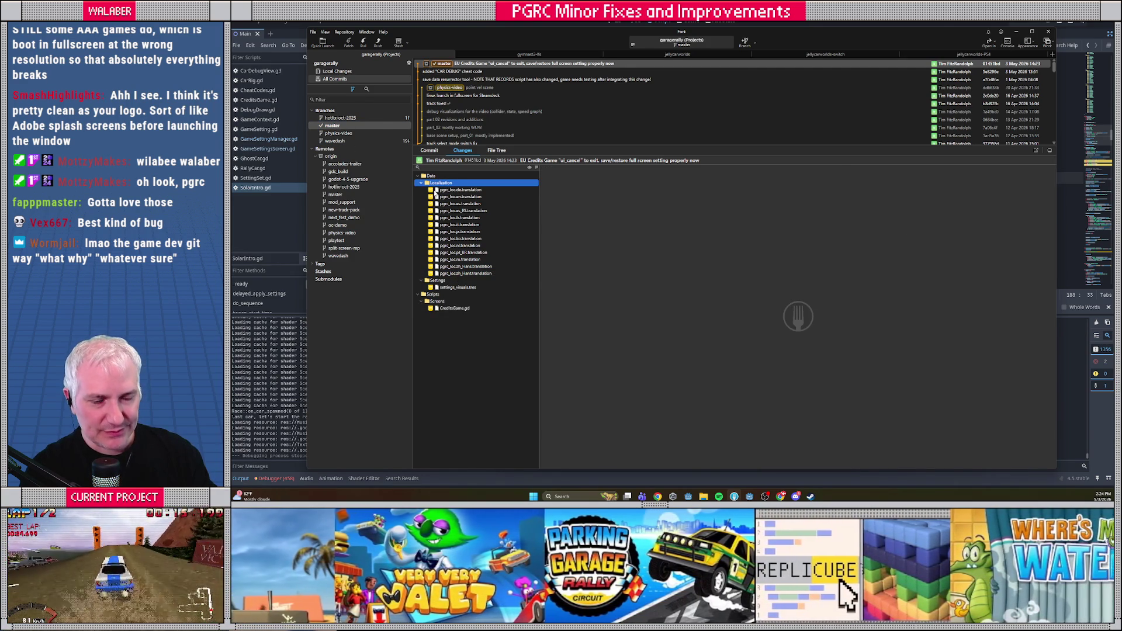
pyautogui.press('Down')
pyautogui.press('Down')
pyautogui.press('Down')
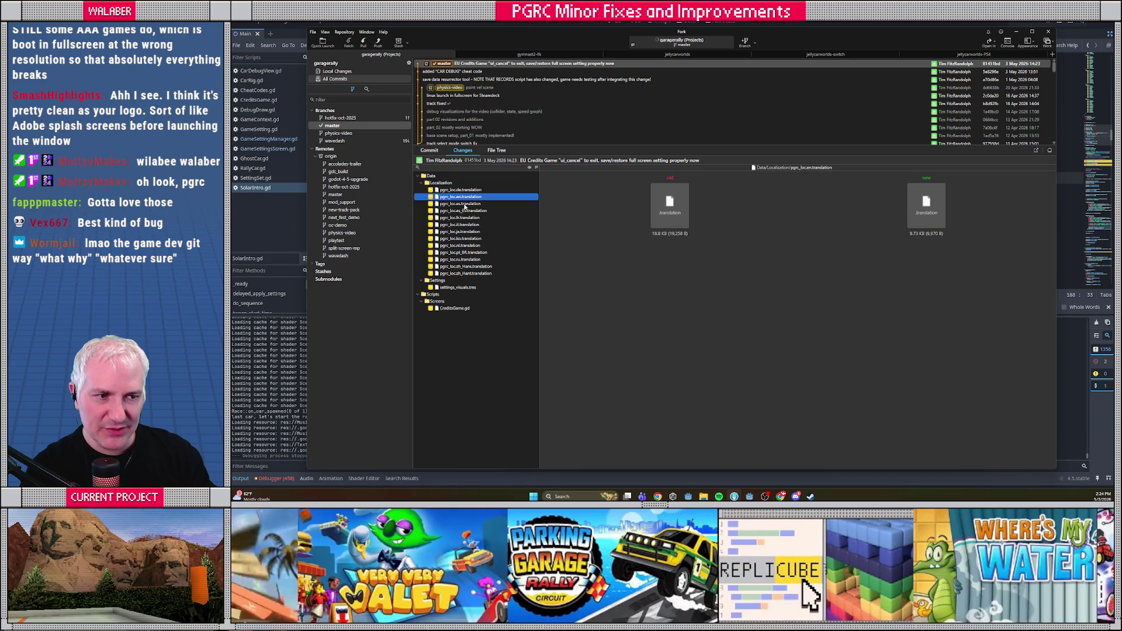
pyautogui.press('Down')
pyautogui.press('Down')
pyautogui.press('Down')
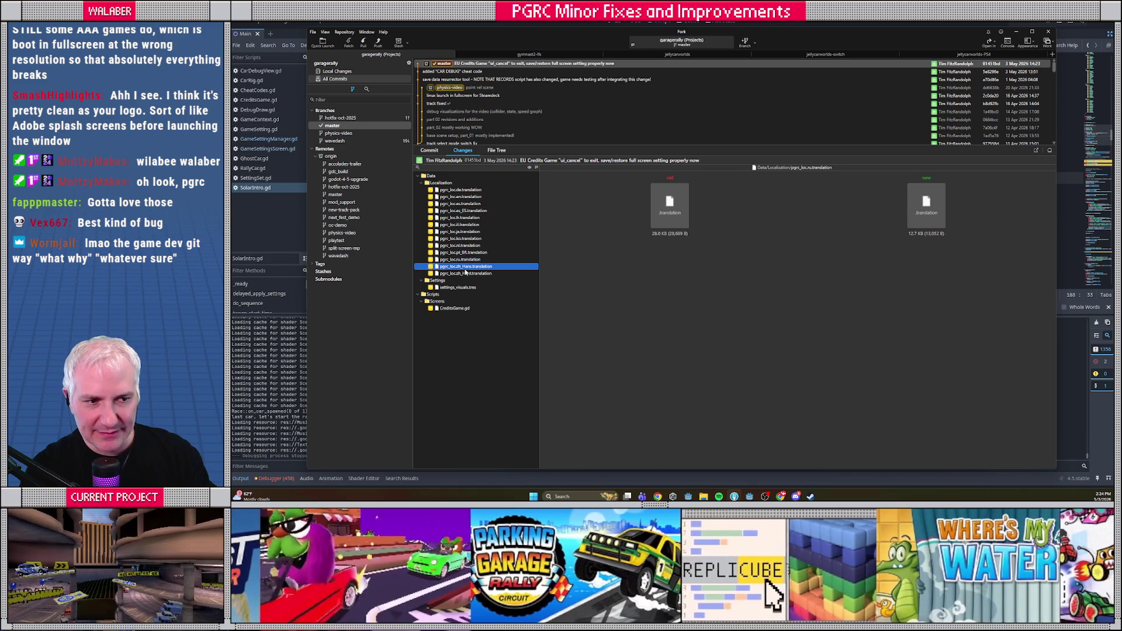
pyautogui.click(334, 126)
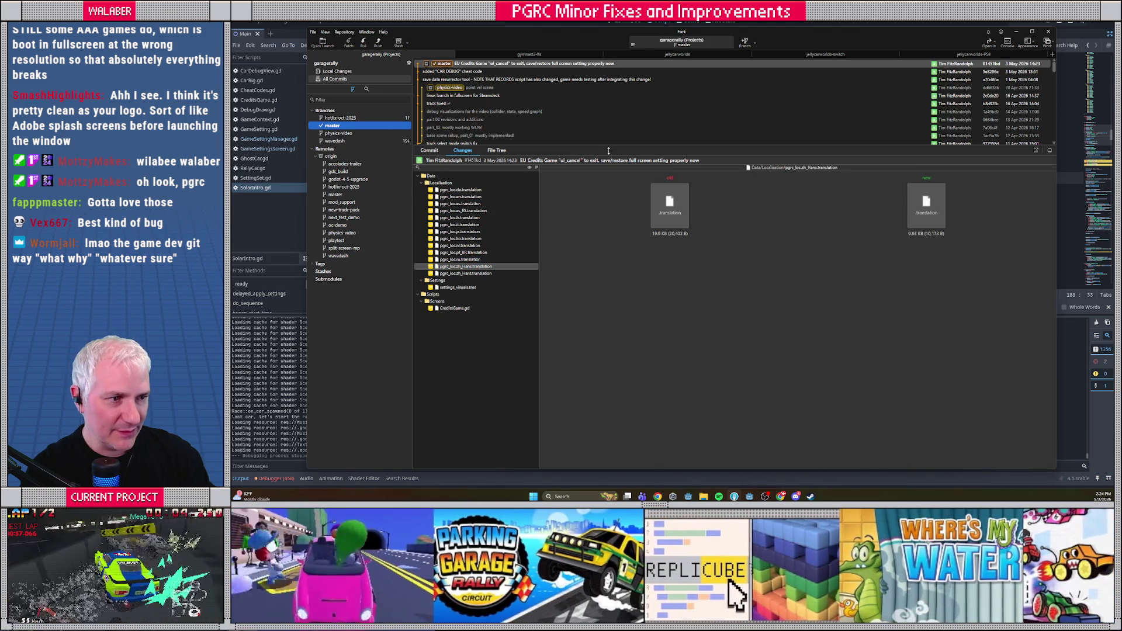
pyautogui.moveTo(609, 147); pyautogui.dragTo(609, 262)
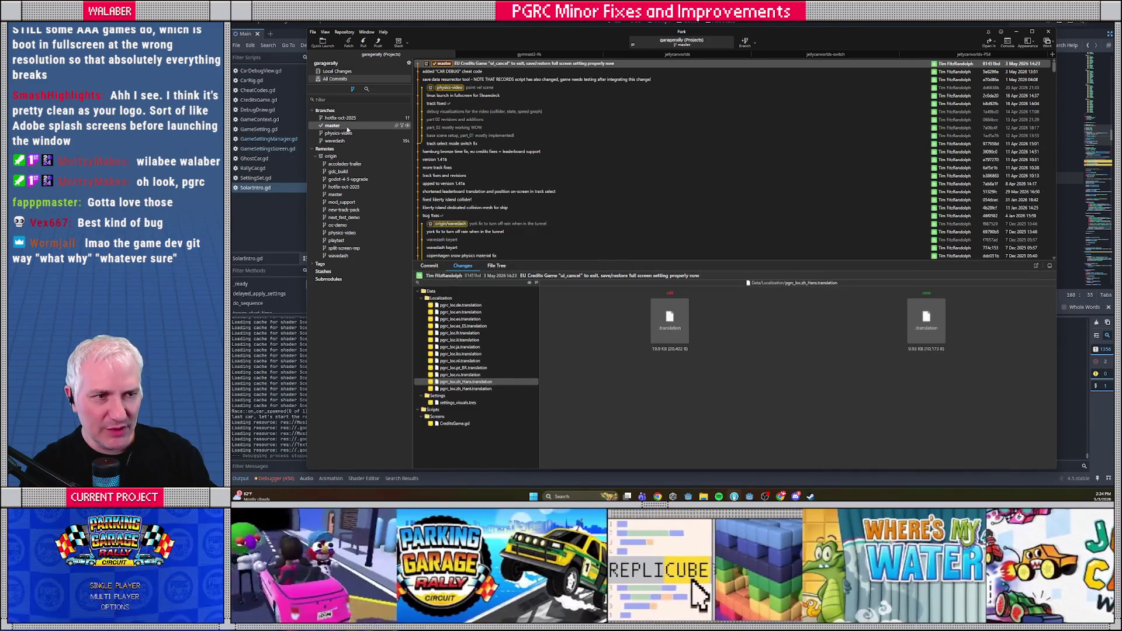
pyautogui.hotkey('alt', 'Tab')
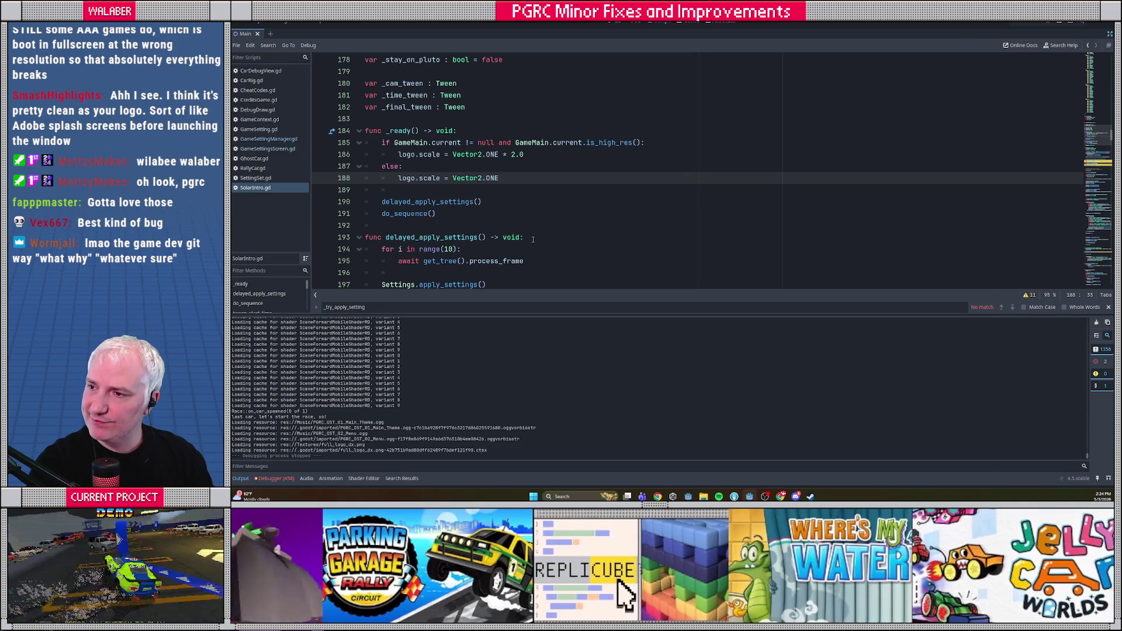
pyautogui.hotkey('alt', 'Tab')
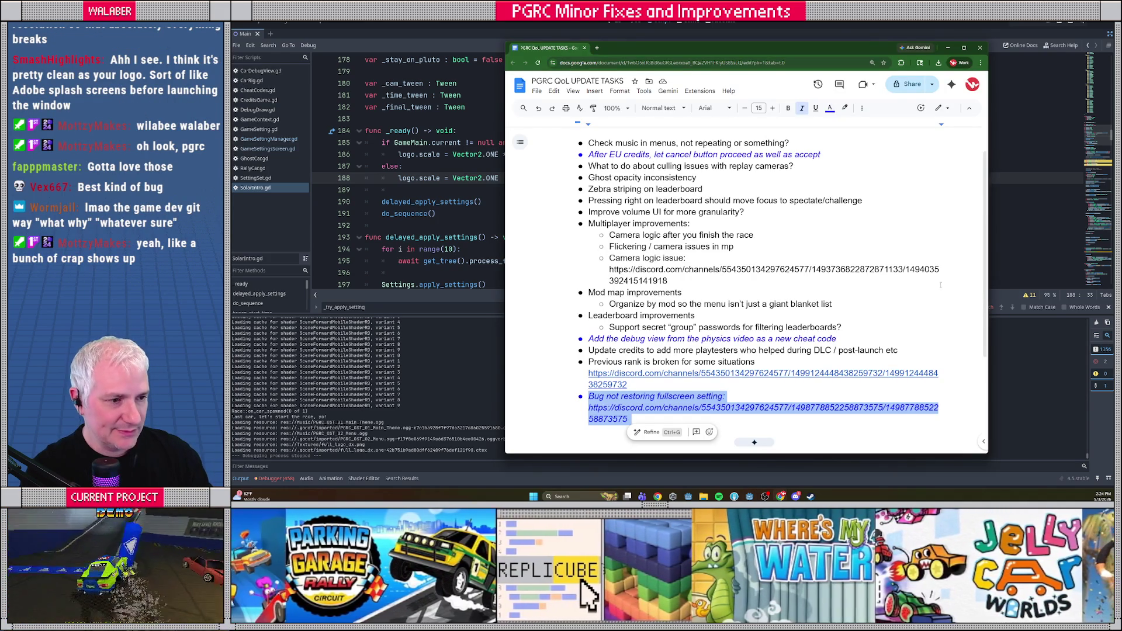
# Highlight the first task in the list, checking that menu music isn't repeating.
pyautogui.click(688, 293)
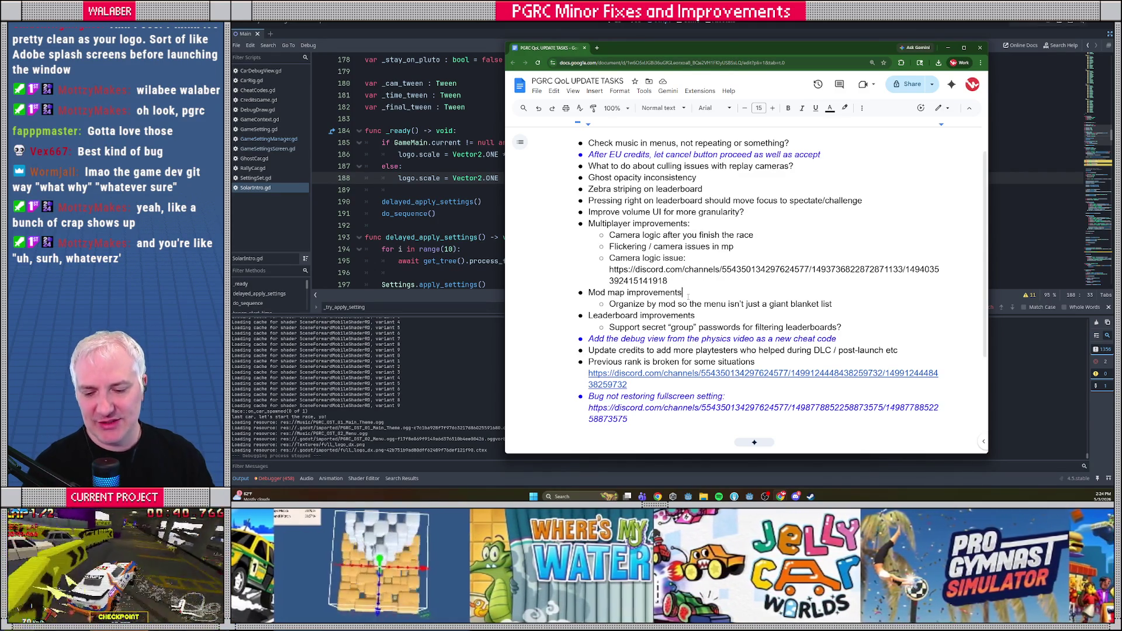
pyautogui.click(688, 297)
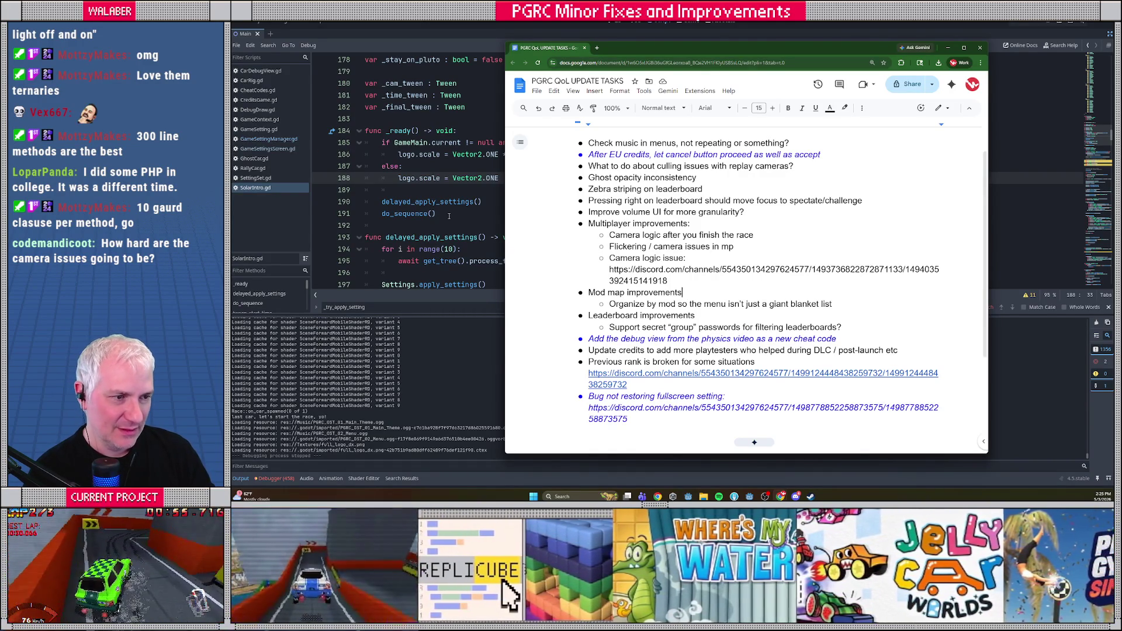
pyautogui.scroll(1, 760, 278)
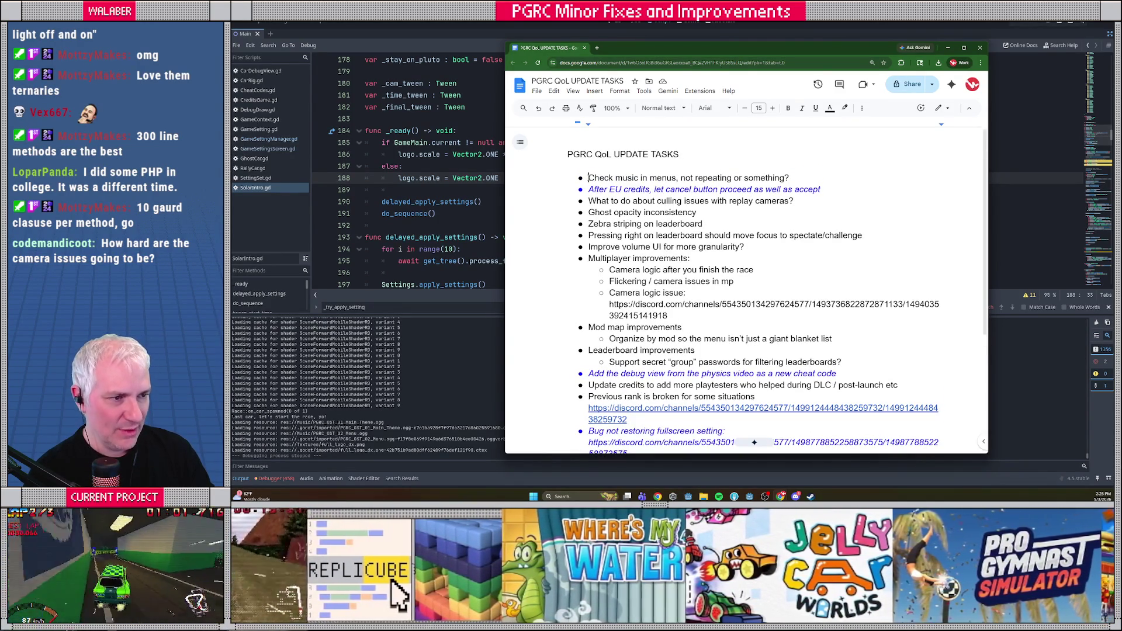
pyautogui.moveTo(588, 178); pyautogui.dragTo(873, 178)
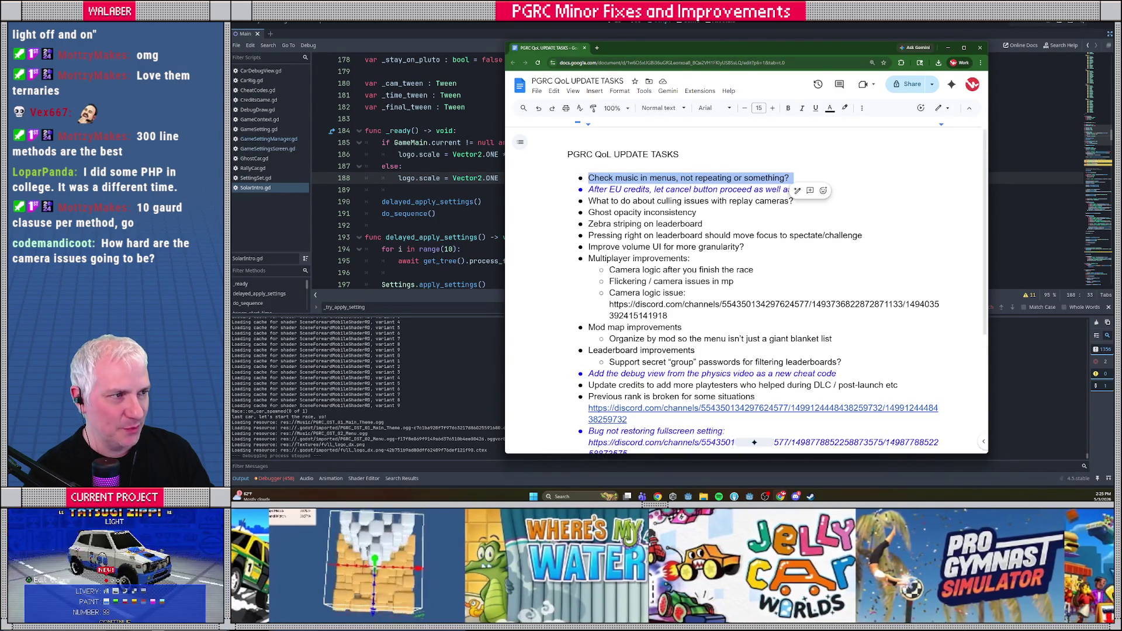
# Switch back to the Godot editor and clear the FileSystem file filter.
pyautogui.hotkey('alt', 'Tab')
pyautogui.hotkey('ctrl', 'shift', 'F11')
pyautogui.click(343, 265)
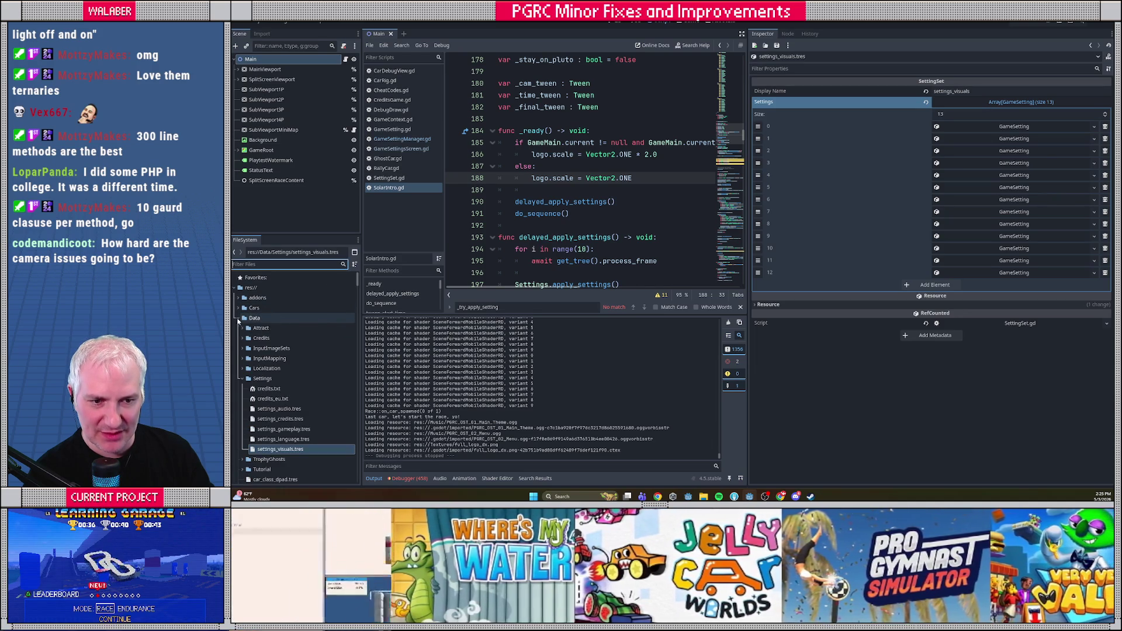
# Collapse the Data and Textures folders and expand the Music folder in FileSystem.
pyautogui.click(238, 320)
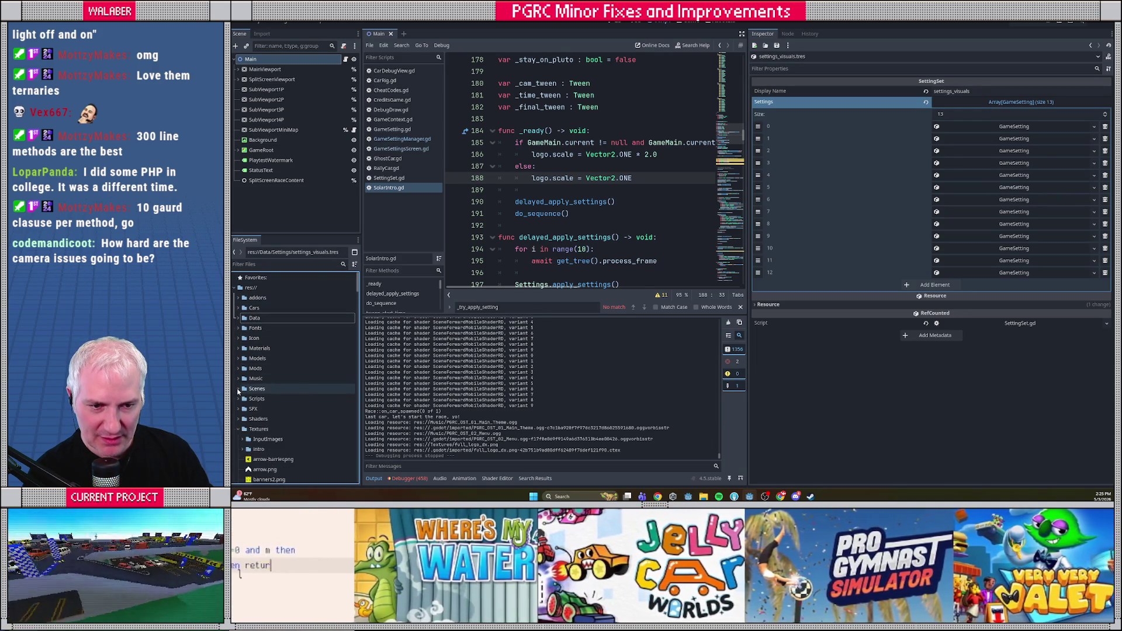
pyautogui.click(240, 430)
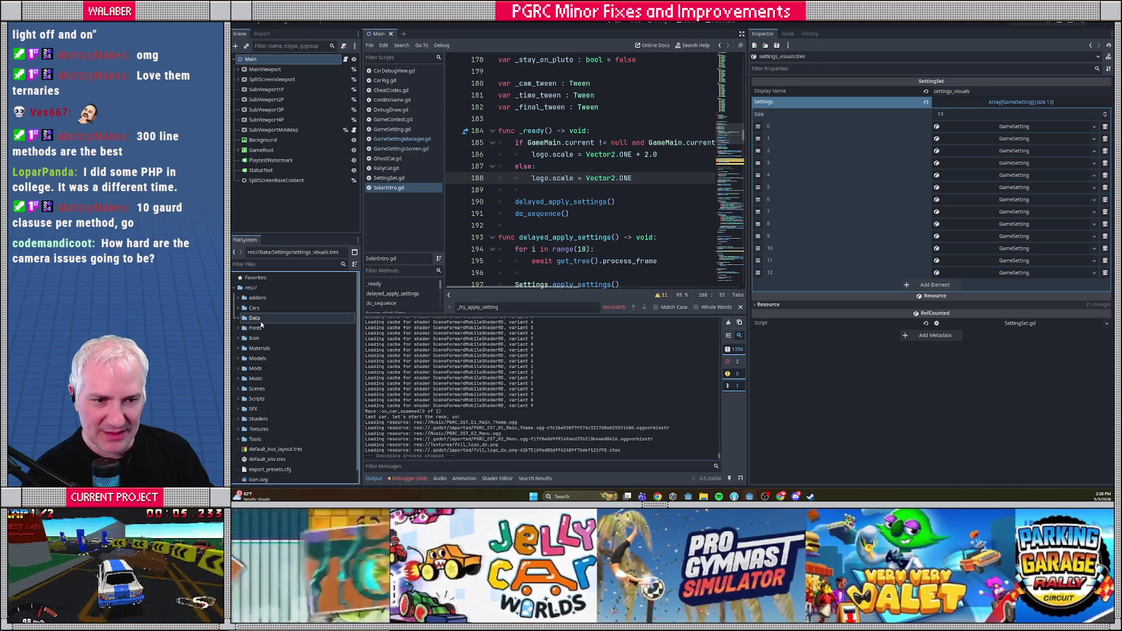
pyautogui.click(239, 319)
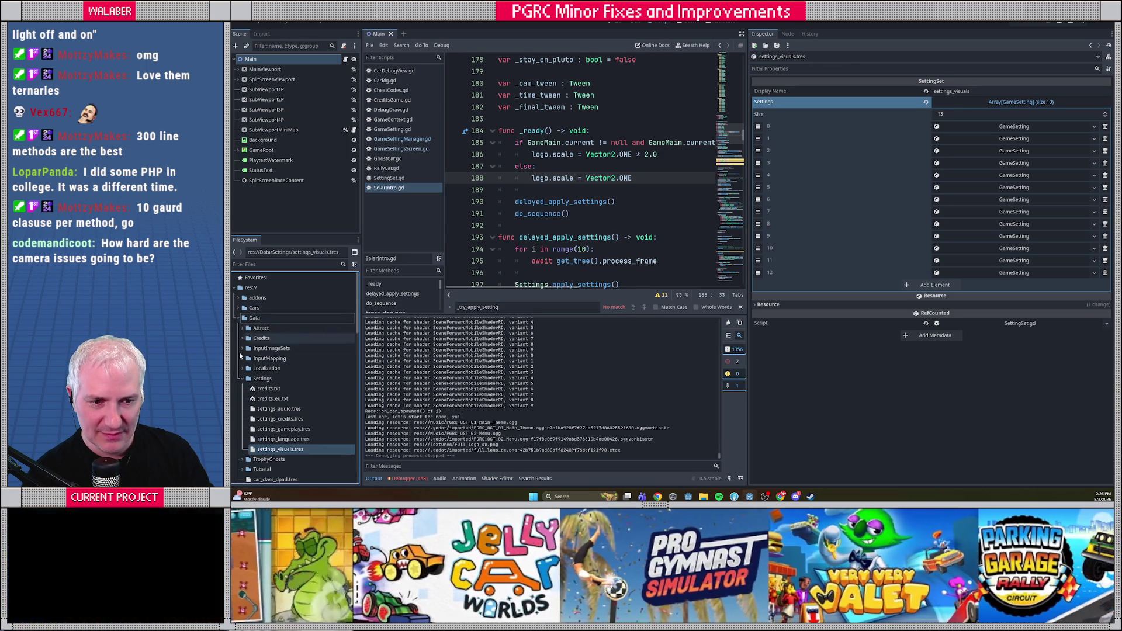
pyautogui.click(239, 319)
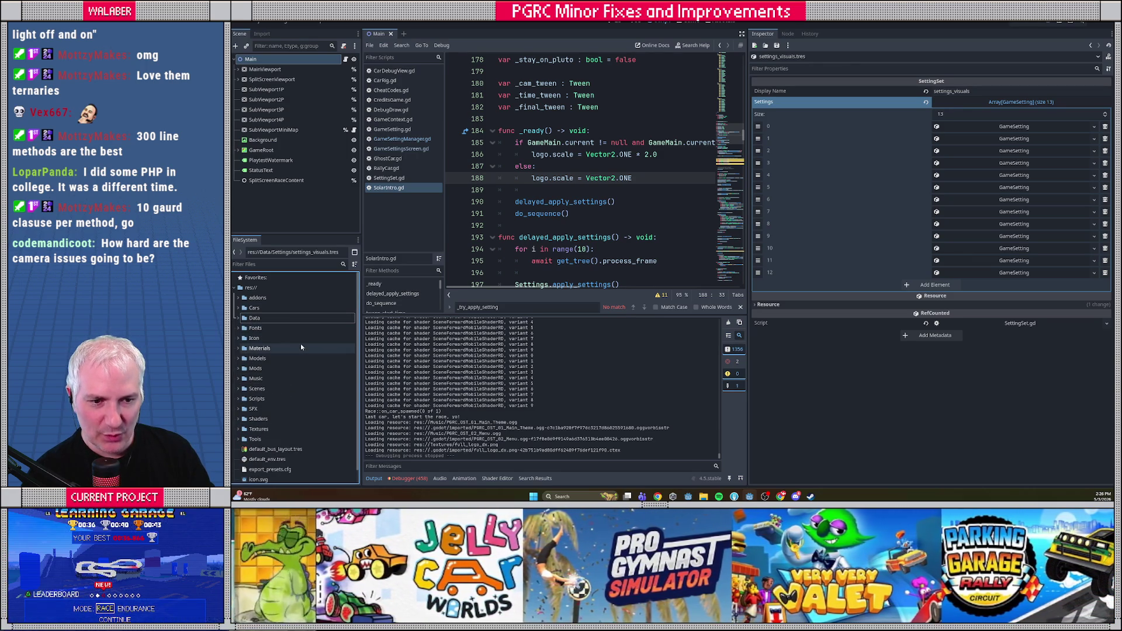
pyautogui.scroll(1, 321, 354)
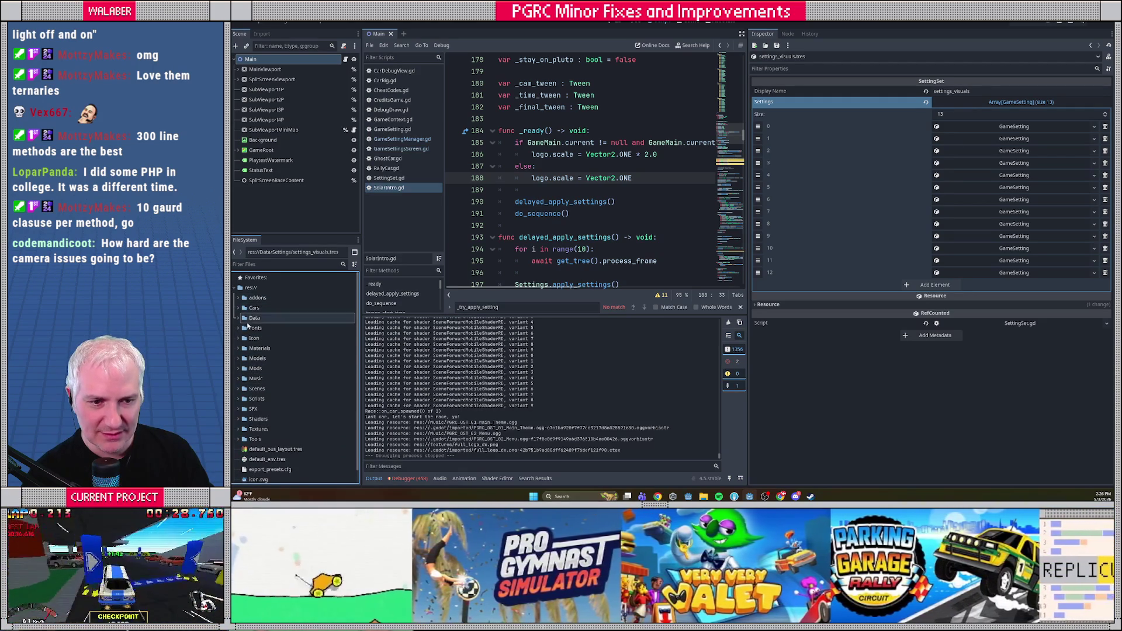
pyautogui.click(239, 379)
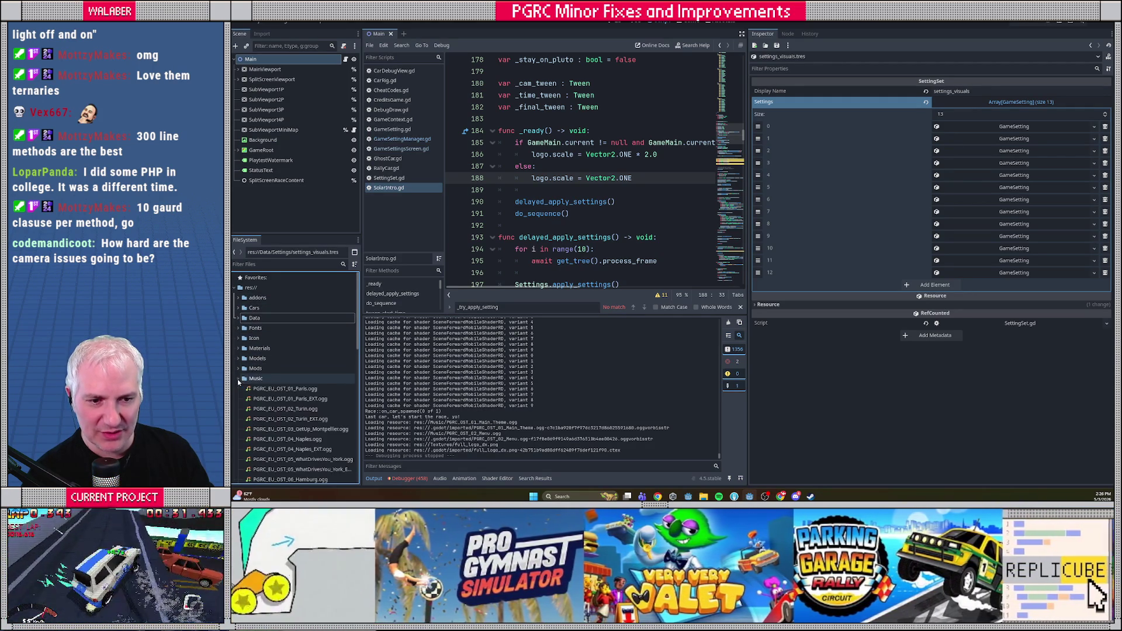
pyautogui.scroll(-3, 269, 374)
# Check the Paris track's import settings, then reimport the main theme and menu remix tracks.
pyautogui.click(290, 338)
pyautogui.doubleClick(290, 337)
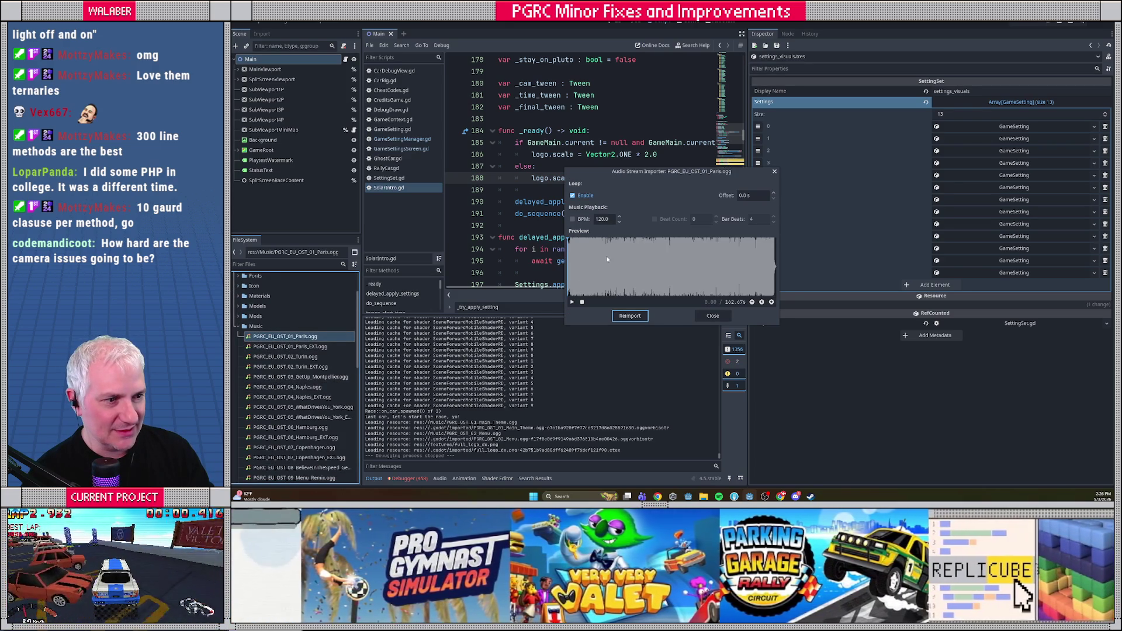
pyautogui.click(712, 316)
pyautogui.scroll(-3, 304, 356)
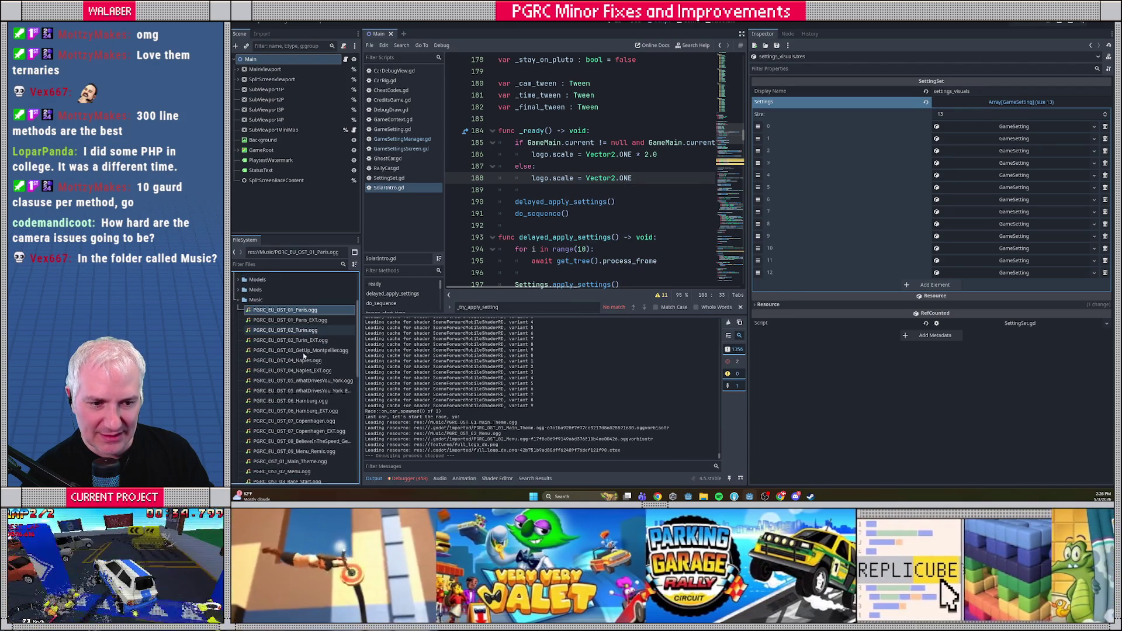
pyautogui.doubleClick(289, 435)
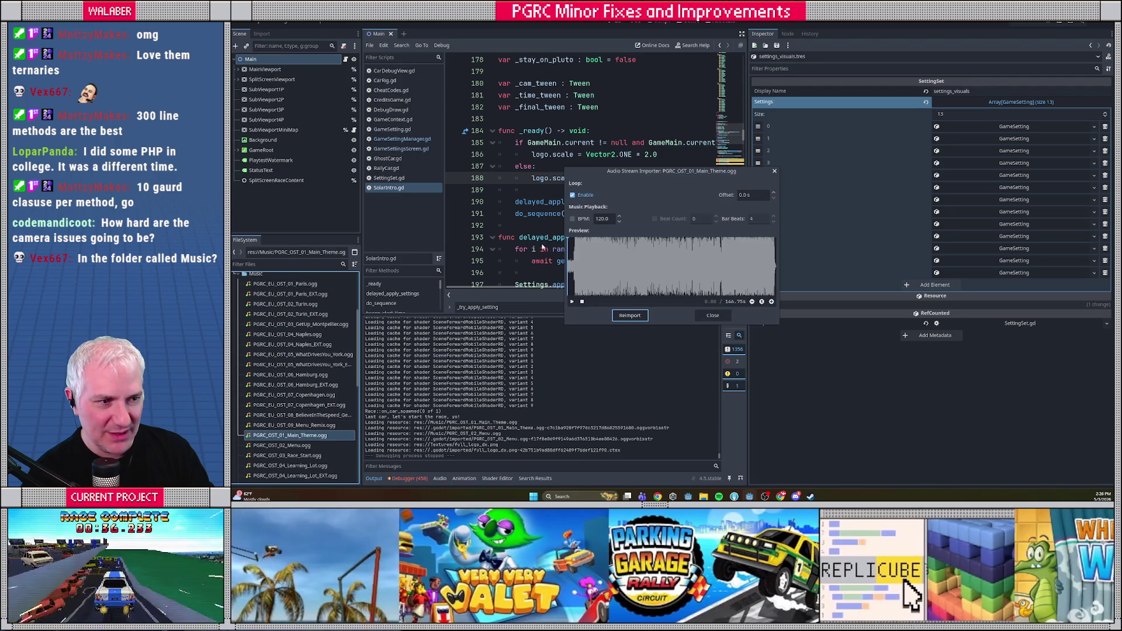
pyautogui.click(630, 315)
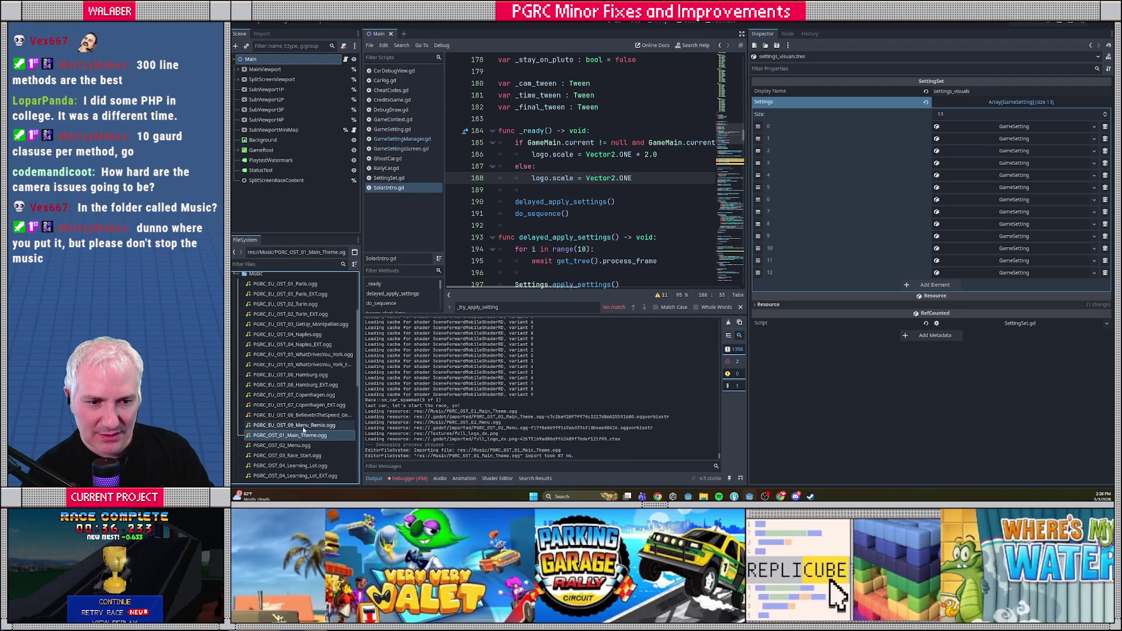
pyautogui.doubleClick(301, 426)
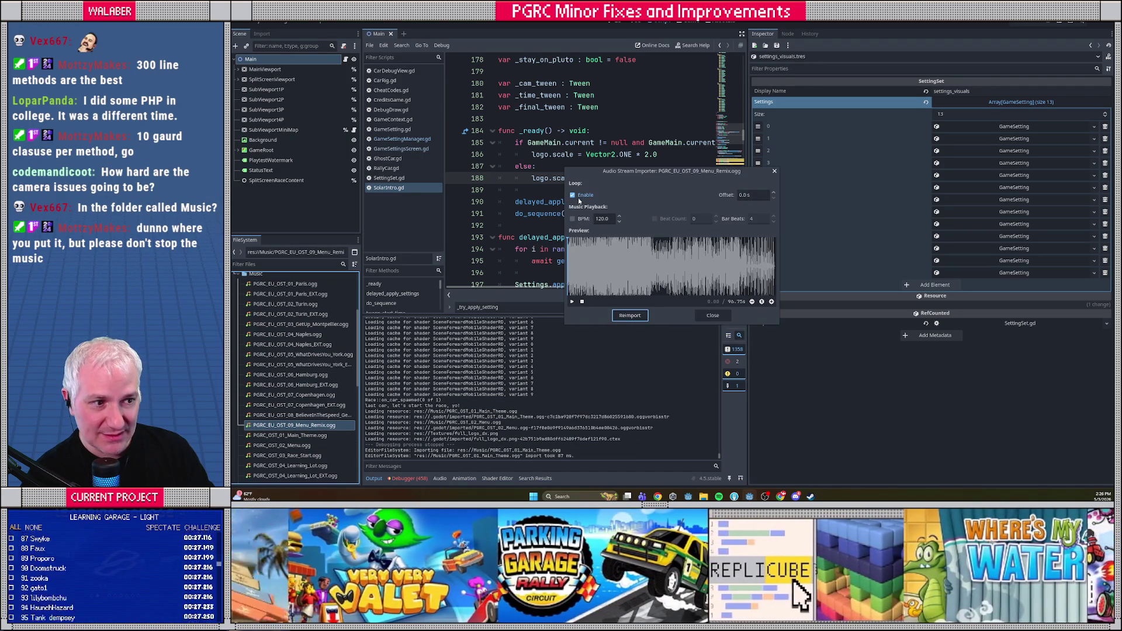
pyautogui.click(629, 315)
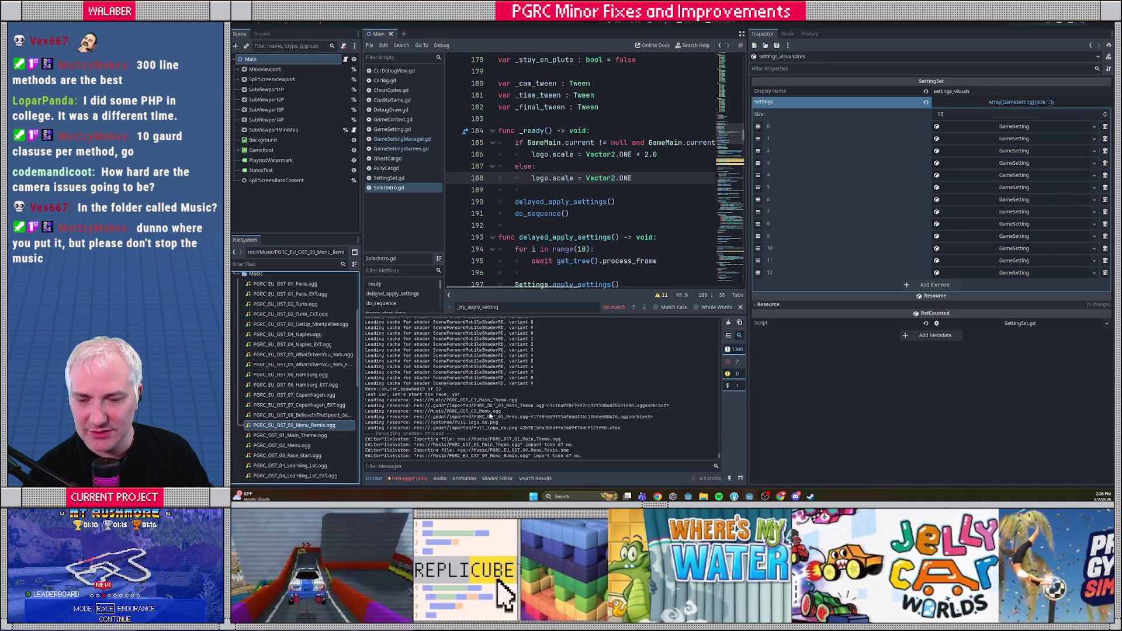
# Reimport PGRC_OST_02_Menu.ogg, then return to the task list document.
pyautogui.hotkey('alt', 'Tab')
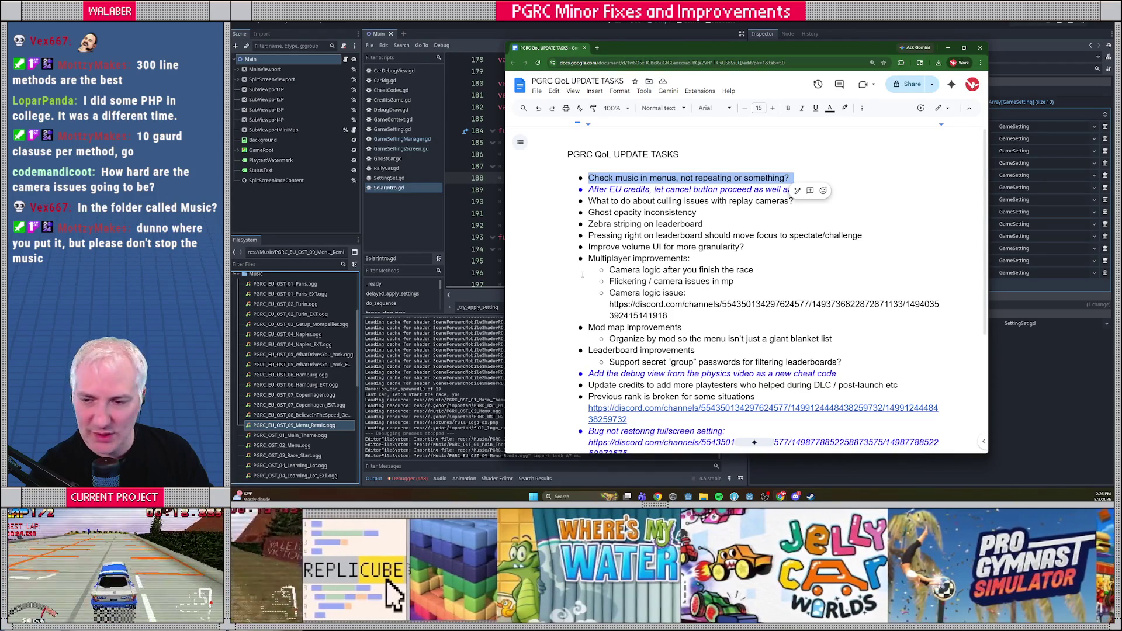
pyautogui.hotkey('alt', 'Tab')
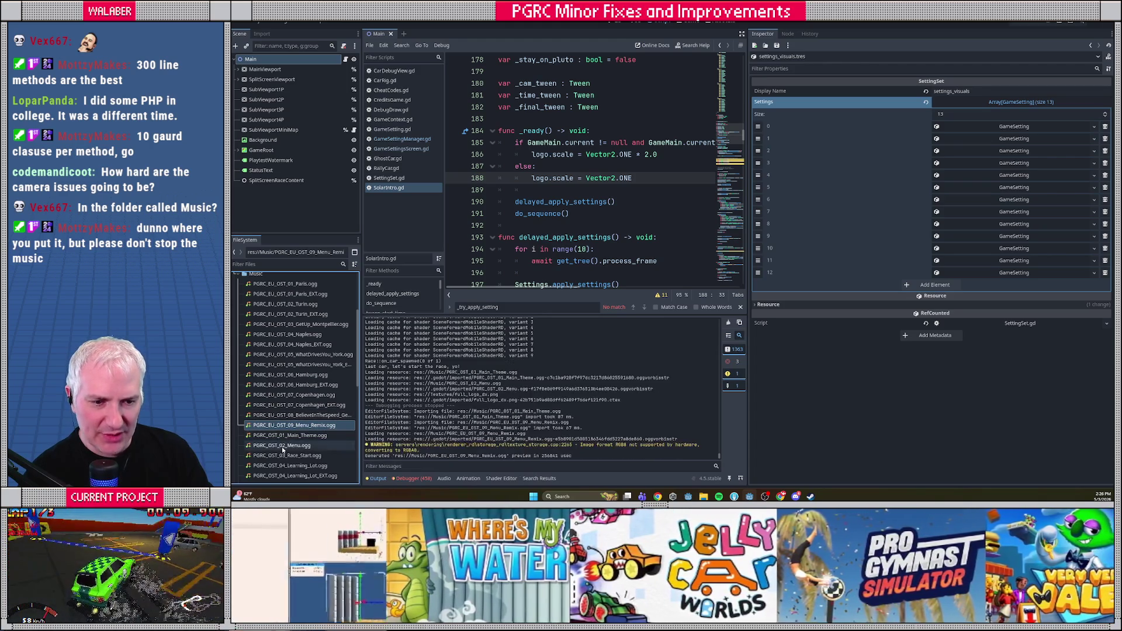
pyautogui.doubleClick(271, 449)
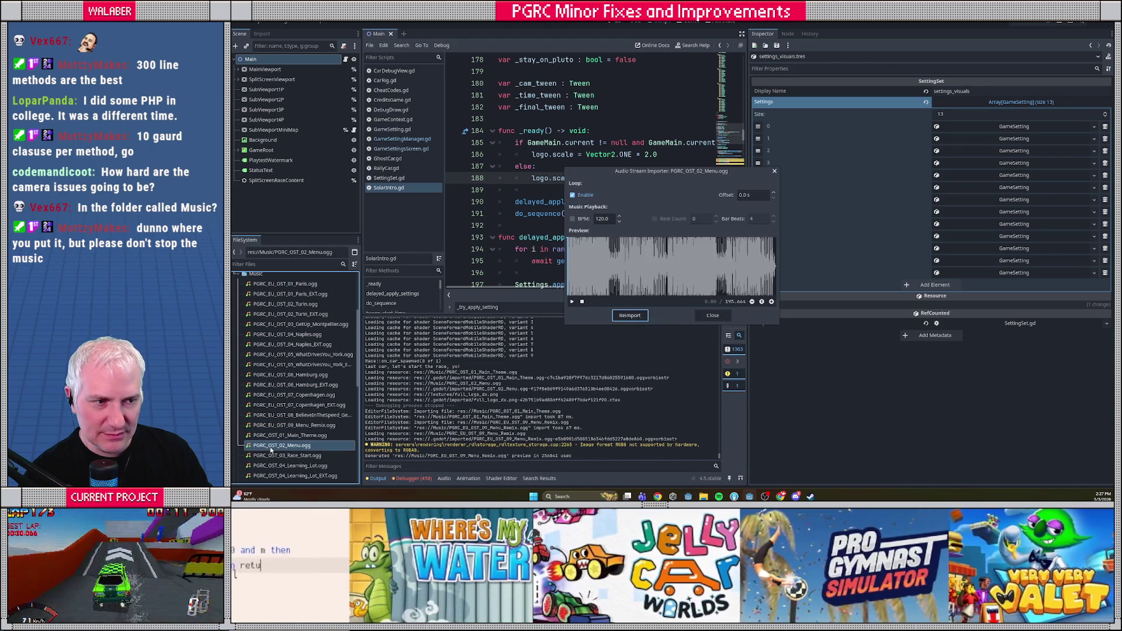
pyautogui.click(630, 315)
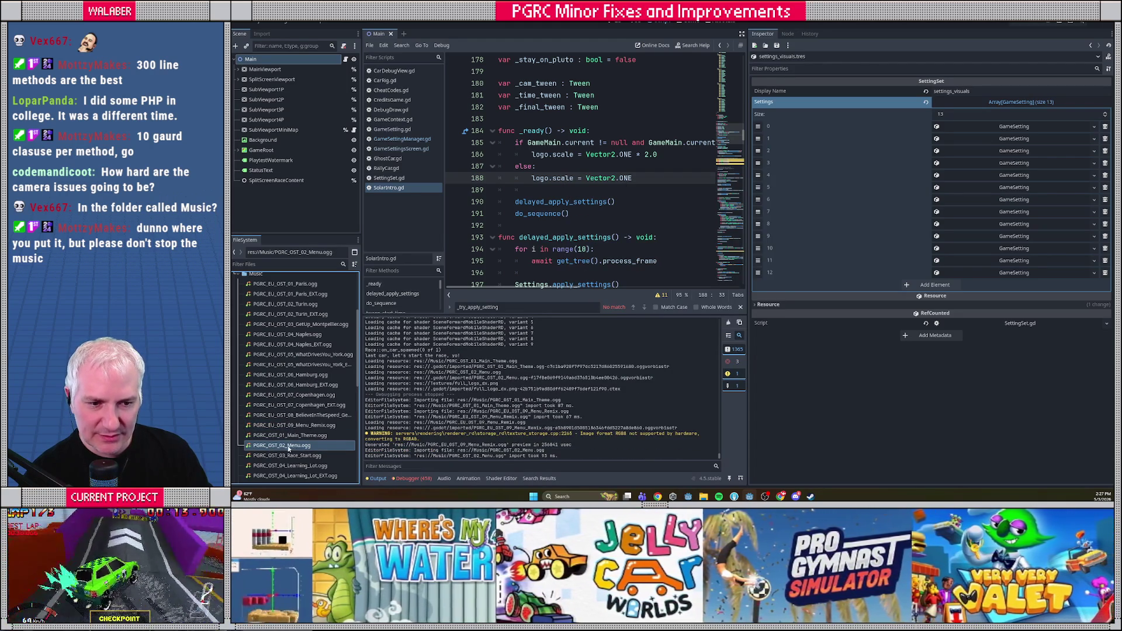
pyautogui.scroll(-1, 312, 418)
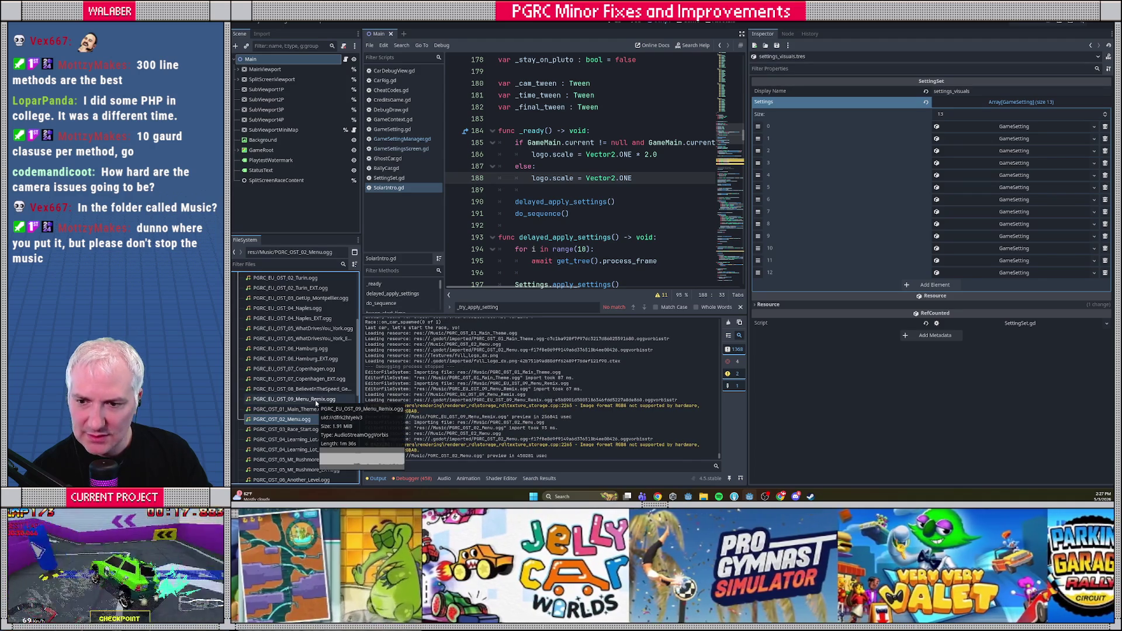
pyautogui.hotkey('alt', 'Tab')
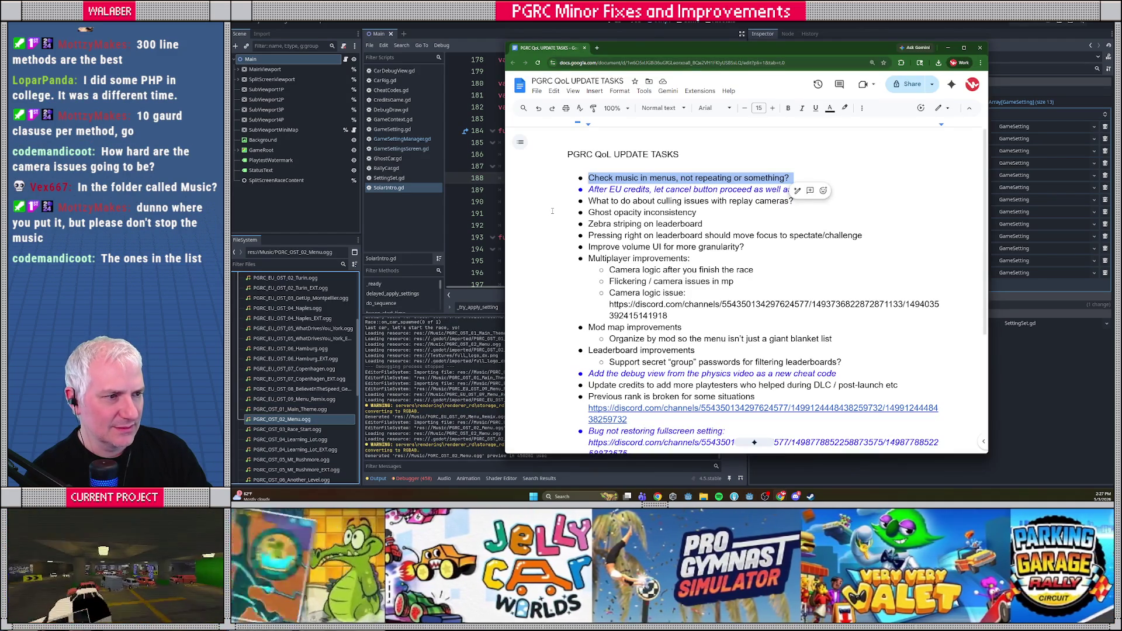
# Select and read over the culling issues item in the task list.
pyautogui.click(540, 216)
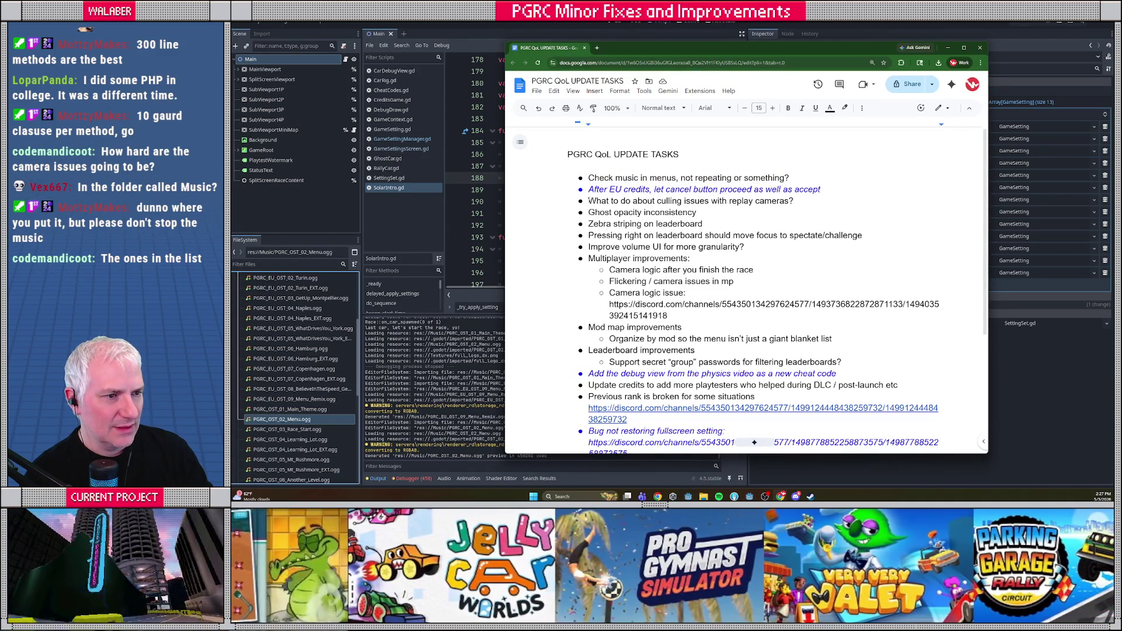
pyautogui.moveTo(587, 201); pyautogui.dragTo(892, 200)
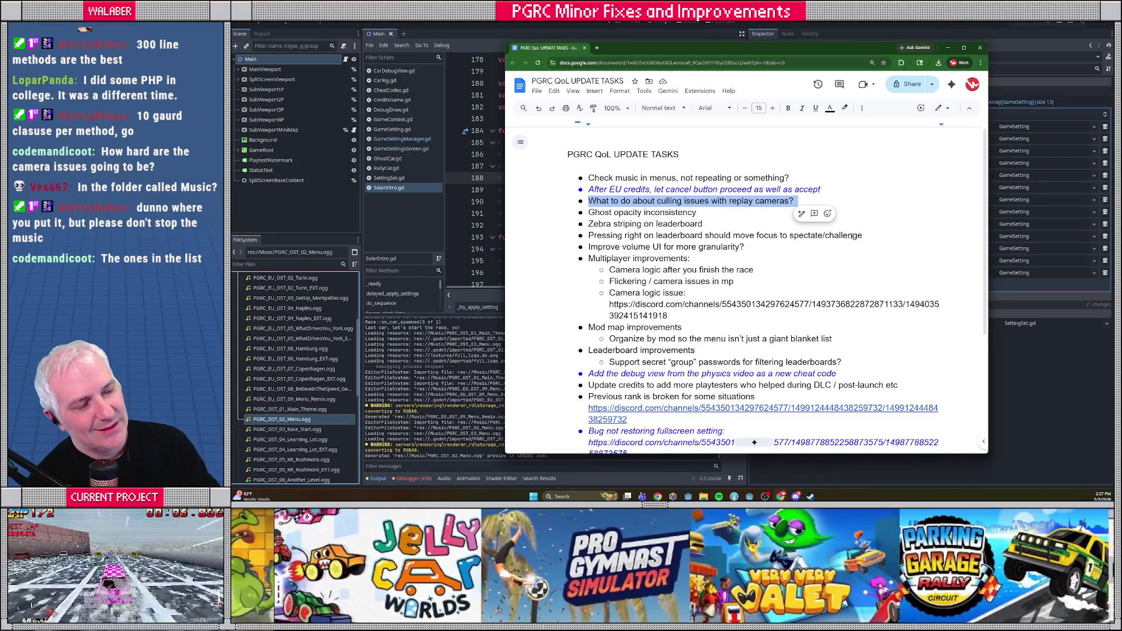
pyautogui.tripleClick(829, 199)
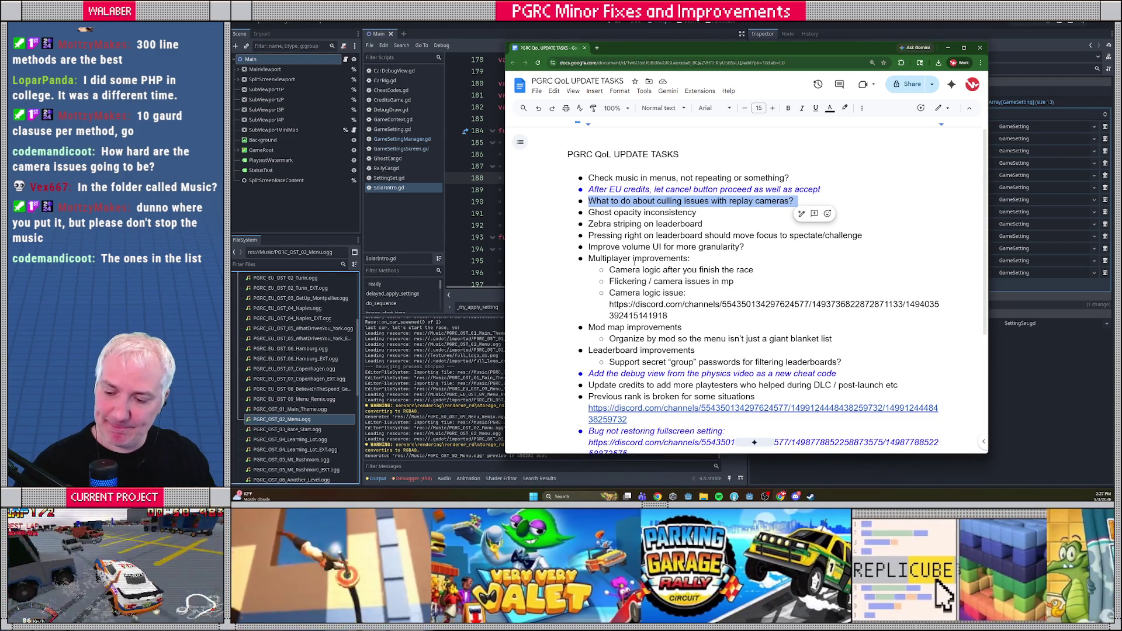
pyautogui.click(701, 200)
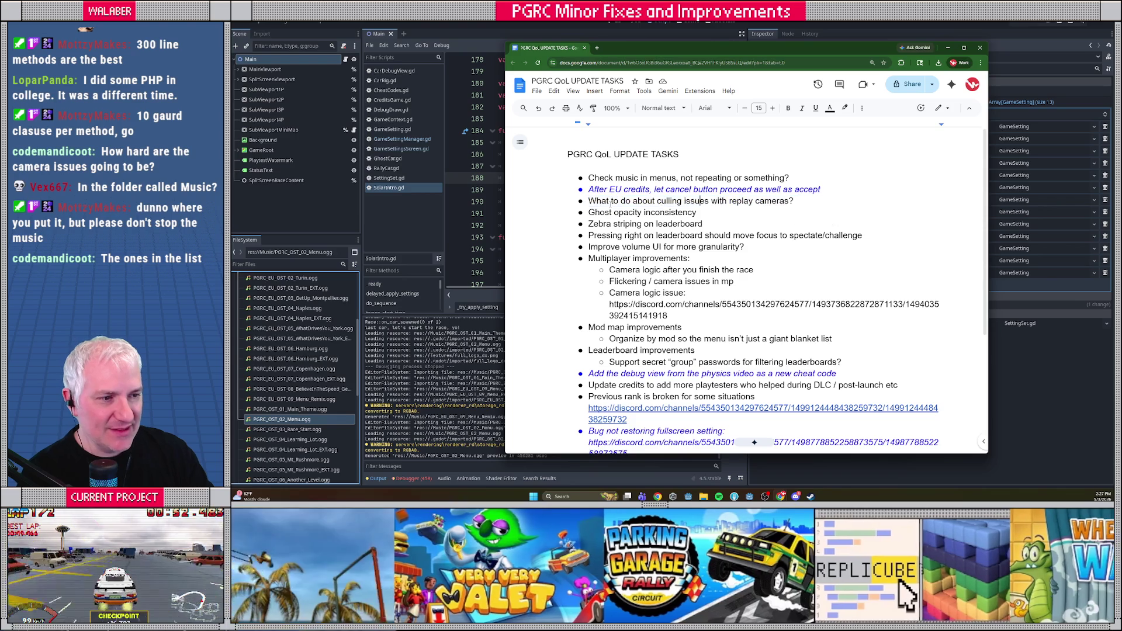
pyautogui.moveTo(588, 200); pyautogui.dragTo(799, 202)
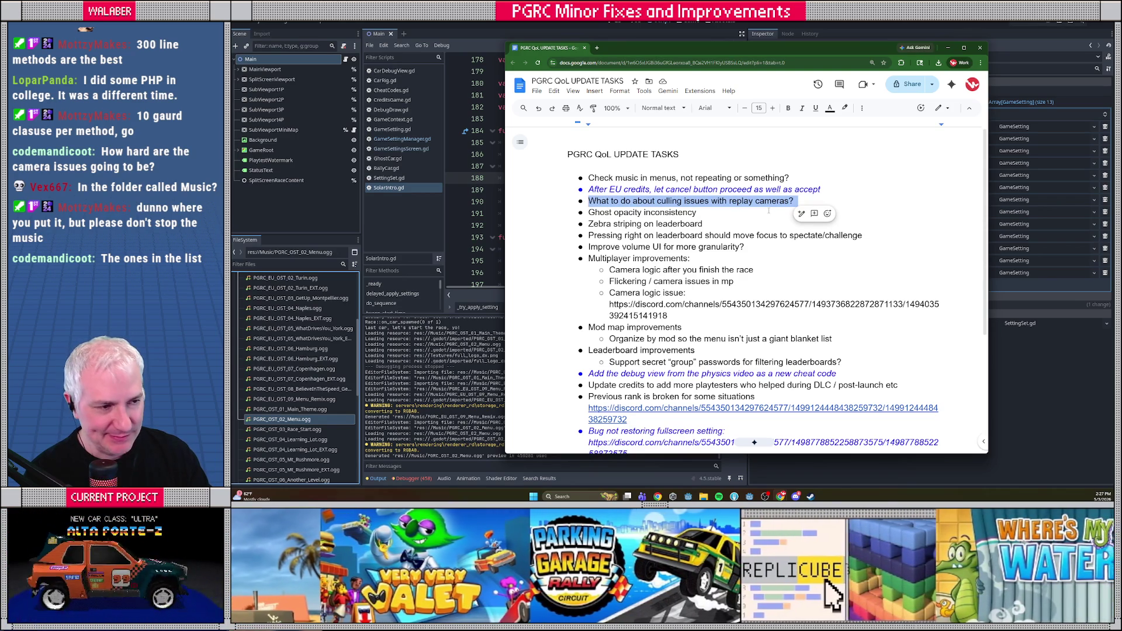
pyautogui.click(630, 212)
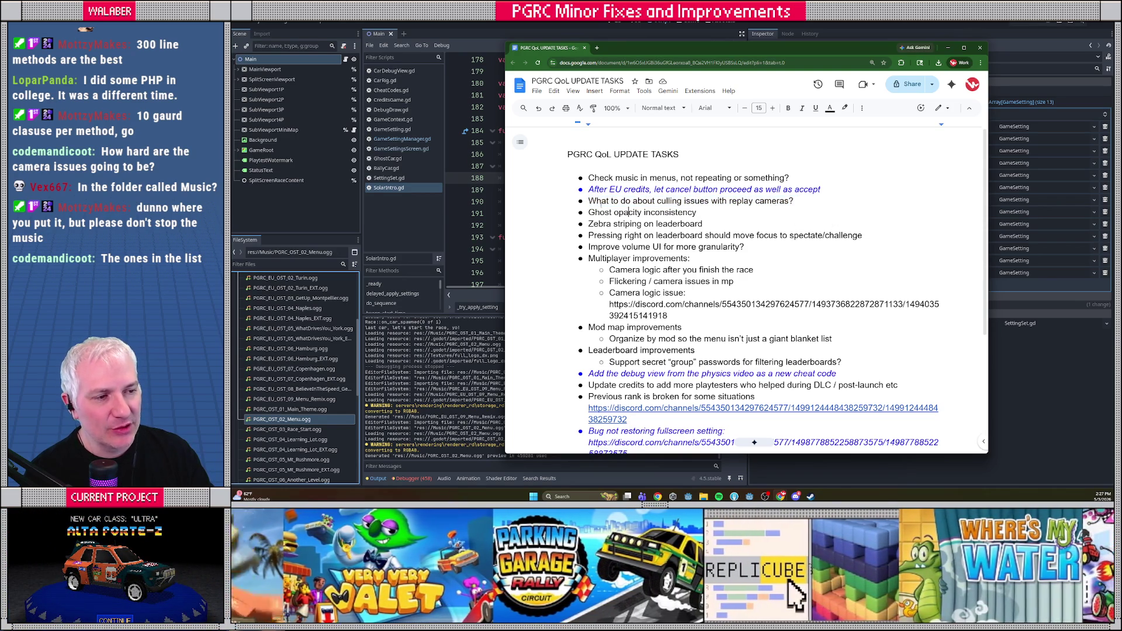
pyautogui.moveTo(589, 201); pyautogui.dragTo(818, 198)
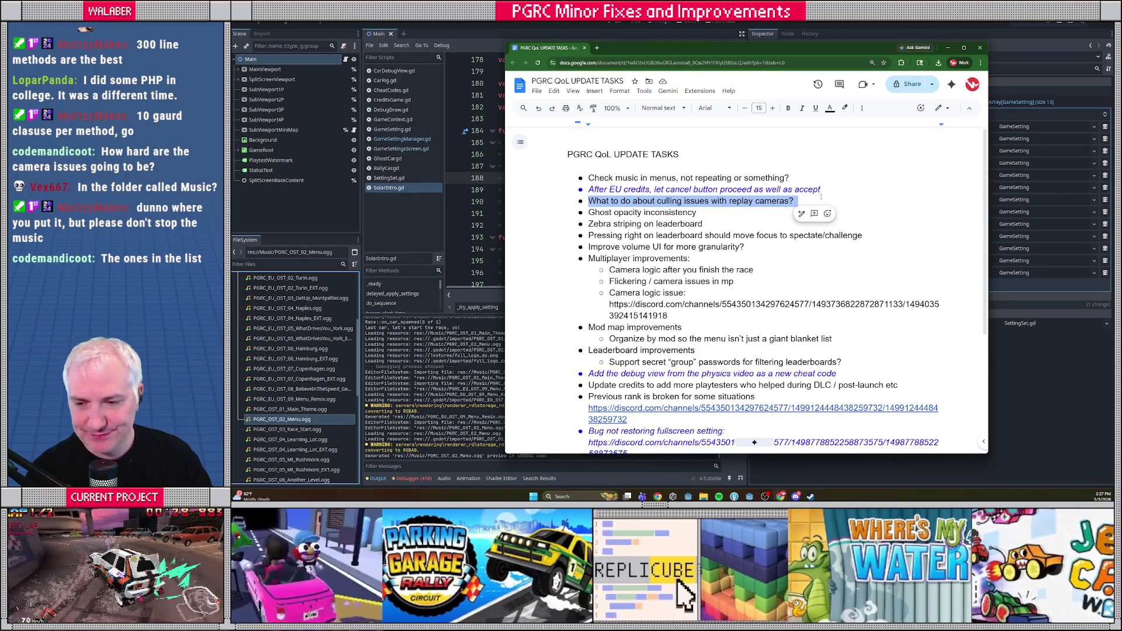
pyautogui.moveTo(587, 200); pyautogui.dragTo(794, 200)
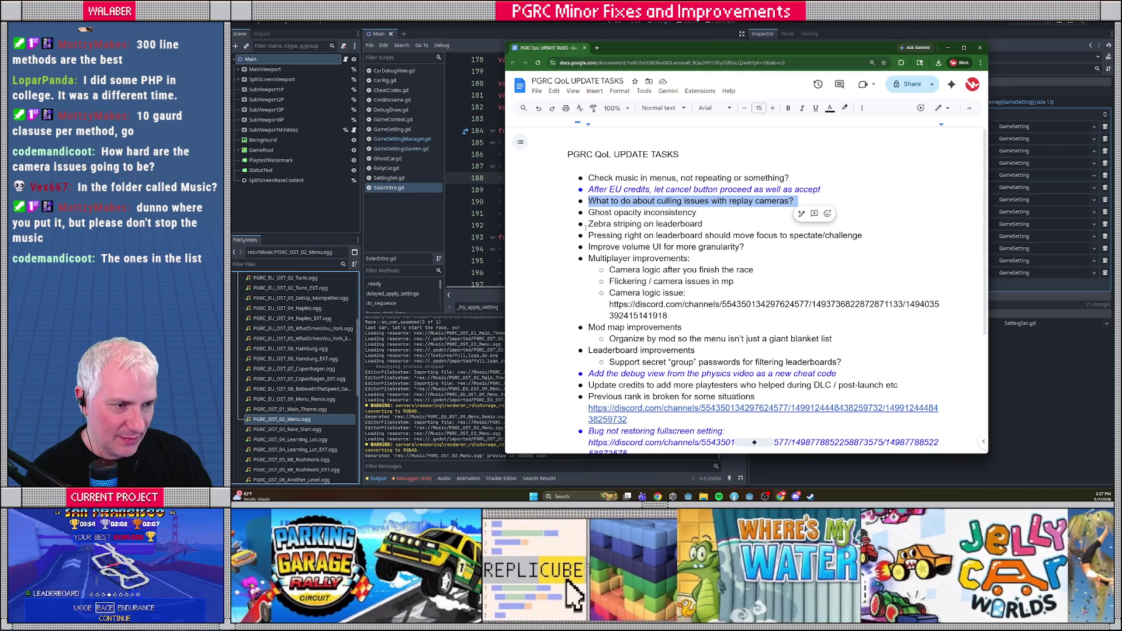
pyautogui.click(585, 228)
# Scan the Ghost opacity to Mod map items, then select 'Check music in menus'.
pyautogui.click(589, 257)
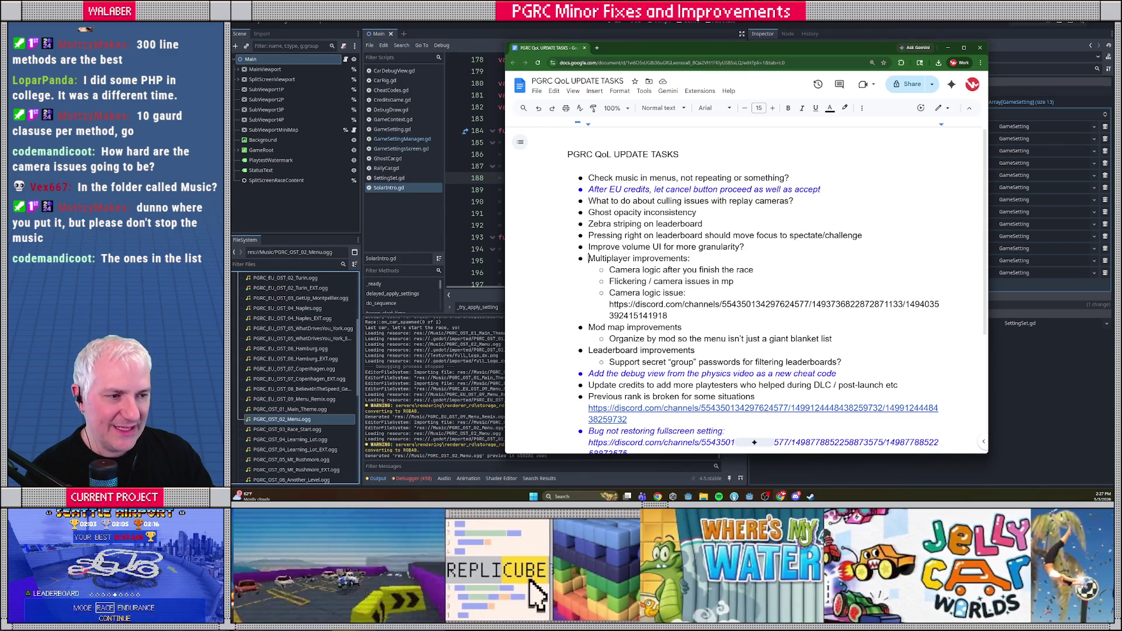
pyautogui.moveTo(589, 212)
pyautogui.mouseDown()
pyautogui.moveTo(701, 224)
pyautogui.moveTo(667, 315)
pyautogui.mouseUp()
pyautogui.click(609, 315)
pyautogui.moveTo(588, 327)
pyautogui.mouseDown()
pyautogui.moveTo(836, 339)
pyautogui.moveTo(590, 323)
pyautogui.mouseUp()
pyautogui.click(849, 338)
pyautogui.click(589, 321)
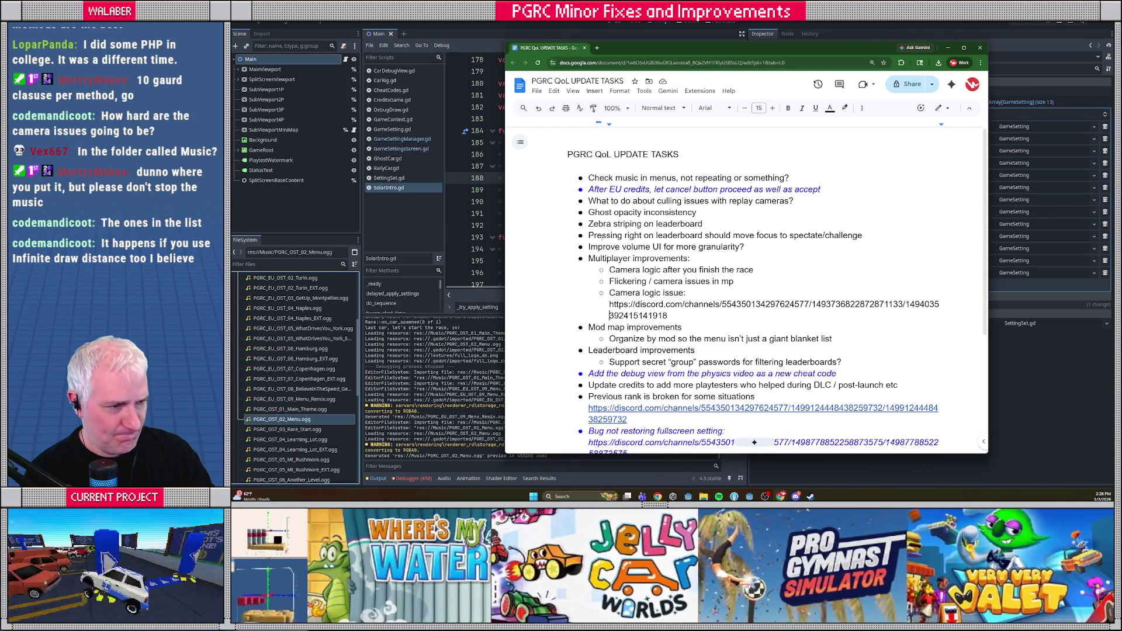
pyautogui.moveTo(596, 201); pyautogui.dragTo(820, 202)
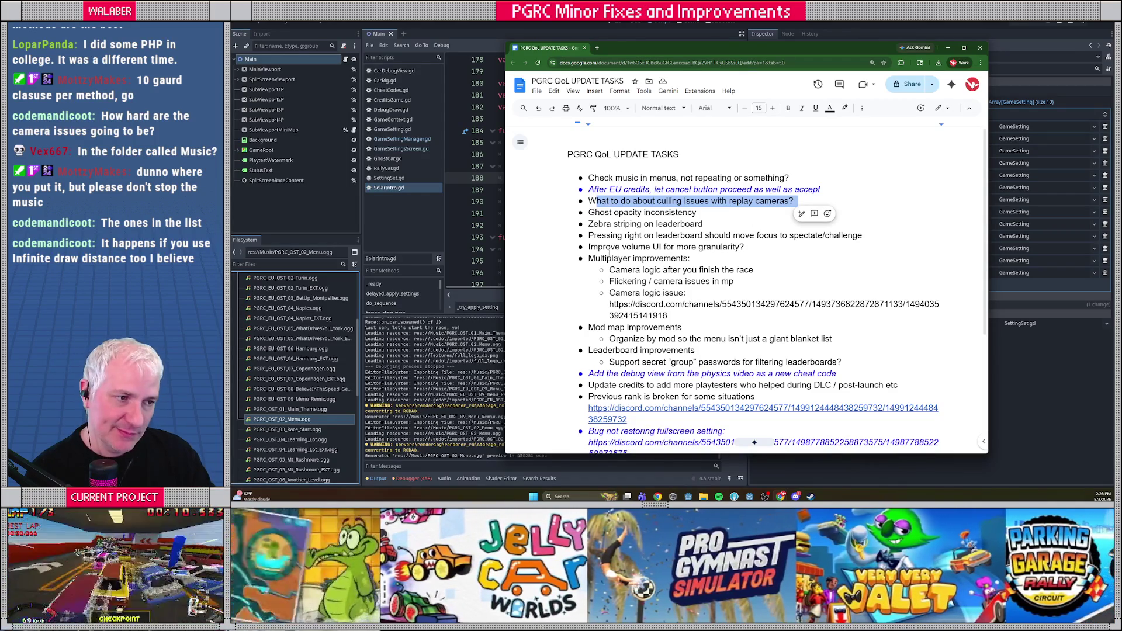
pyautogui.click(594, 224)
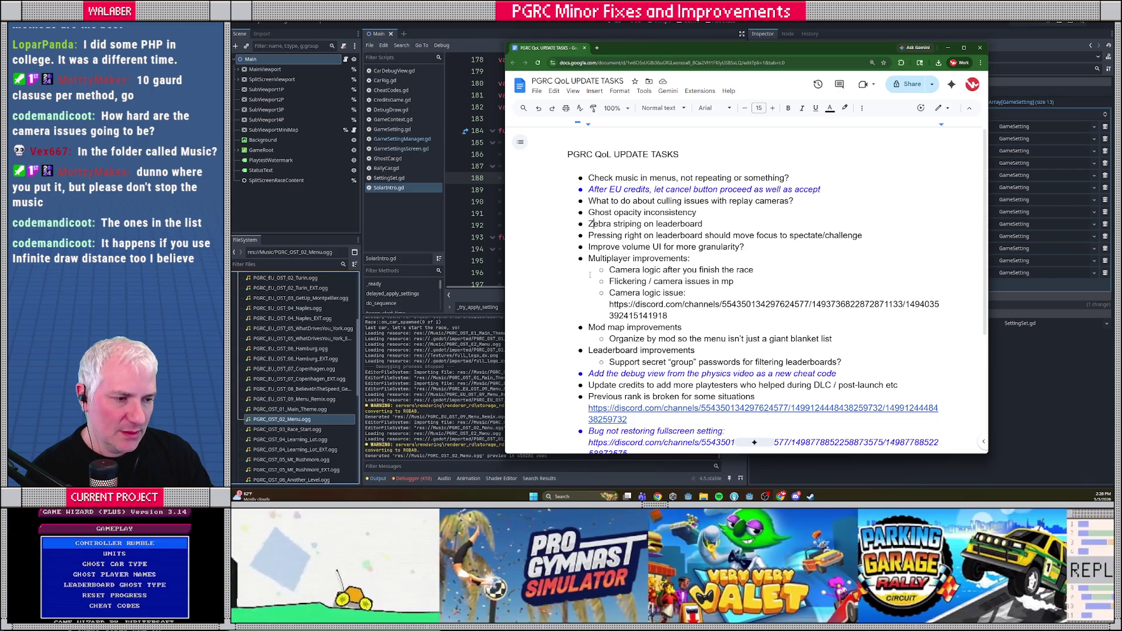
pyautogui.tripleClick(590, 200)
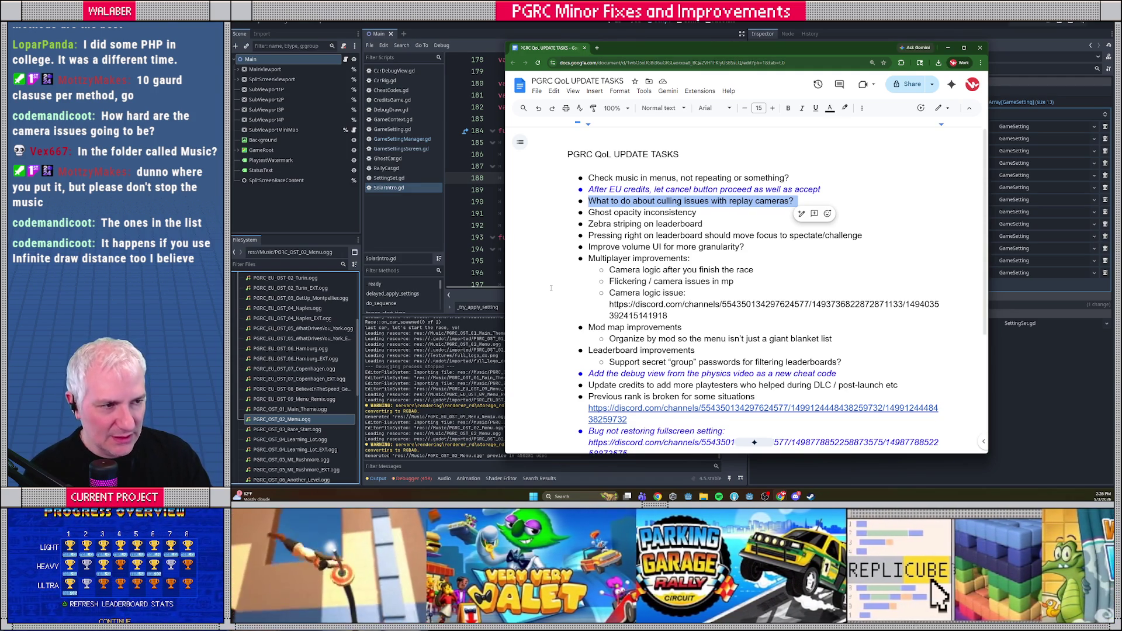
pyautogui.tripleClick(688, 177)
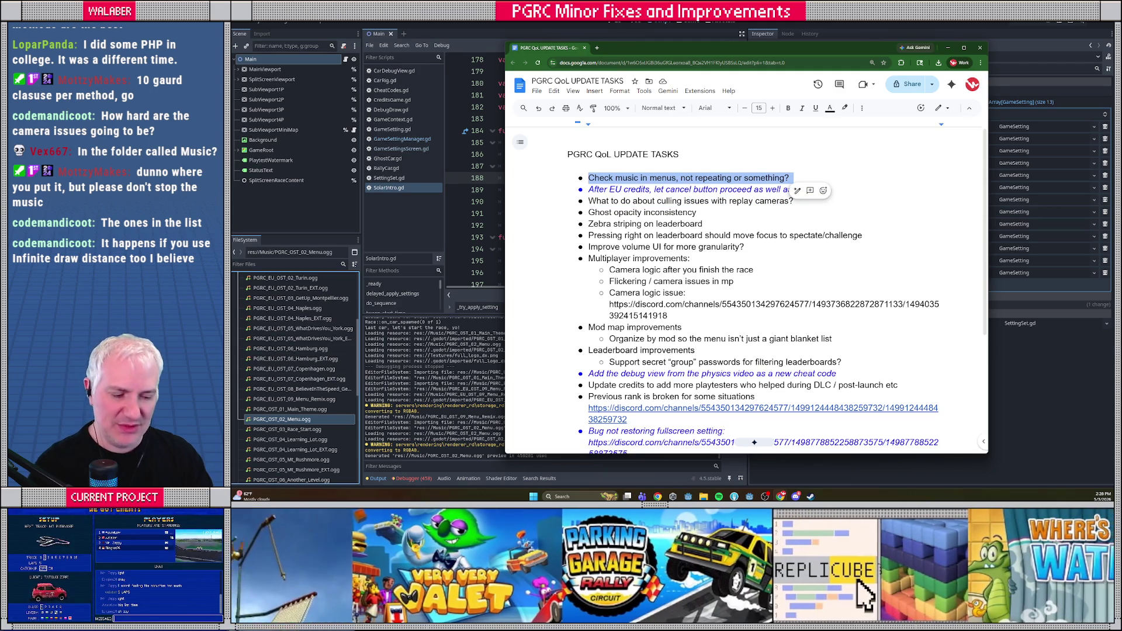
pyautogui.hotkey('alt', 'Tab')
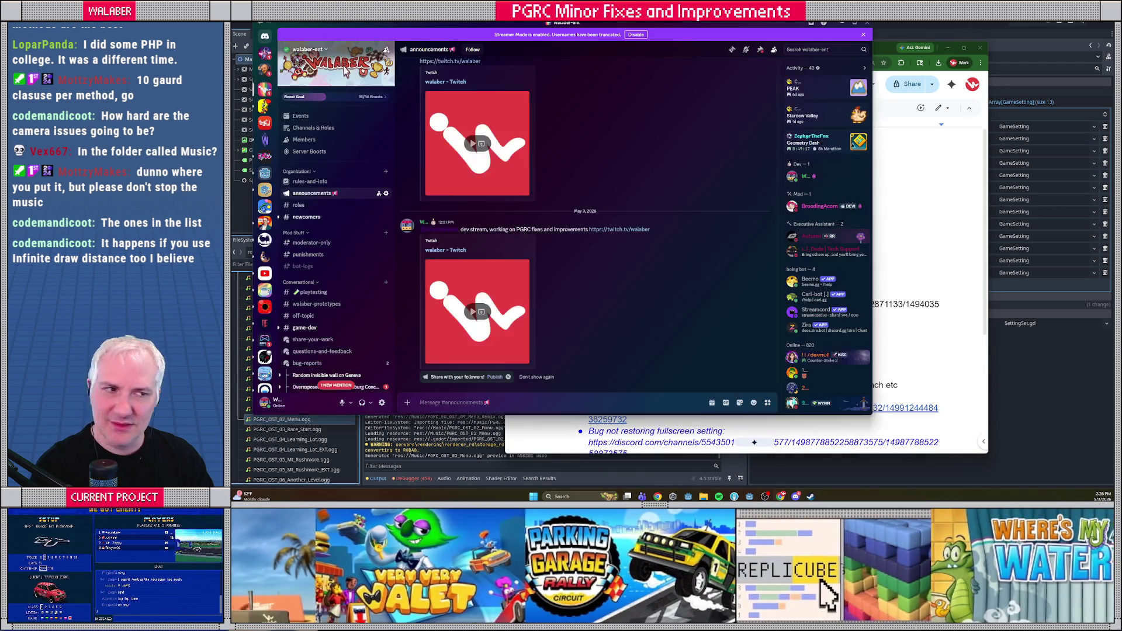
# Leave Discord and go back to the Google Docs task list.
pyautogui.hotkey('alt', 'Tab')
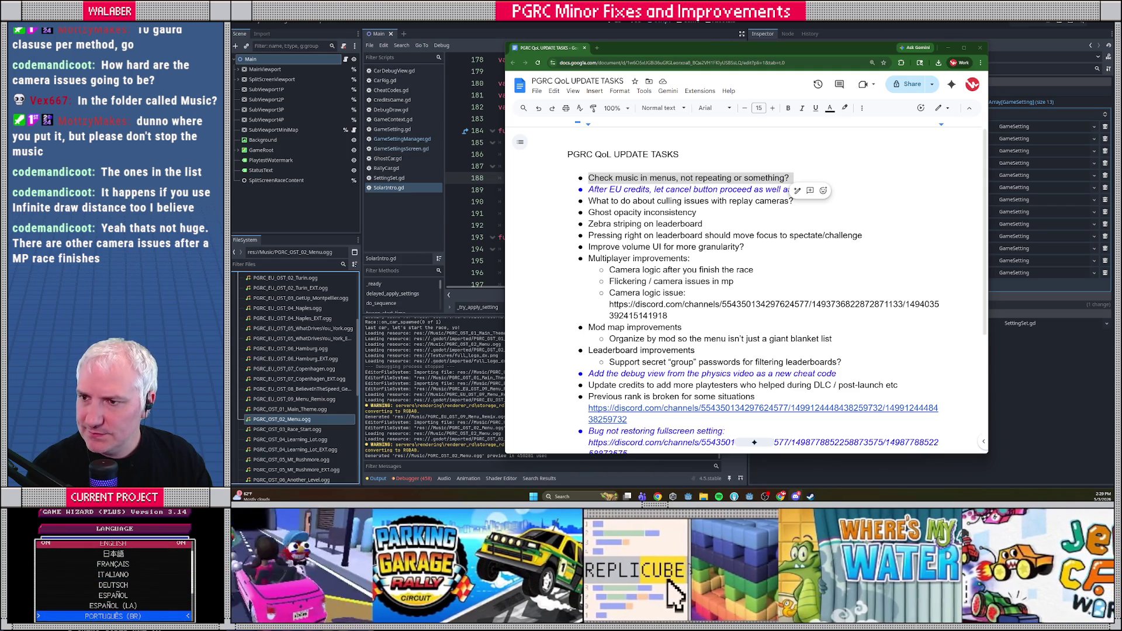
# Select the 'Ghost opacity inconsistency' line, then open a new browser tab.
pyautogui.moveTo(590, 259)
pyautogui.mouseDown()
pyautogui.moveTo(695, 275)
pyautogui.moveTo(678, 317)
pyautogui.mouseUp()
pyautogui.click(682, 317)
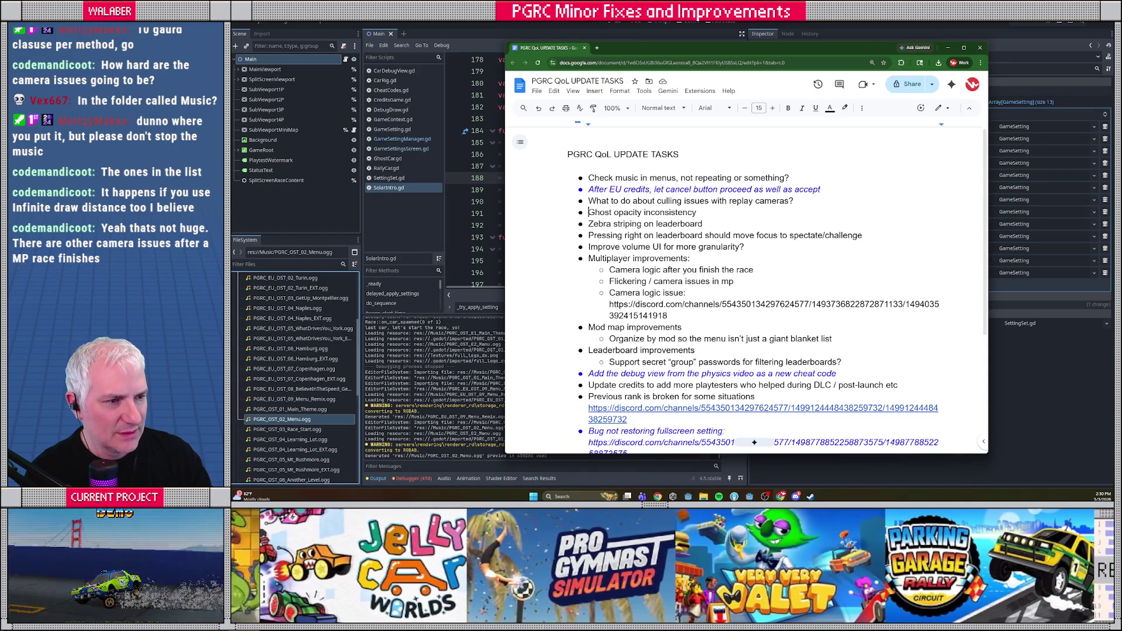
pyautogui.moveTo(590, 213); pyautogui.dragTo(763, 216)
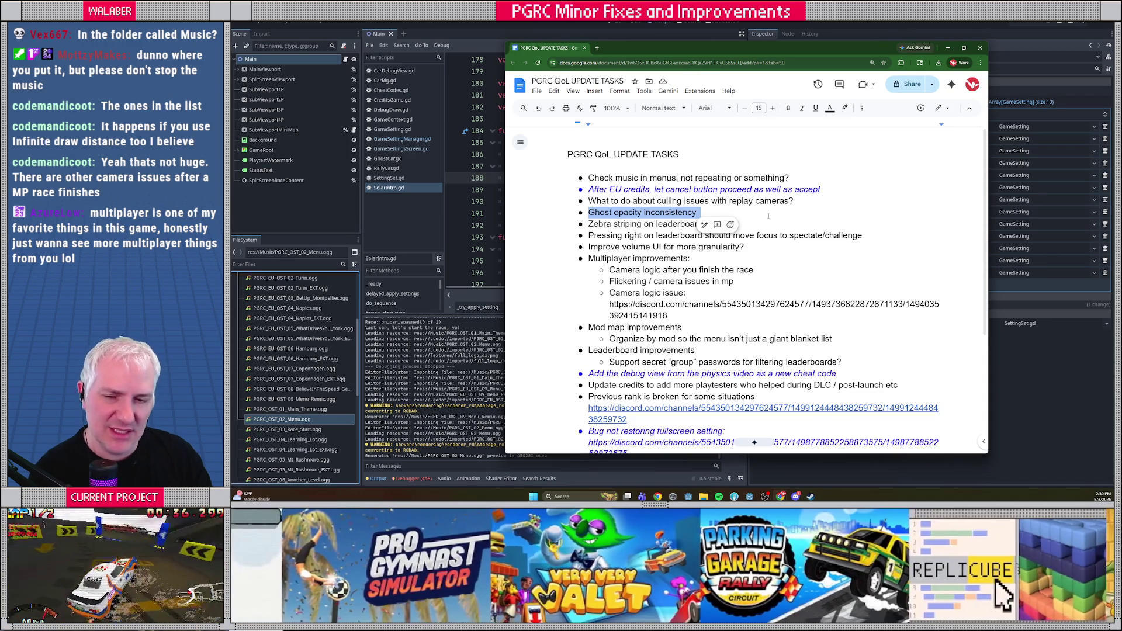
pyautogui.click(769, 215)
pyautogui.tripleClick(762, 214)
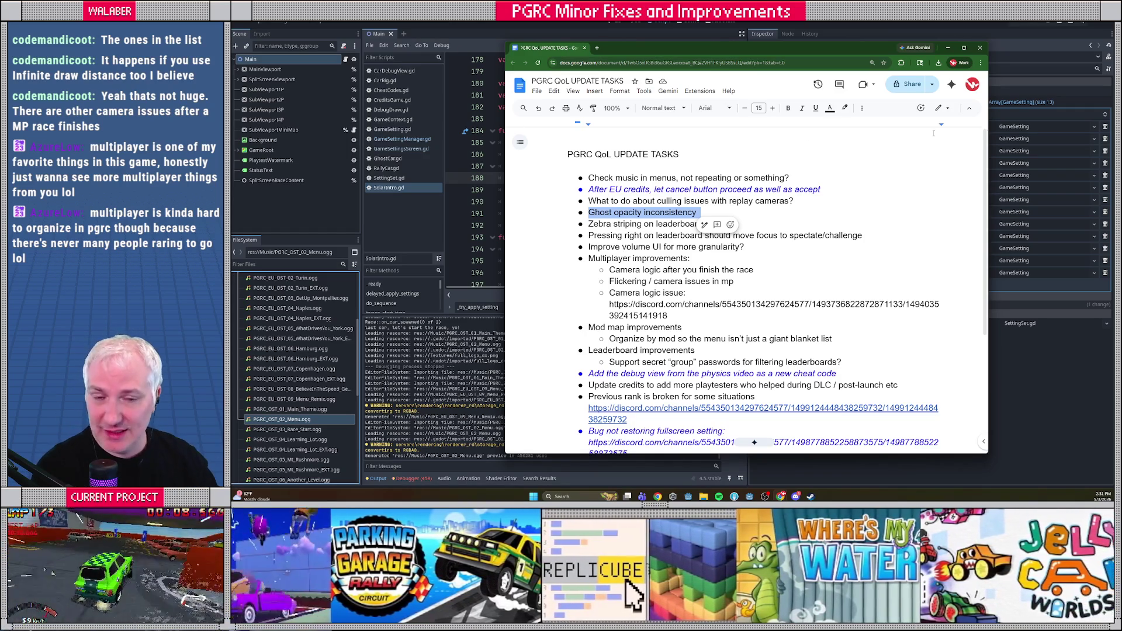
pyautogui.click(597, 49)
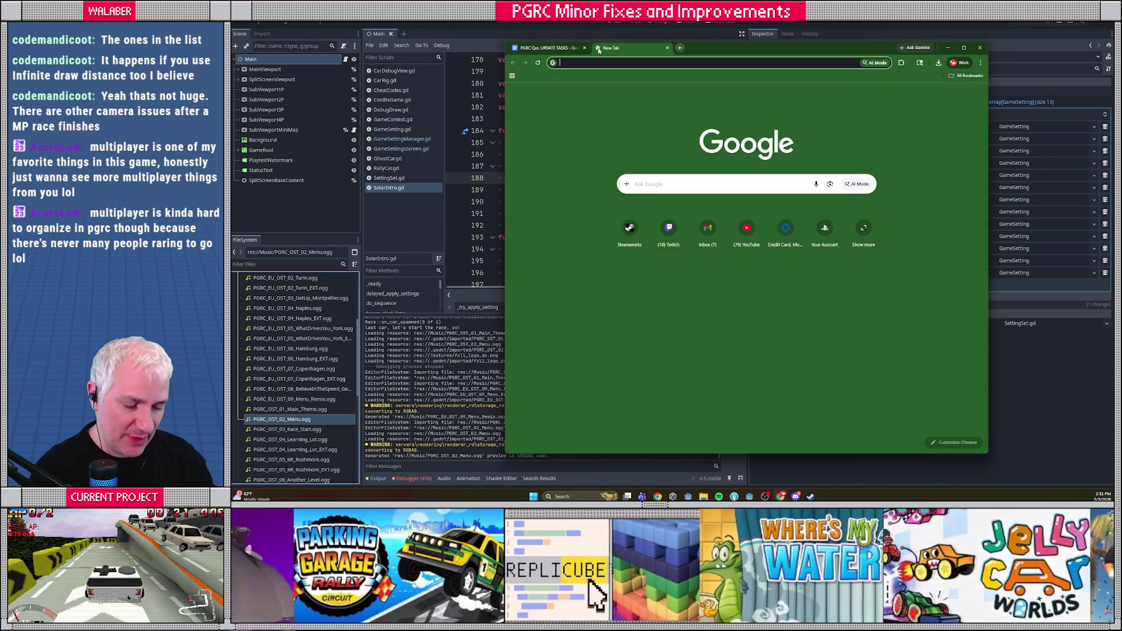
# Search Google for 'reason and rhyme steam' and open the game's Steam store page.
pyautogui.write('reason and rhyme')
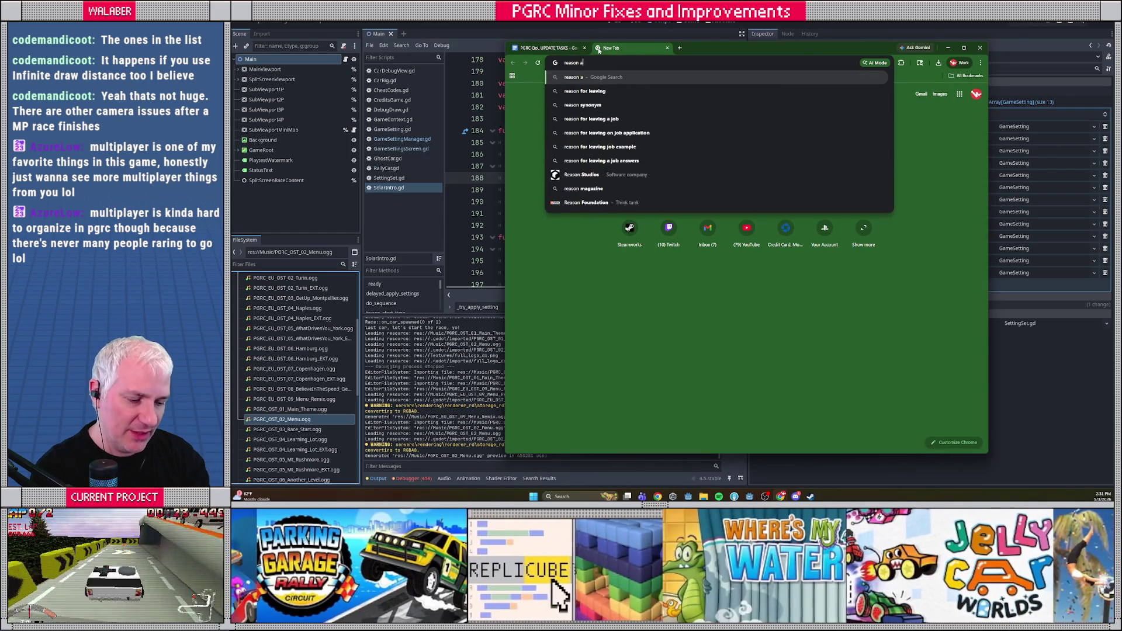
pyautogui.press('Return')
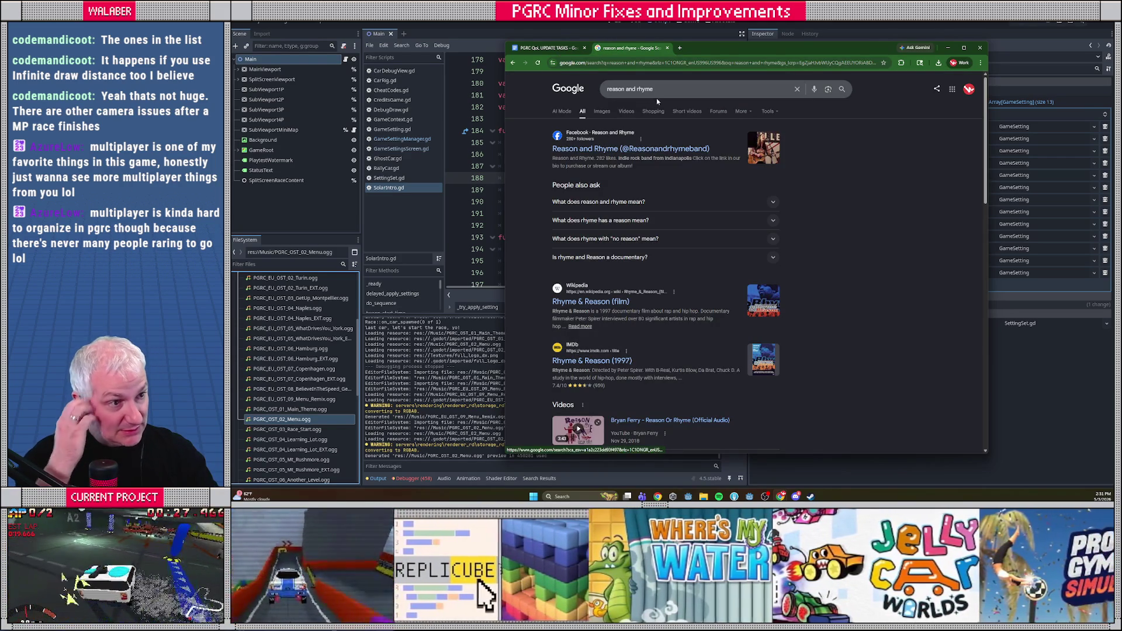
pyautogui.click(664, 90)
pyautogui.write('steam')
pyautogui.press('Return')
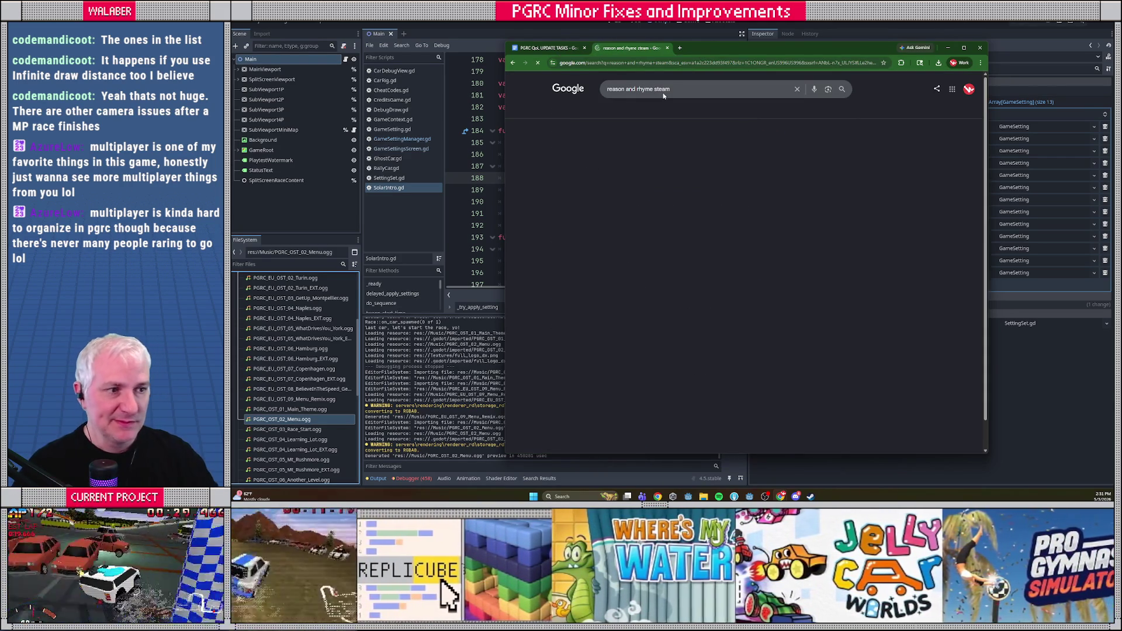
pyautogui.click(570, 150)
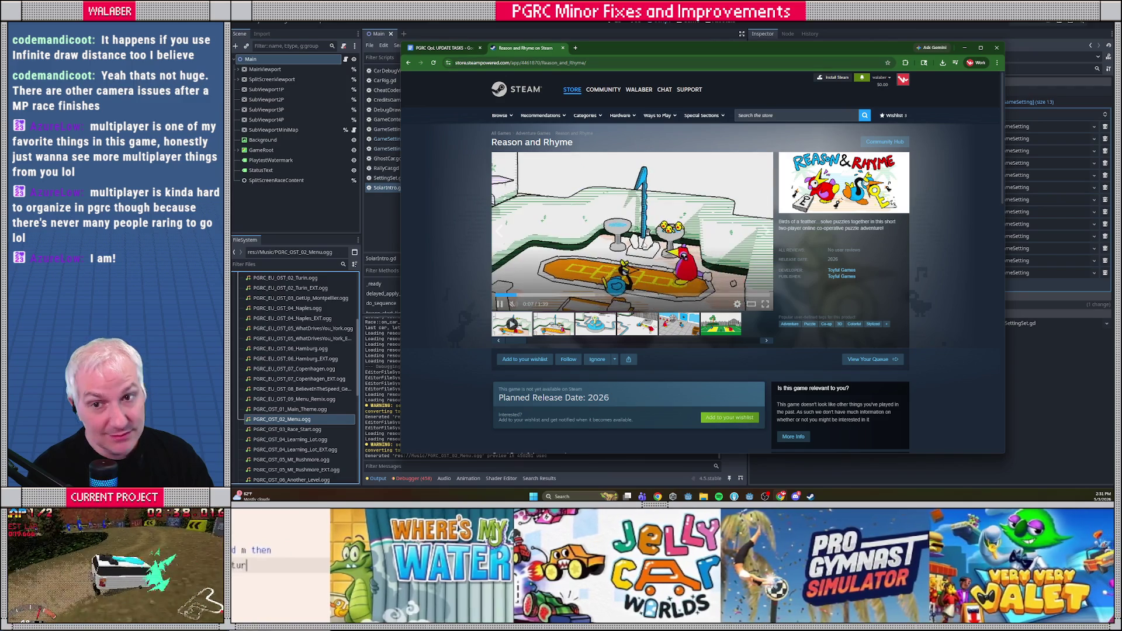
pyautogui.click(599, 62)
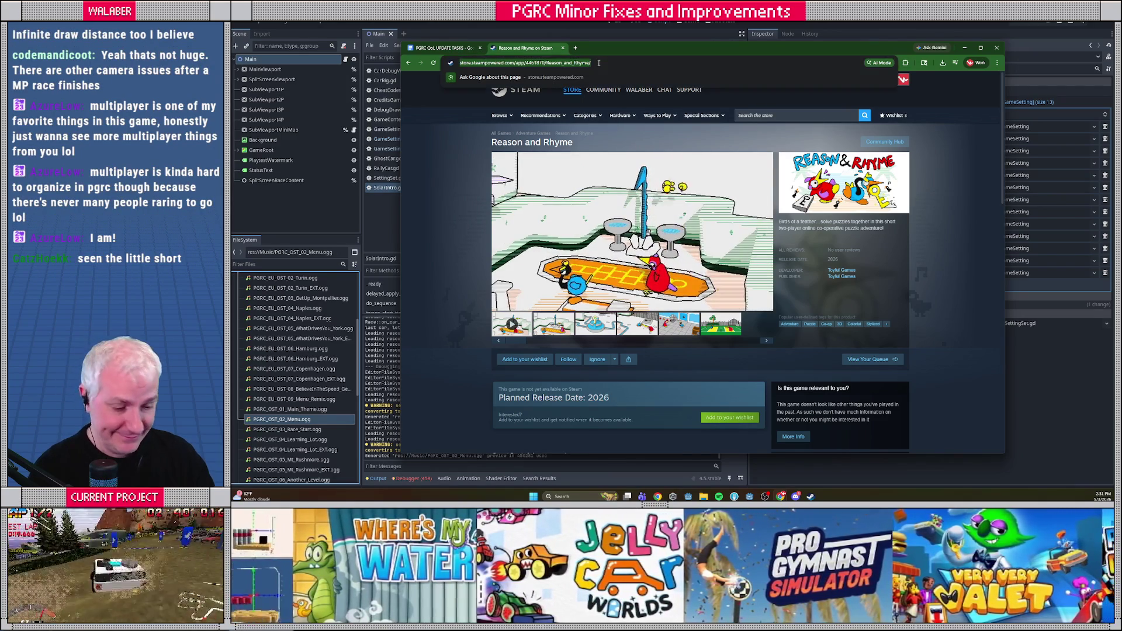
# Copy the store page URL and browse the Reason and Rhyme Steam page.
pyautogui.press('Escape')
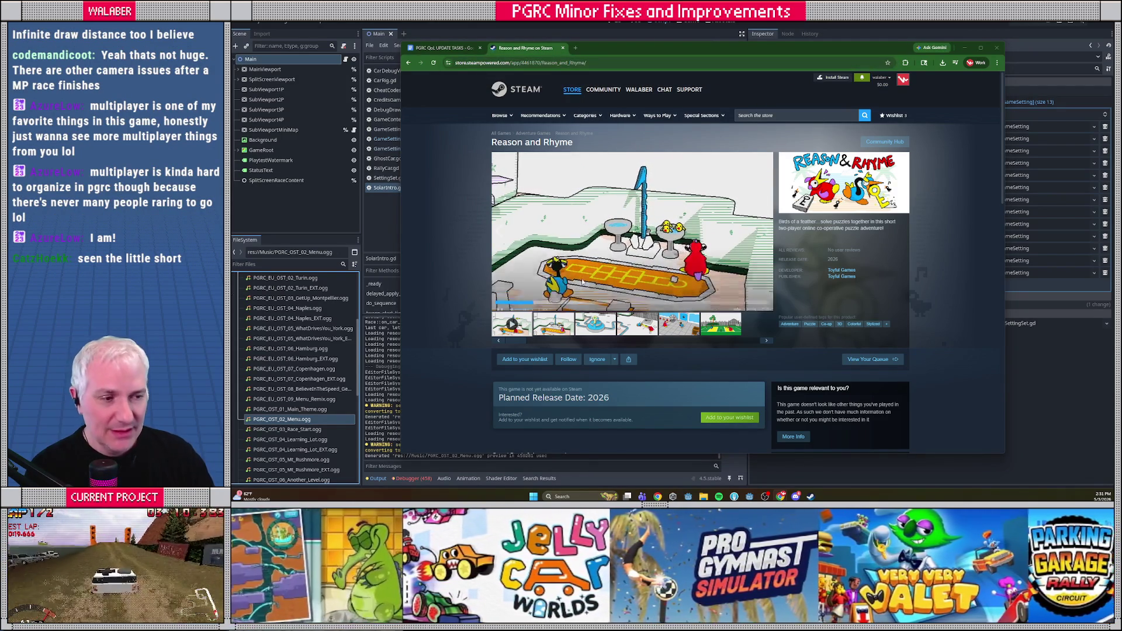
pyautogui.scroll(-1, 478, 292)
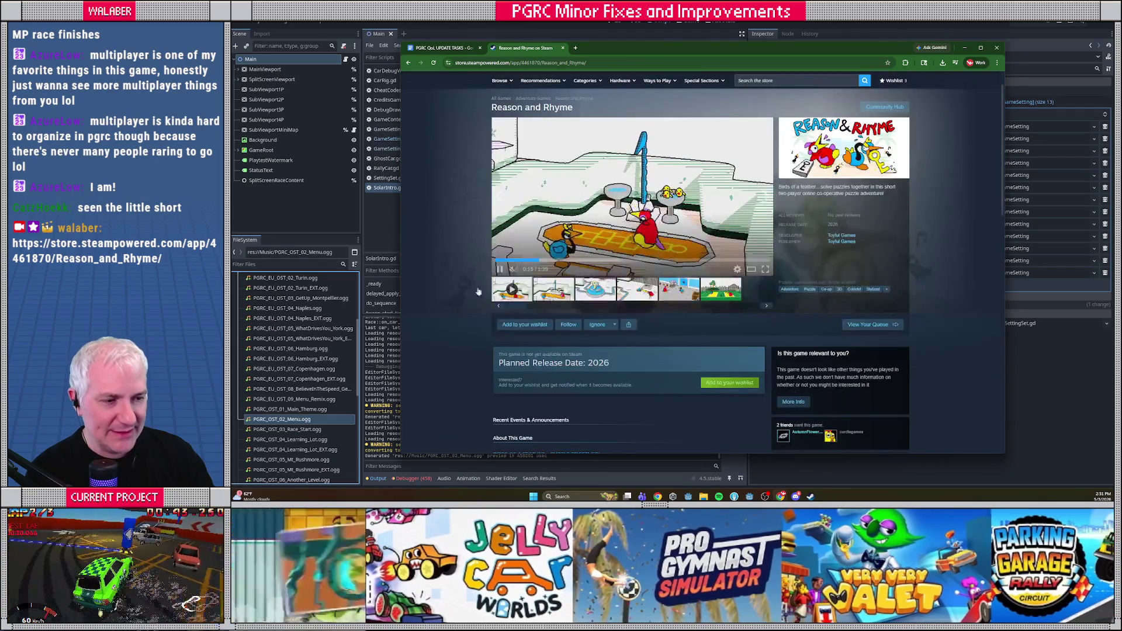
pyautogui.scroll(-5, 478, 292)
pyautogui.scroll(5, 473, 332)
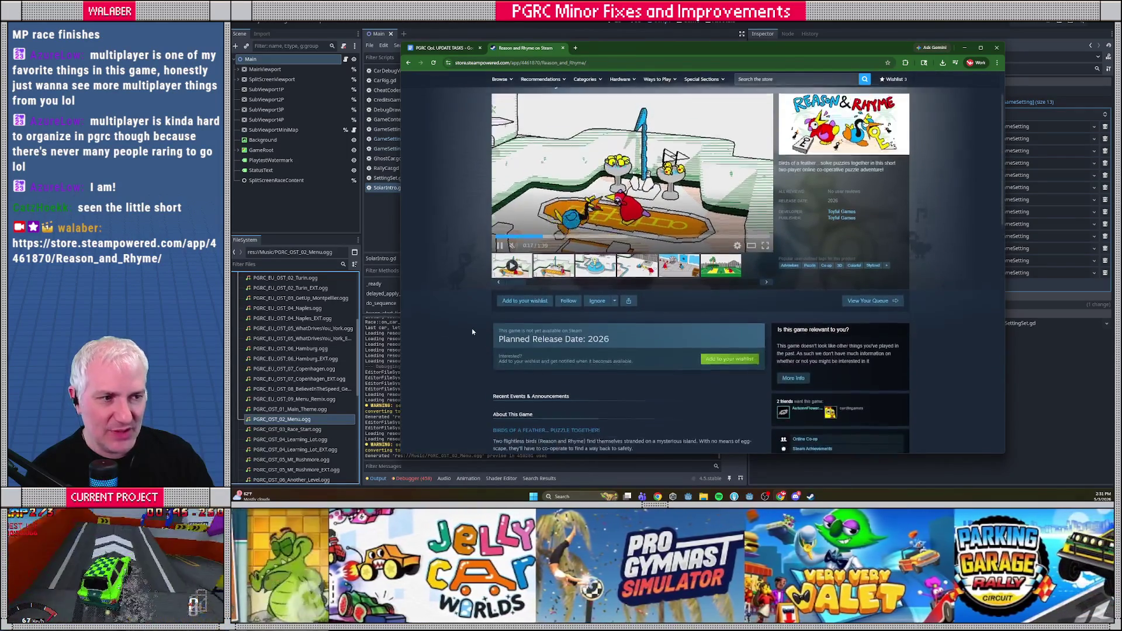
pyautogui.scroll(2, 473, 331)
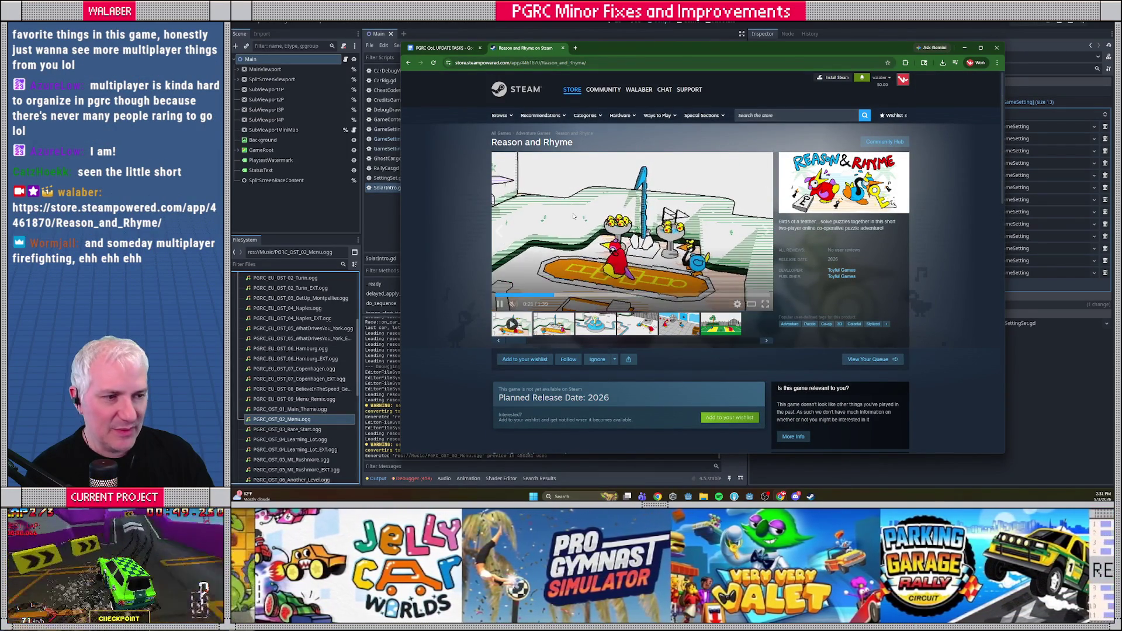
pyautogui.moveTo(491, 143); pyautogui.dragTo(597, 145)
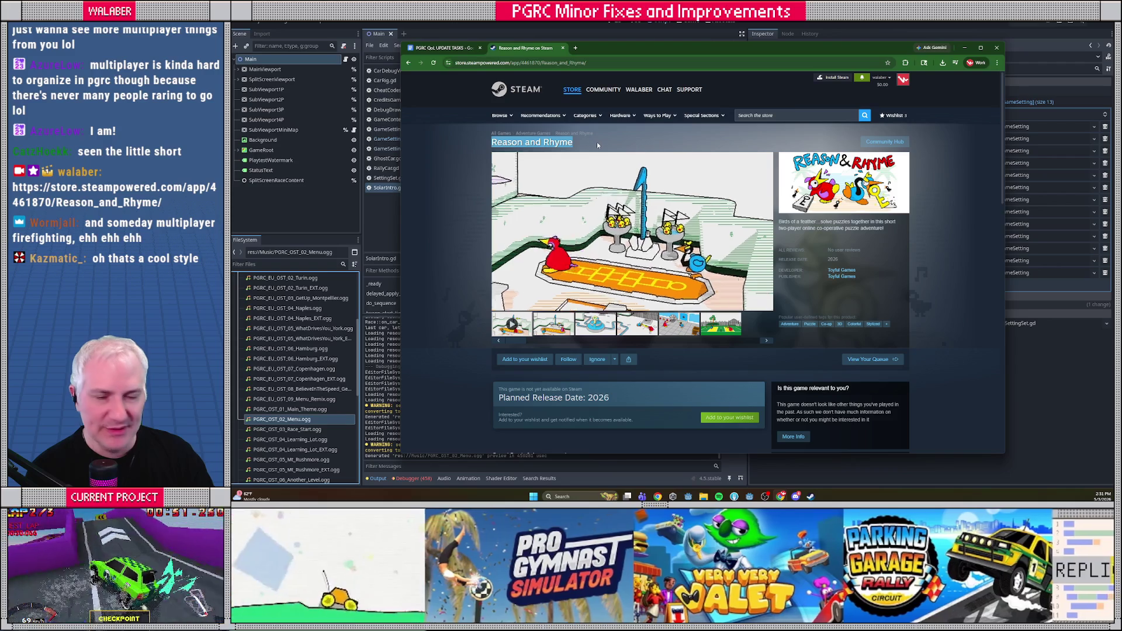
pyautogui.click(597, 145)
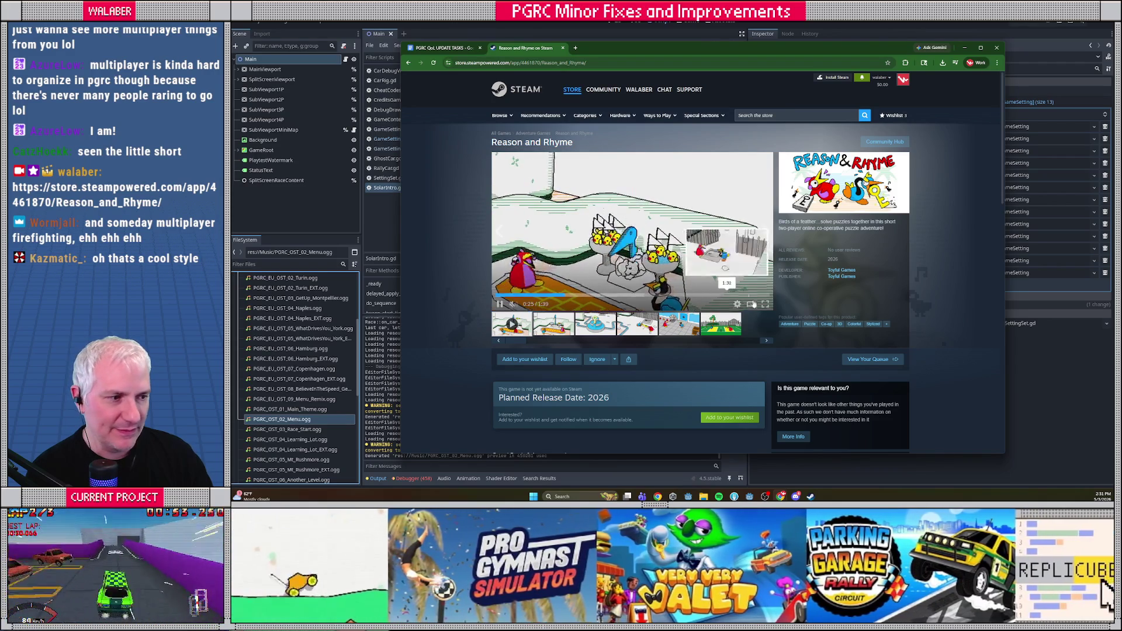
# Watch the trailer fullscreen, then close the store page tab.
pyautogui.click(765, 304)
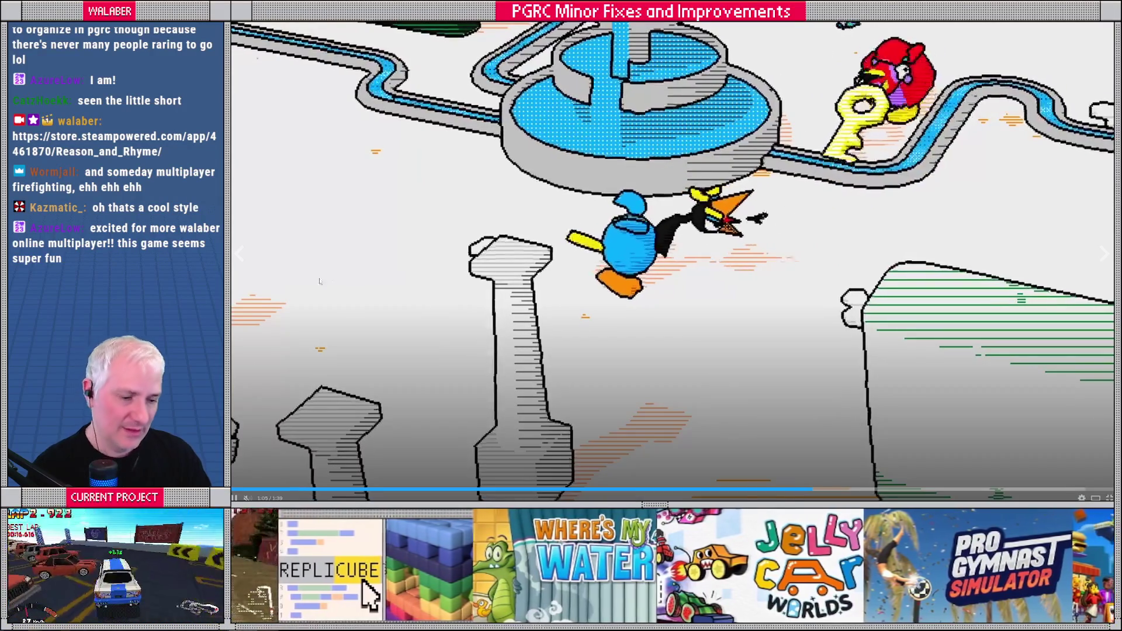
pyautogui.press('Escape')
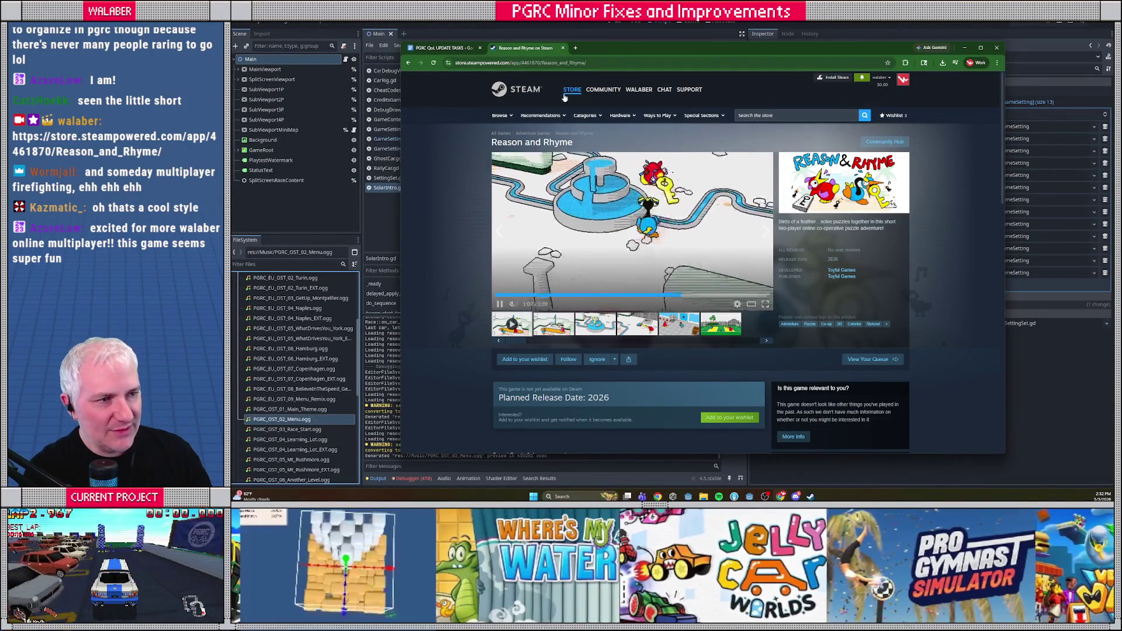
pyautogui.click(562, 48)
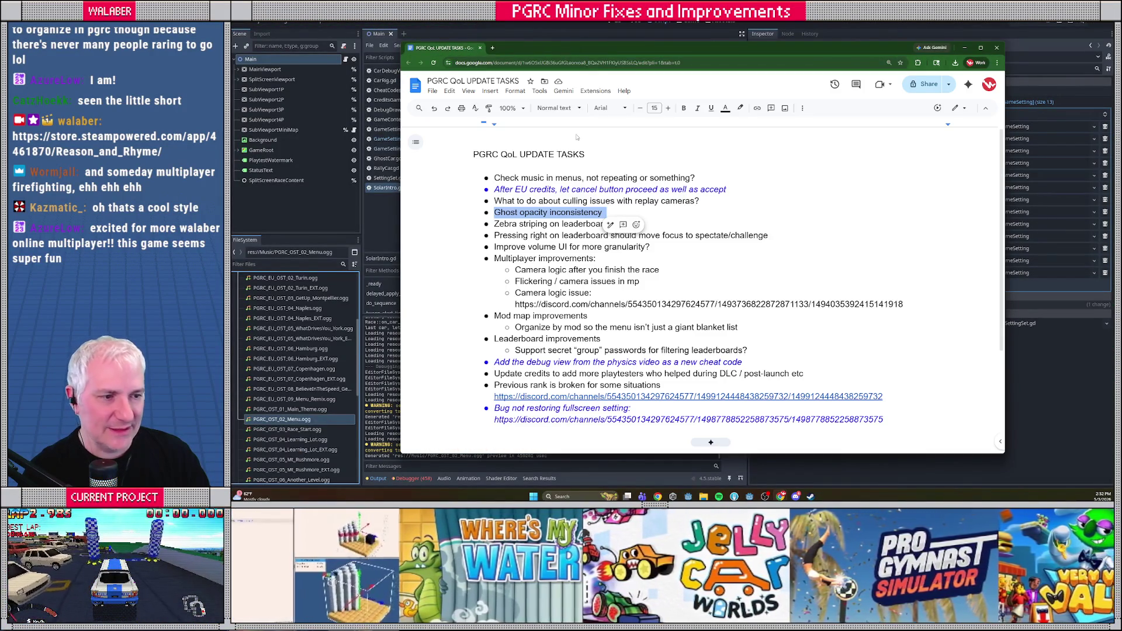
# Select the Zebra striping and Pressing right leaderboard tasks, then minimize the browser.
pyautogui.click(467, 243)
pyautogui.moveTo(544, 57); pyautogui.dragTo(577, 45)
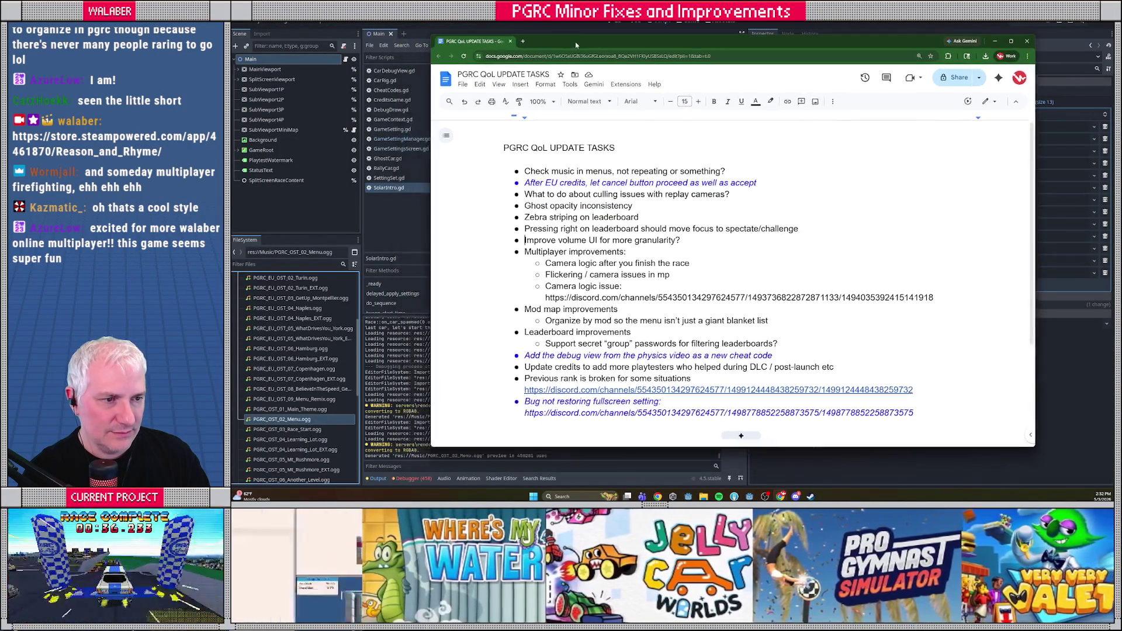
pyautogui.moveTo(525, 217); pyautogui.dragTo(671, 219)
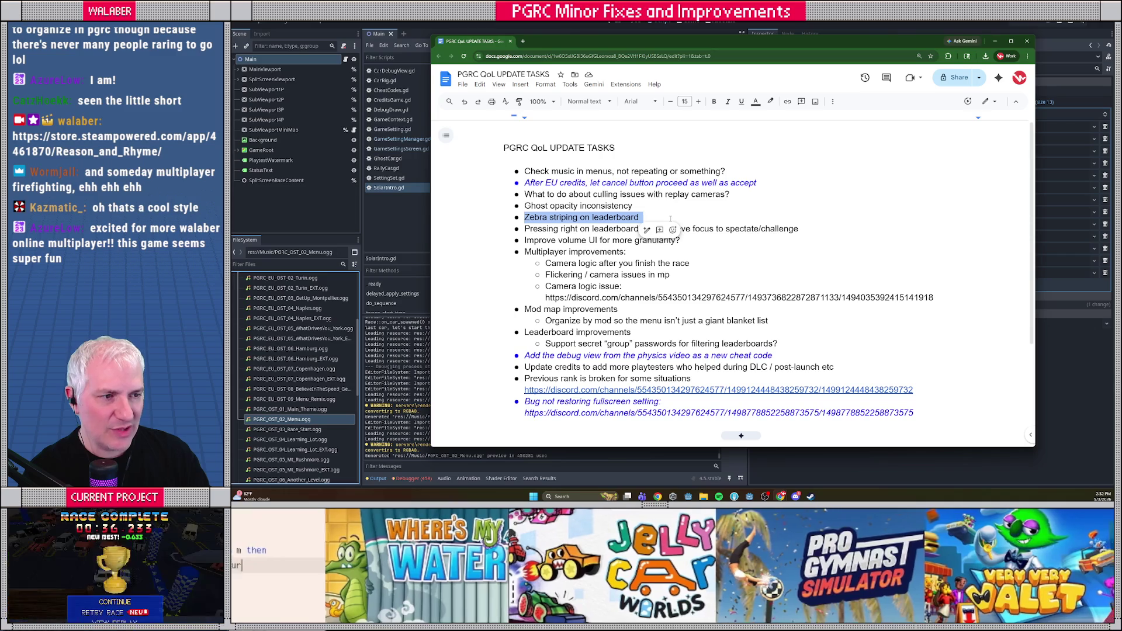
pyautogui.moveTo(524, 229); pyautogui.dragTo(820, 231)
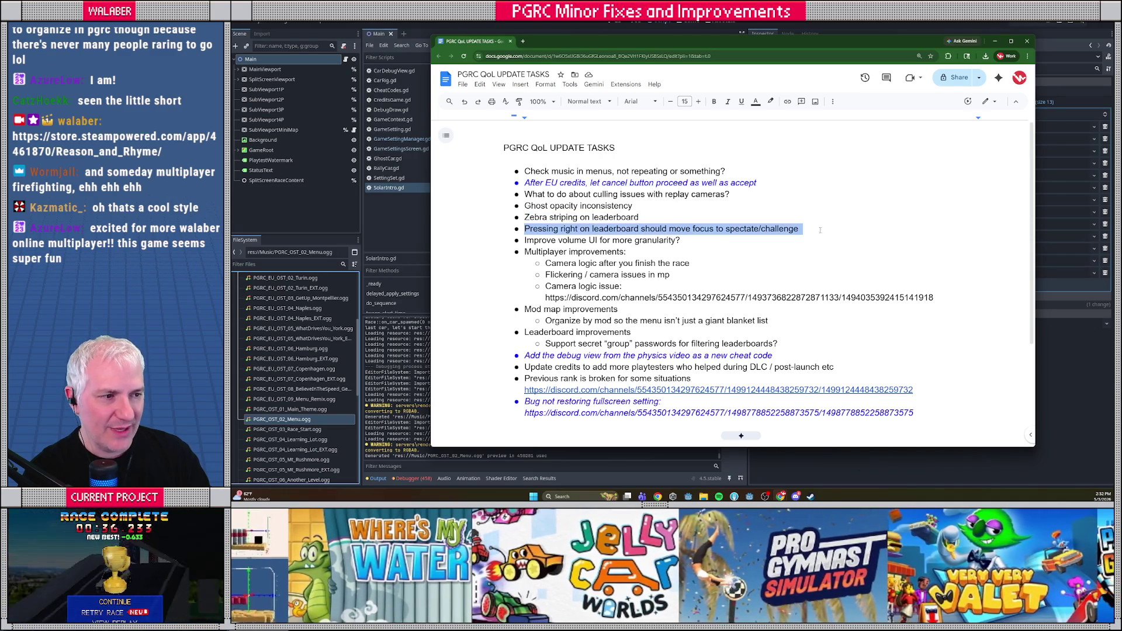
pyautogui.moveTo(524, 216); pyautogui.dragTo(824, 230)
pyautogui.click(525, 25)
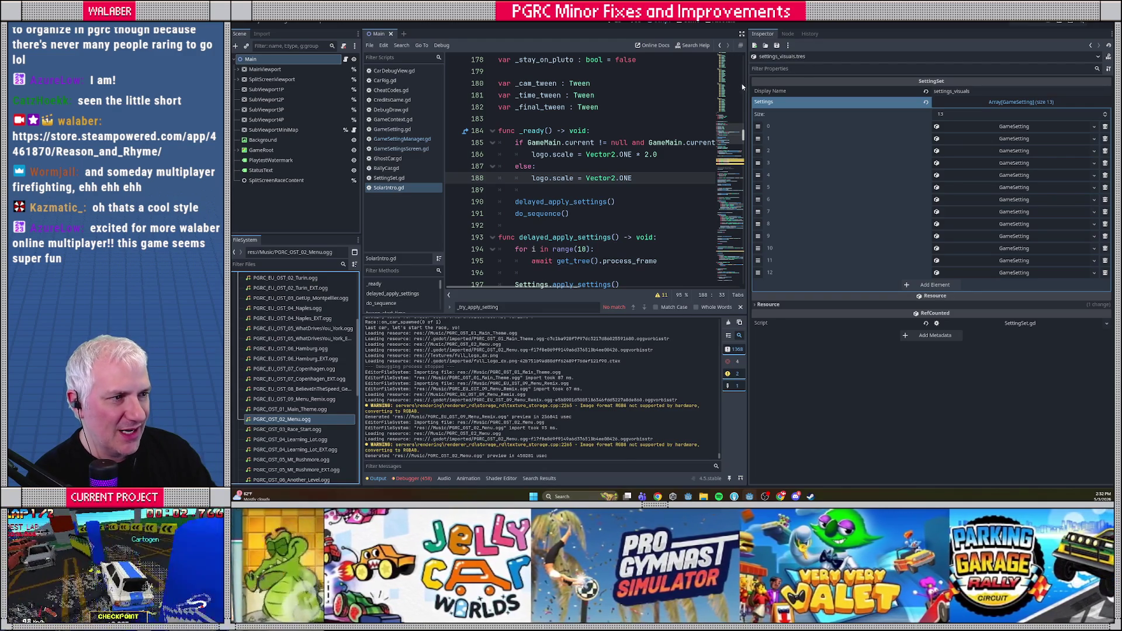
# Open TrackSelect.gd from the quick script picker and close all other script tabs.
pyautogui.moveTo(747, 81); pyautogui.dragTo(921, 81)
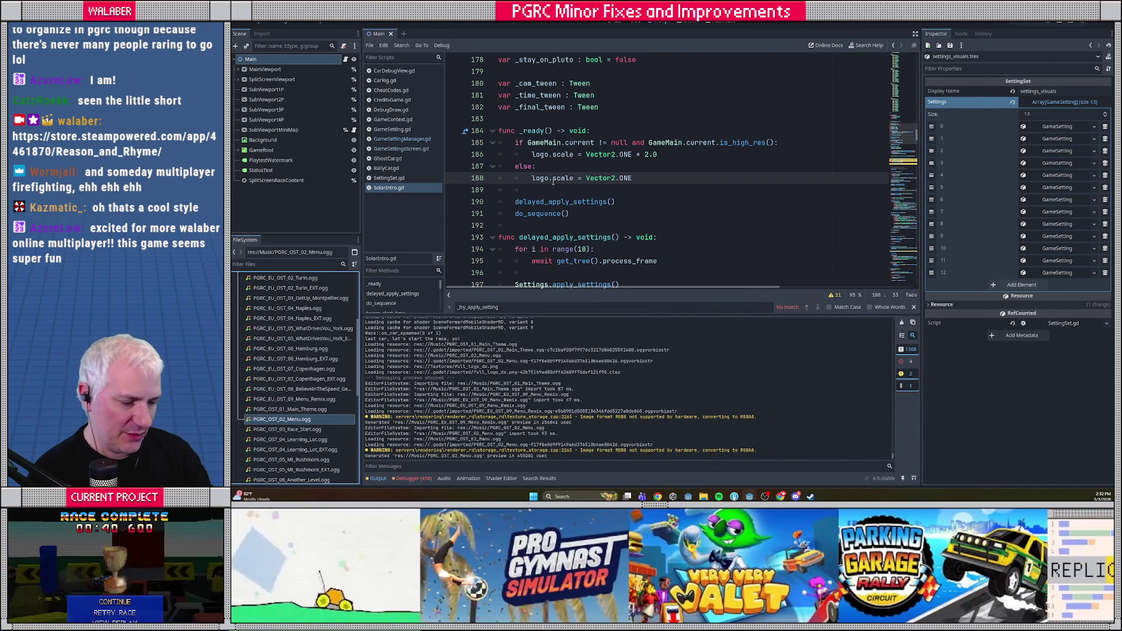
pyautogui.hotkey('ctrl', 'alt', 'o')
pyautogui.write('tracksele')
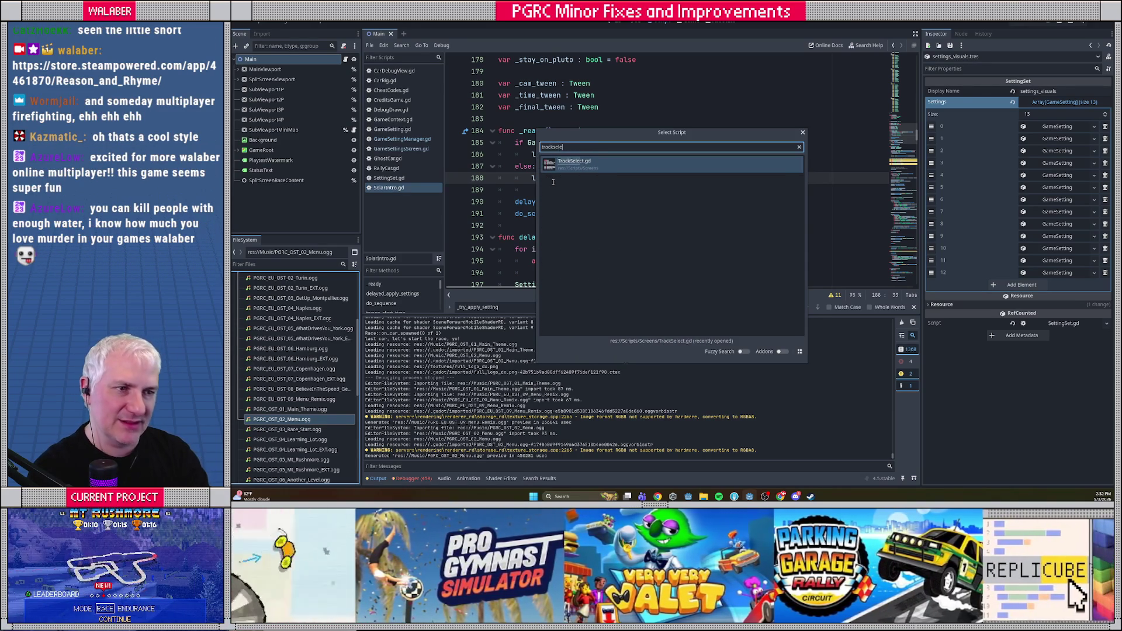
pyautogui.press('Return')
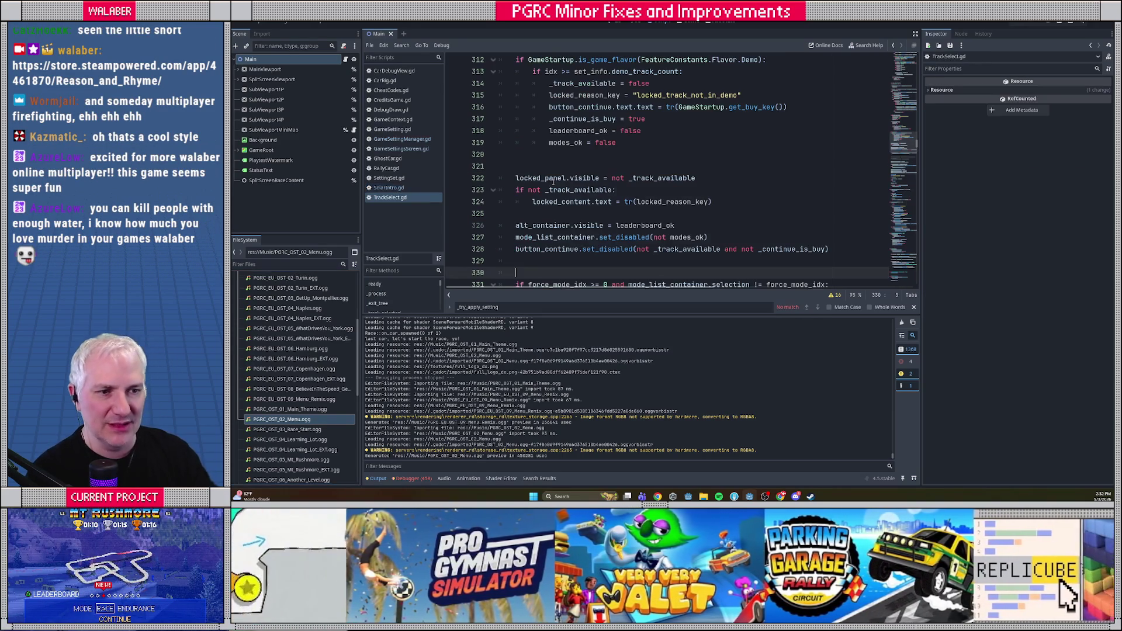
pyautogui.rightClick(404, 197)
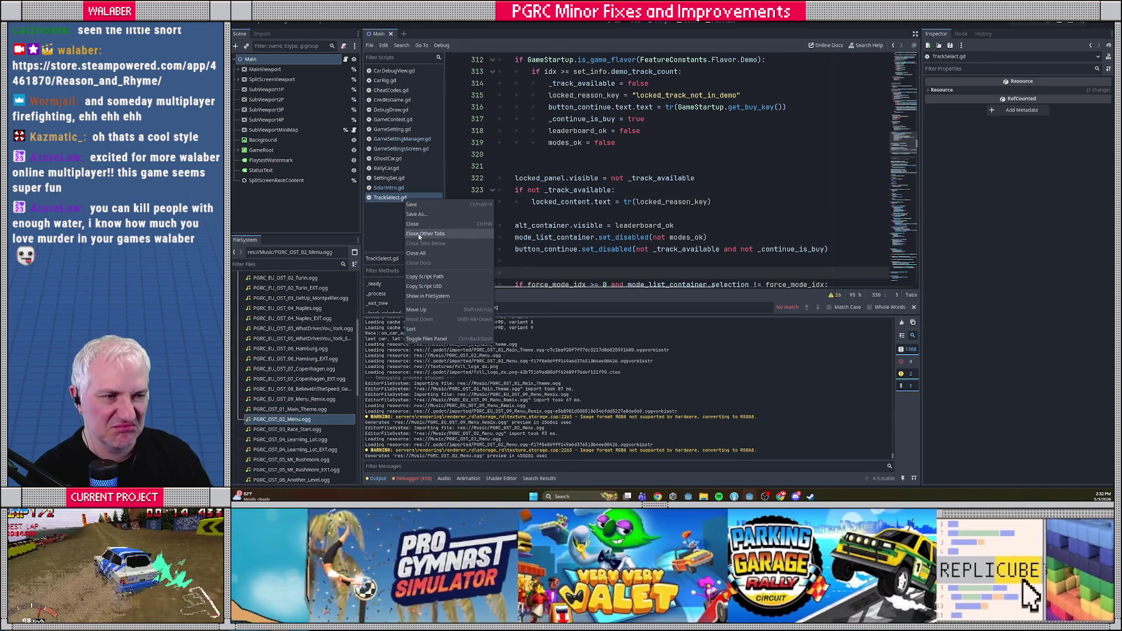
pyautogui.click(444, 235)
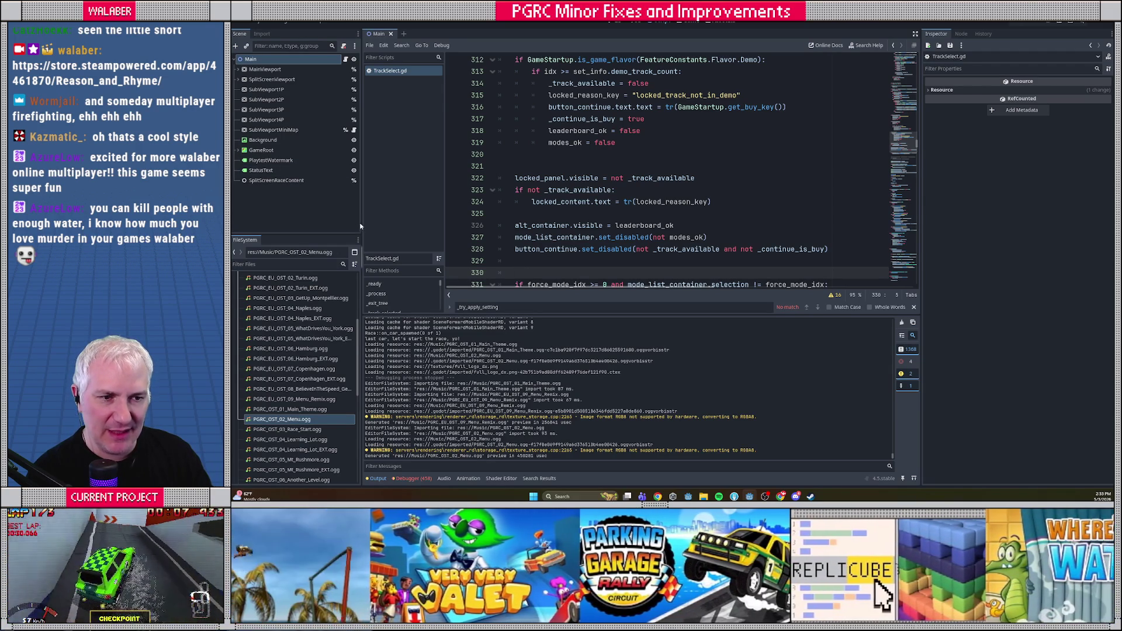
# Resize the panels, collapse the Music folder, and hide the side docks for full-width code at the script's top.
pyautogui.moveTo(362, 222); pyautogui.dragTo(355, 224)
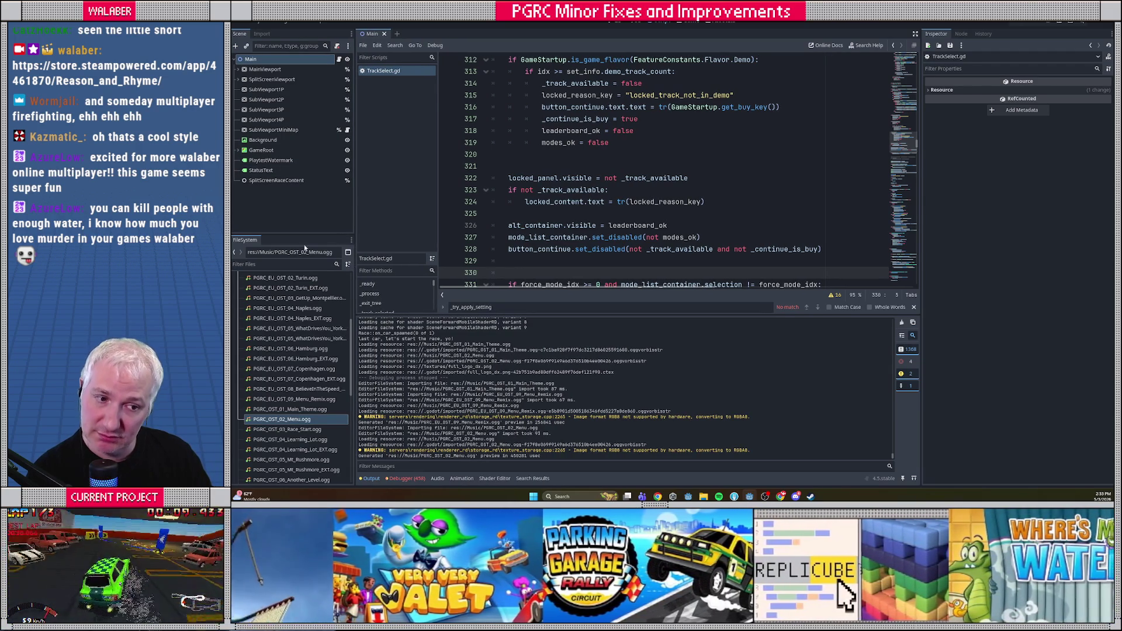
pyautogui.scroll(10, 292, 363)
pyautogui.click(239, 365)
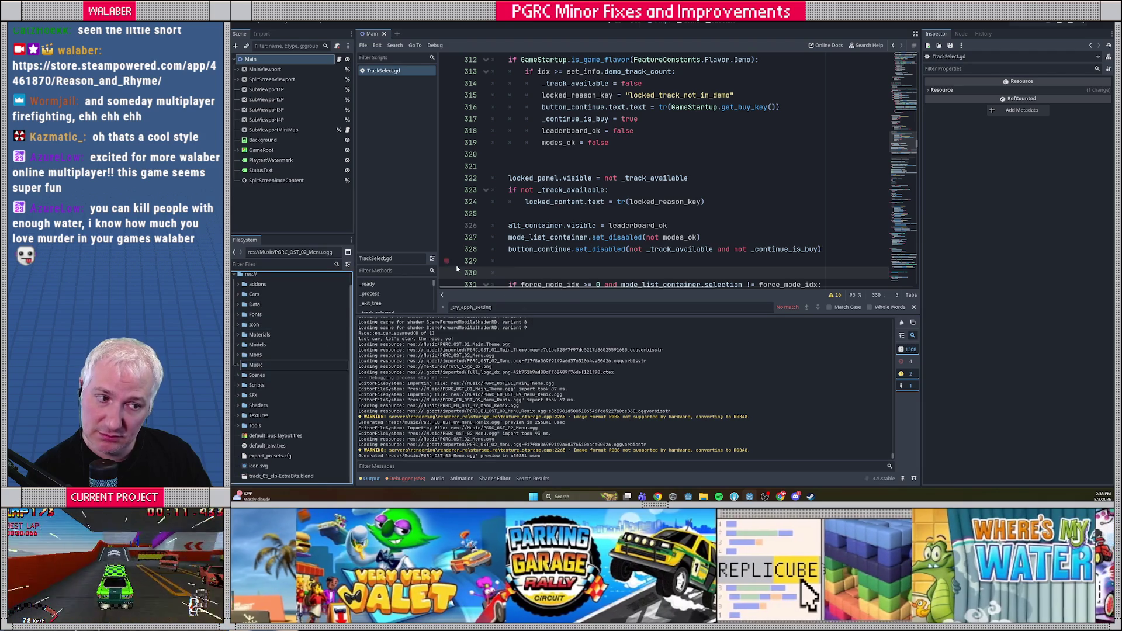
pyautogui.moveTo(637, 315); pyautogui.dragTo(634, 374)
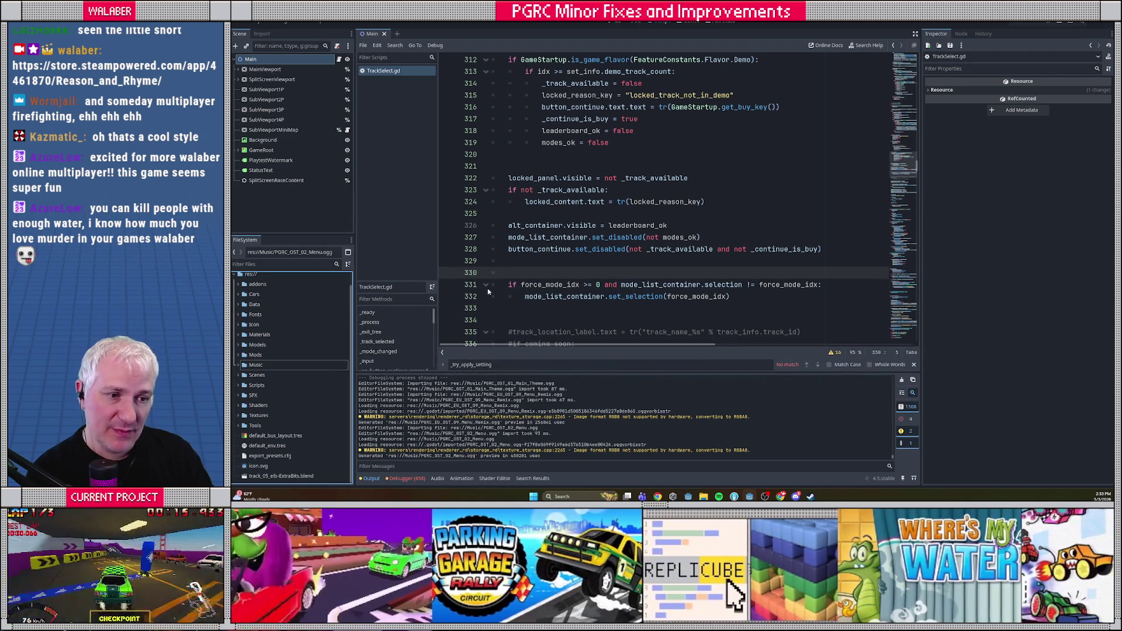
pyautogui.moveTo(923, 192); pyautogui.dragTo(929, 192)
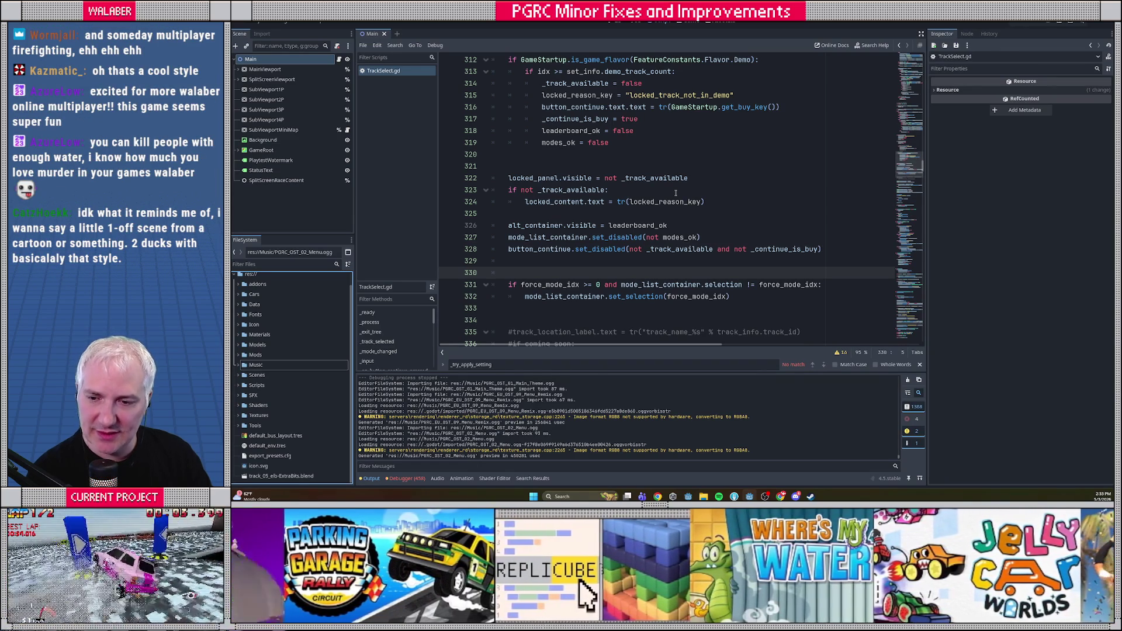
pyautogui.click(556, 166)
pyautogui.scroll(15, 557, 182)
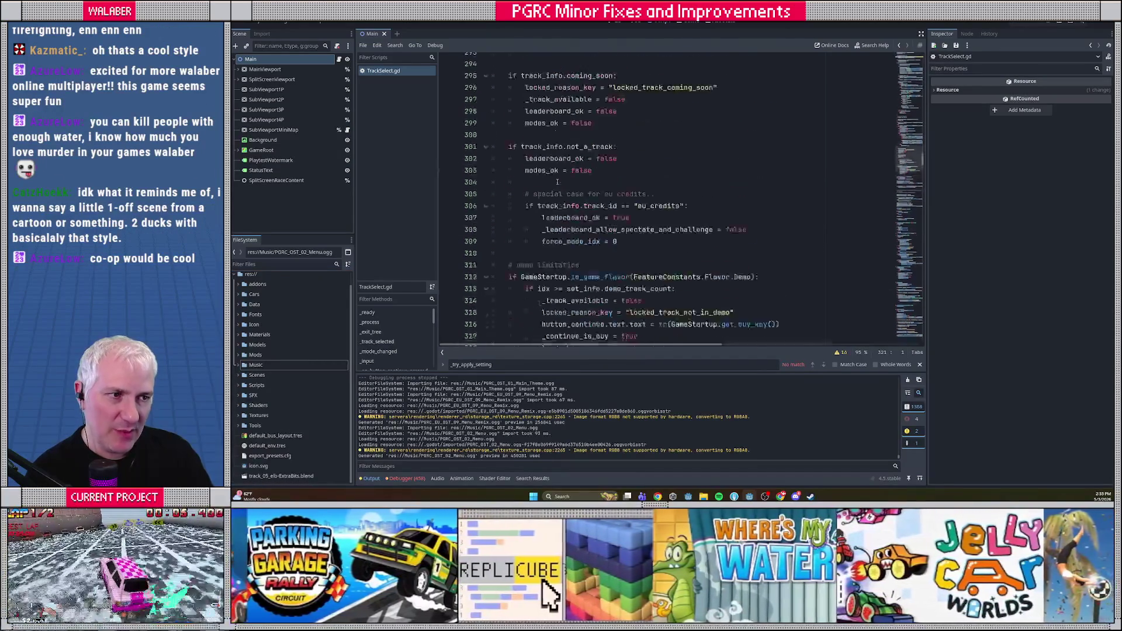
pyautogui.moveTo(910, 149); pyautogui.dragTo(917, 44)
pyautogui.click(921, 34)
pyautogui.click(494, 166)
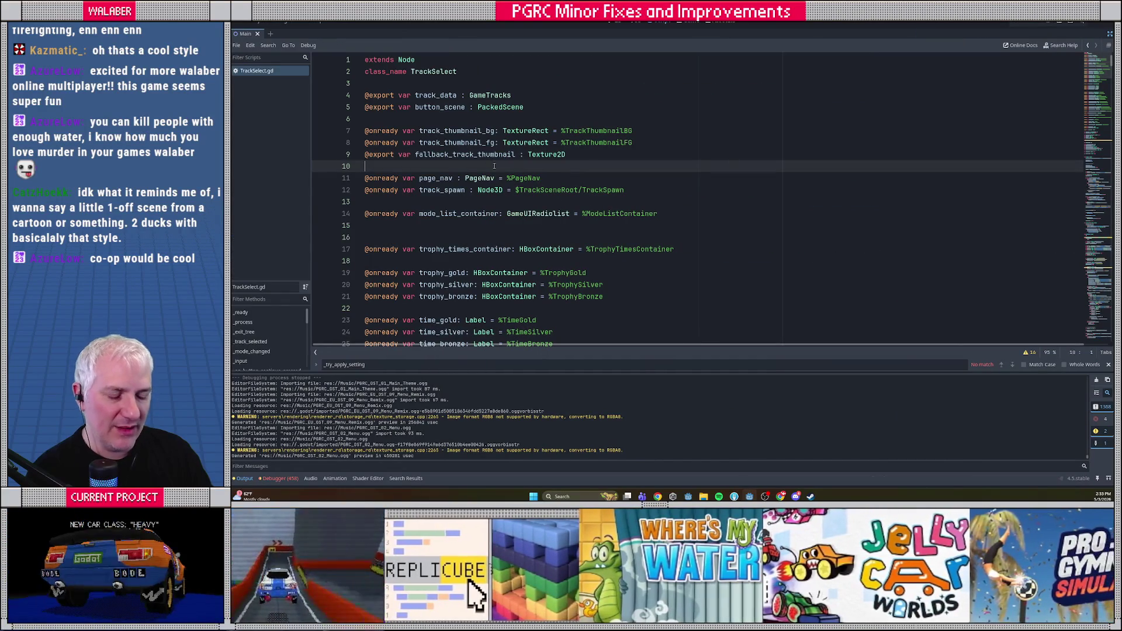
# Search the script for 'show_' and jump to the _show_leaderboard() definition.
pyautogui.hotkey('ctrl', 'f')
pyautogui.write('show_lea')
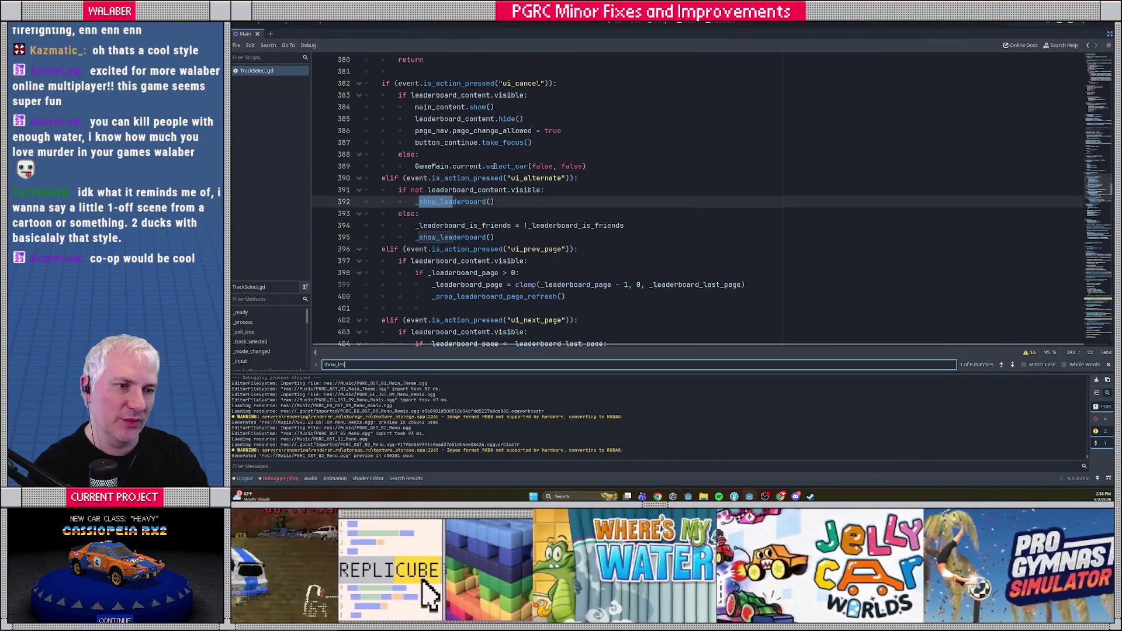
pyautogui.press('Escape')
pyautogui.keyDown('ctrl'); pyautogui.click(461, 205); pyautogui.keyUp('ctrl')
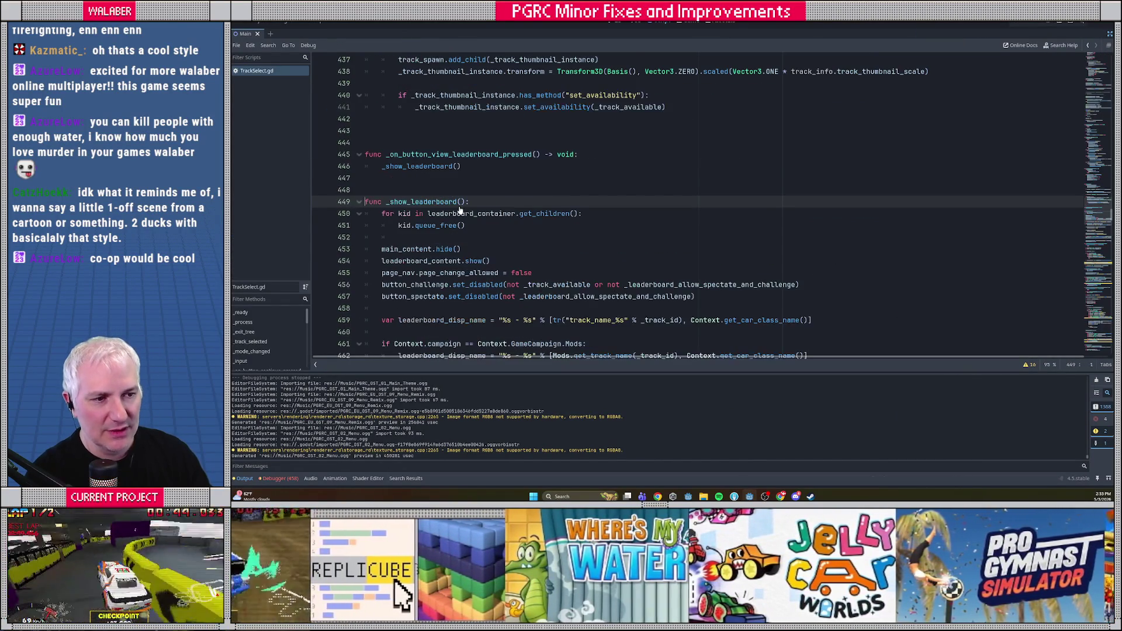
pyautogui.scroll(-2, 413, 208)
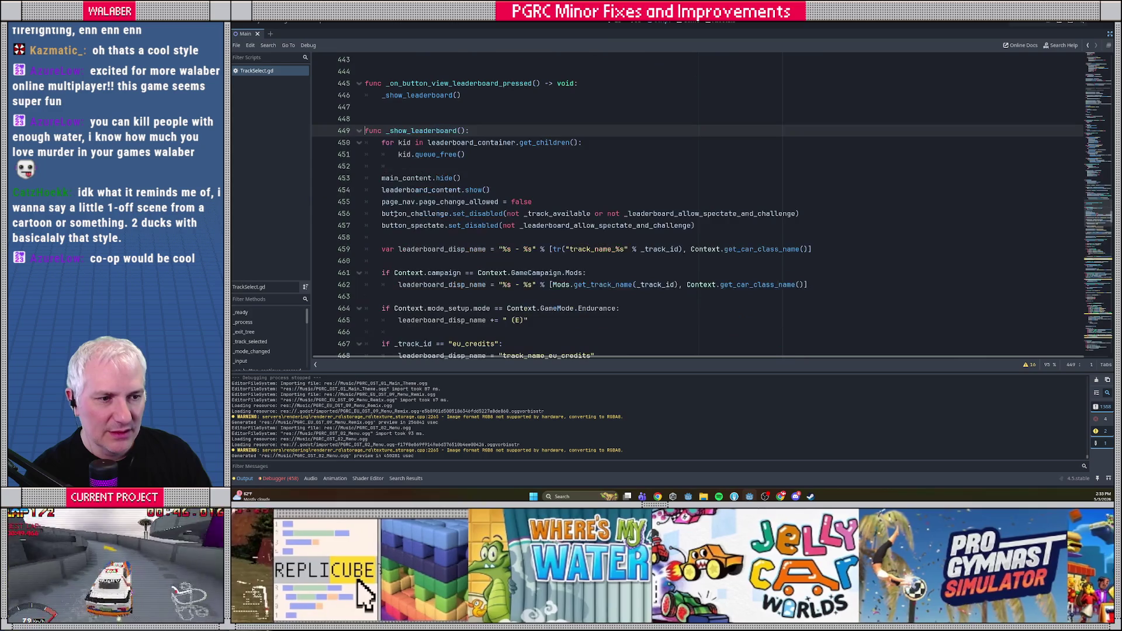